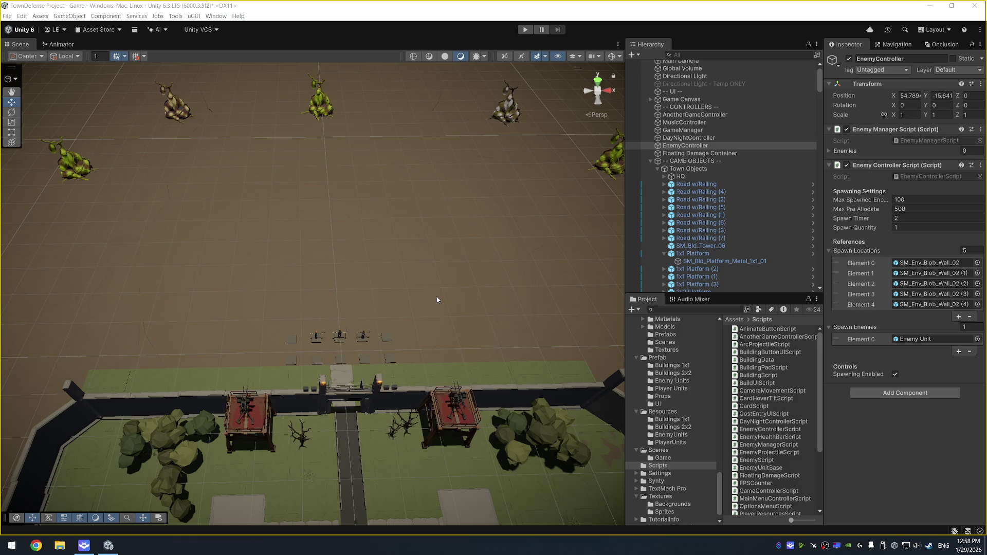
Frame the central blob wall spawn point in the scene view, then briefly play-test the game.
{"action": "mouse_move", "coordinate": [325, 287]}
{"action": "left_mouse_down"}
{"action": "mouse_move", "coordinate": [387, 291]}
{"action": "mouse_move", "coordinate": [375, 280]}
{"action": "mouse_move", "coordinate": [437, 367]}
{"action": "mouse_move", "coordinate": [415, 376]}
{"action": "left_mouse_up"}
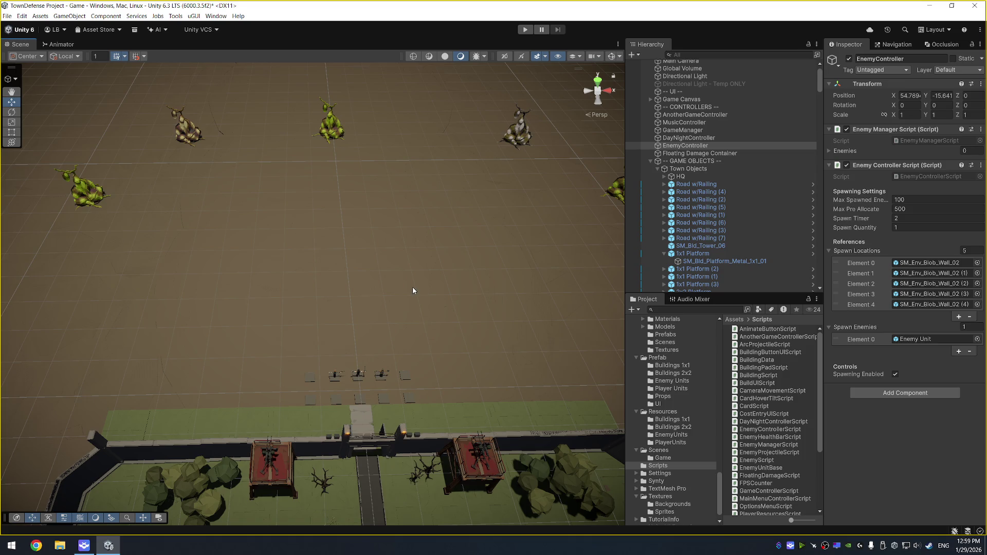
{"action": "scroll", "coordinate": [413, 287], "scroll_direction": "up", "scroll_amount": 5}
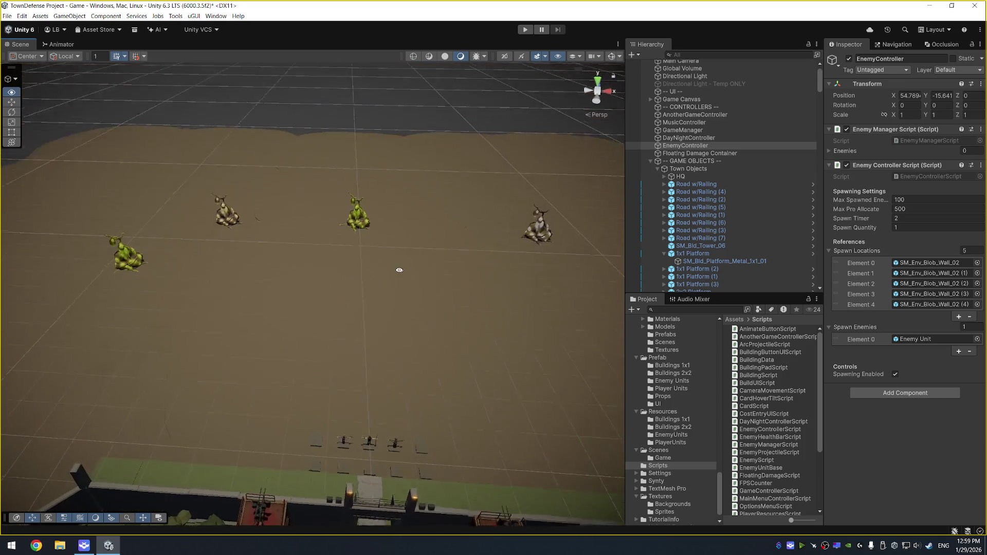
{"action": "left_click", "coordinate": [391, 226]}
{"action": "key", "text": "f"}
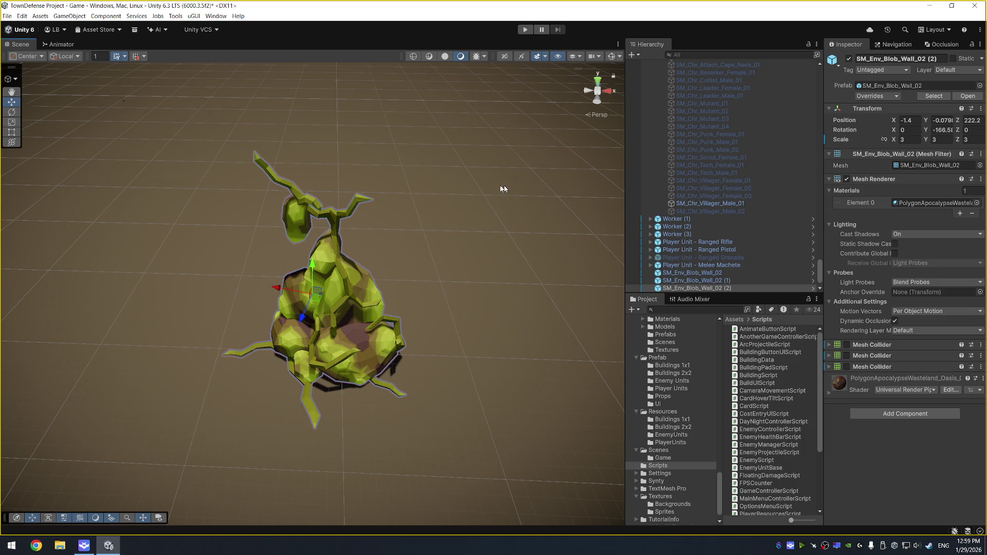
{"action": "key", "text": "ctrl+p"}
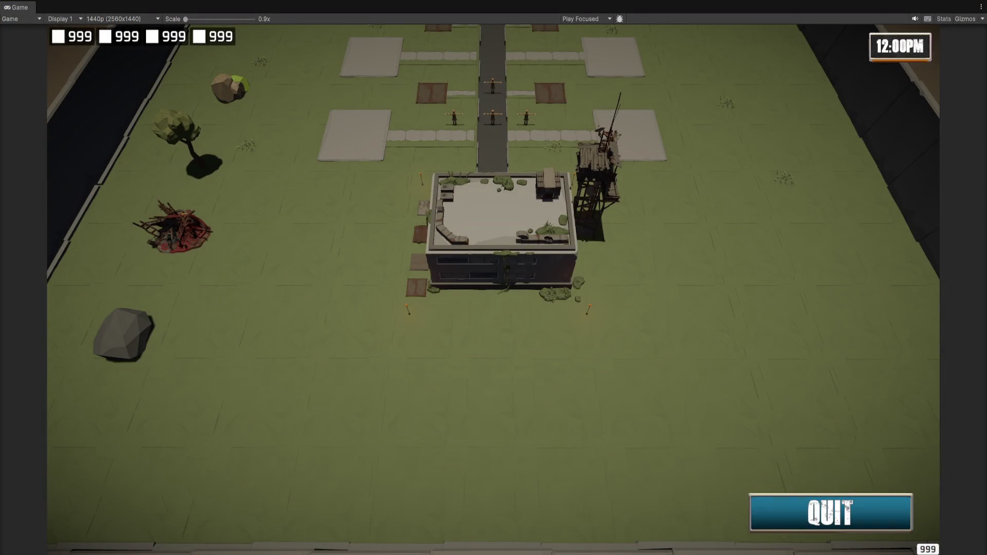
{"action": "key", "text": "ctrl+p"}
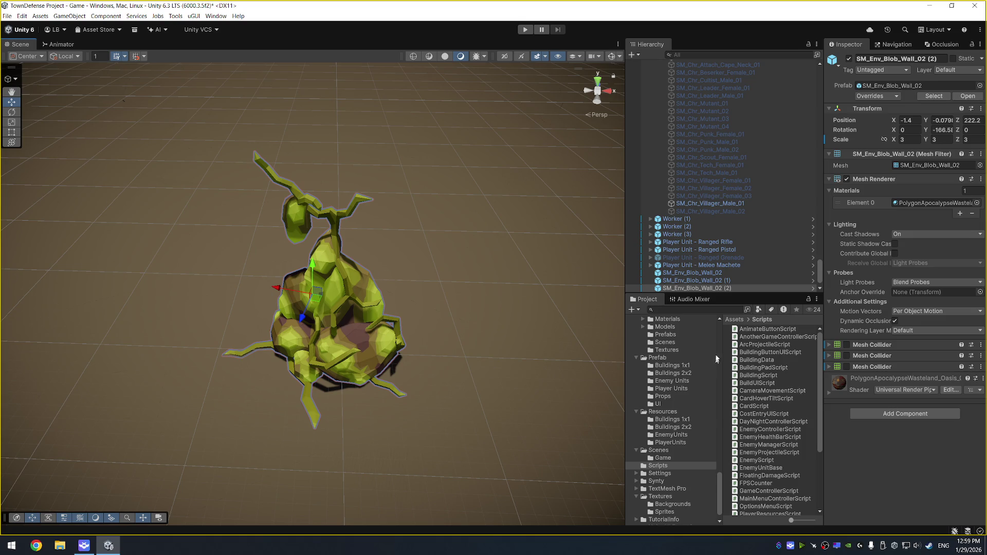
Collapse the Town Objects hierarchy and untick Spawning Enabled on EnemyController.
{"action": "scroll", "coordinate": [533, 342], "scroll_direction": "down", "scroll_amount": 5}
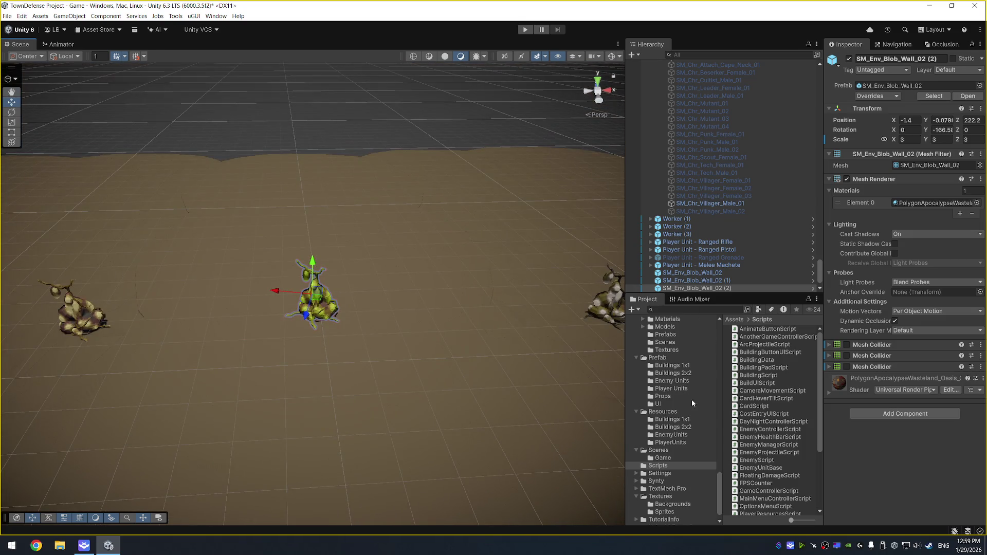
{"action": "scroll", "coordinate": [687, 421], "scroll_direction": "down", "scroll_amount": 1}
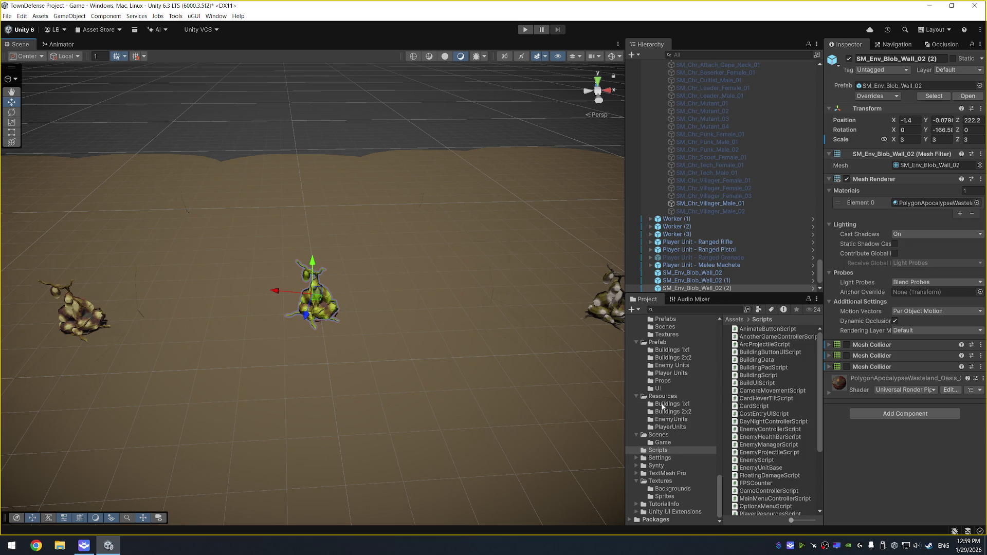
{"action": "double_click", "coordinate": [776, 204]}
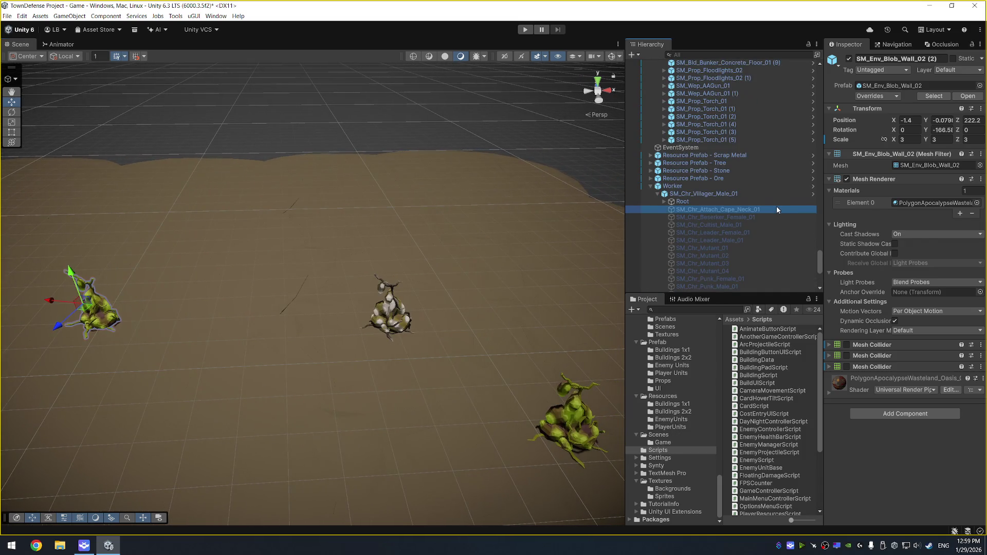
{"action": "key", "text": "Left"}
{"action": "key", "text": "Left"}
{"action": "scroll", "coordinate": [776, 210], "scroll_direction": "up", "scroll_amount": 10}
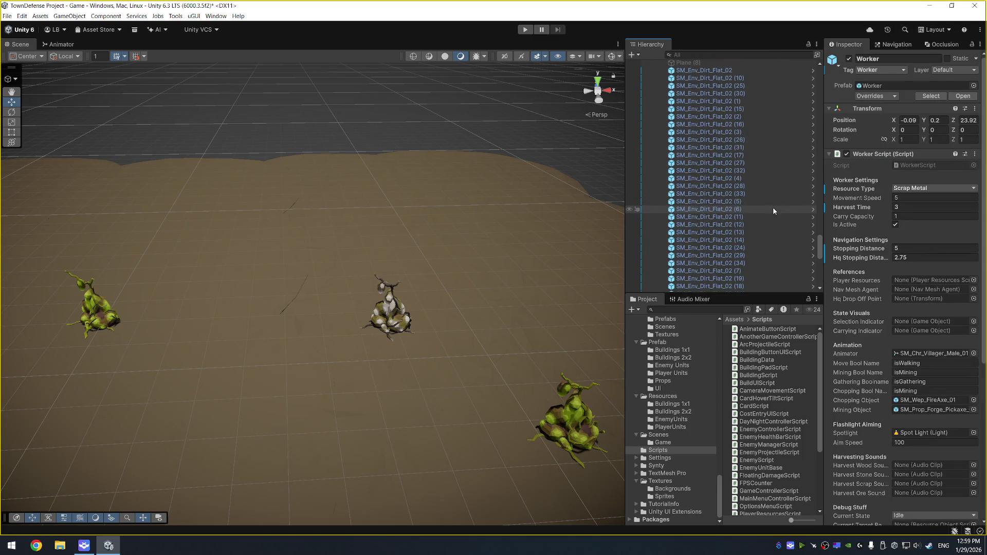
{"action": "key", "text": "Left"}
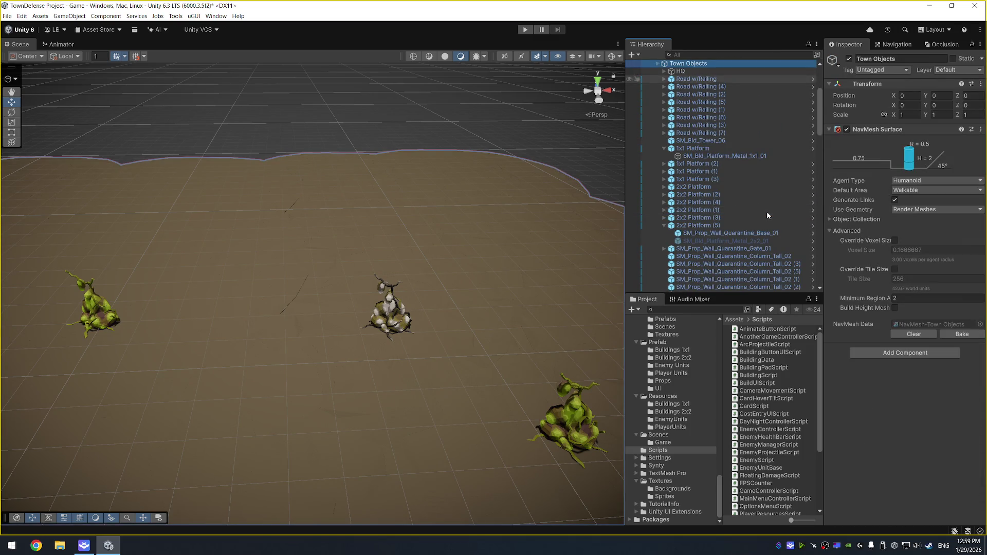
{"action": "key", "text": "Left"}
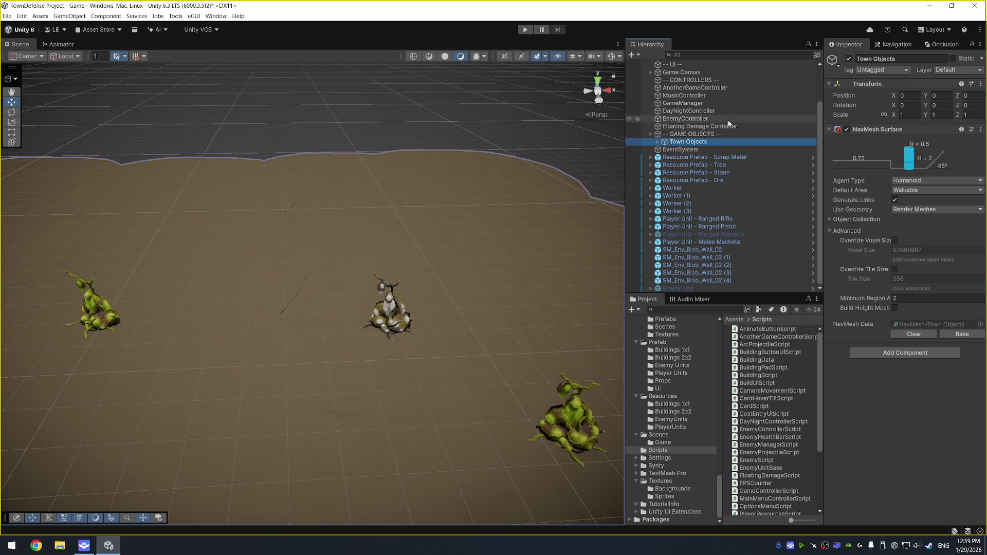
{"action": "left_click", "coordinate": [728, 120]}
{"action": "left_click", "coordinate": [902, 371]}
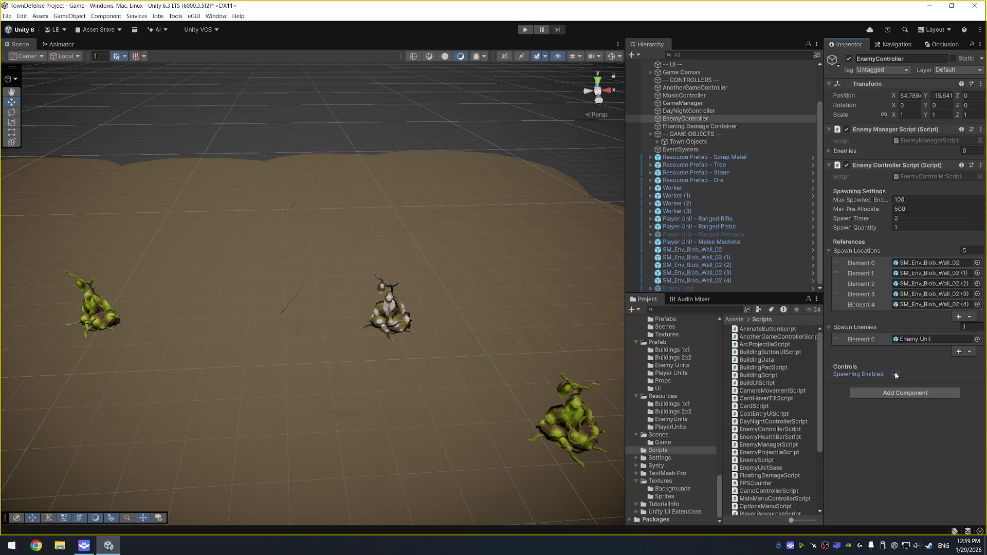
Frame the Enemy Unit and open the EnemyHealthBarScript from its Enemy Health Bar component.
{"action": "left_click", "coordinate": [679, 288]}
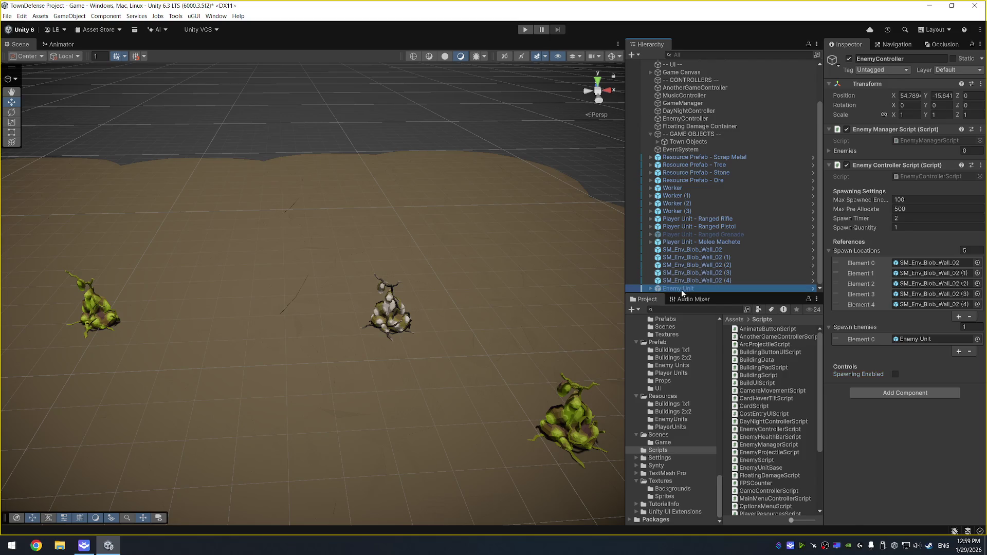
{"action": "key", "text": "f"}
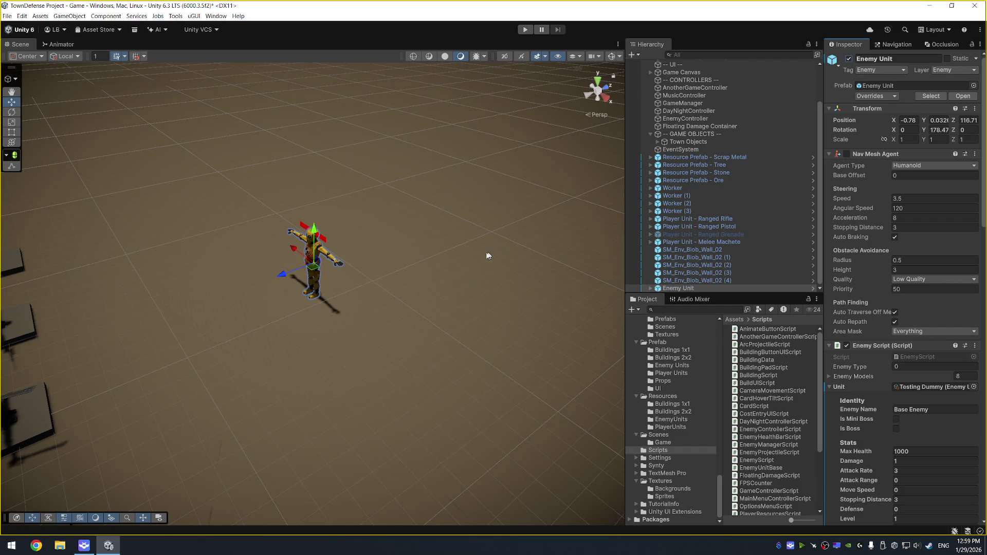
{"action": "mouse_move", "coordinate": [489, 256]}
{"action": "left_mouse_down"}
{"action": "mouse_move", "coordinate": [372, 268]}
{"action": "mouse_move", "coordinate": [372, 278]}
{"action": "left_mouse_up"}
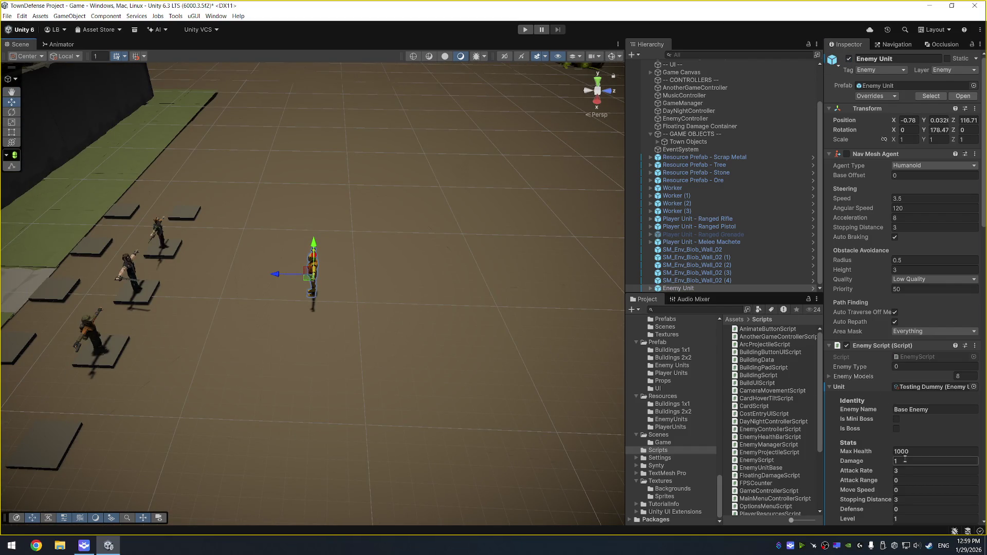
{"action": "scroll", "coordinate": [899, 412], "scroll_direction": "down", "scroll_amount": 3}
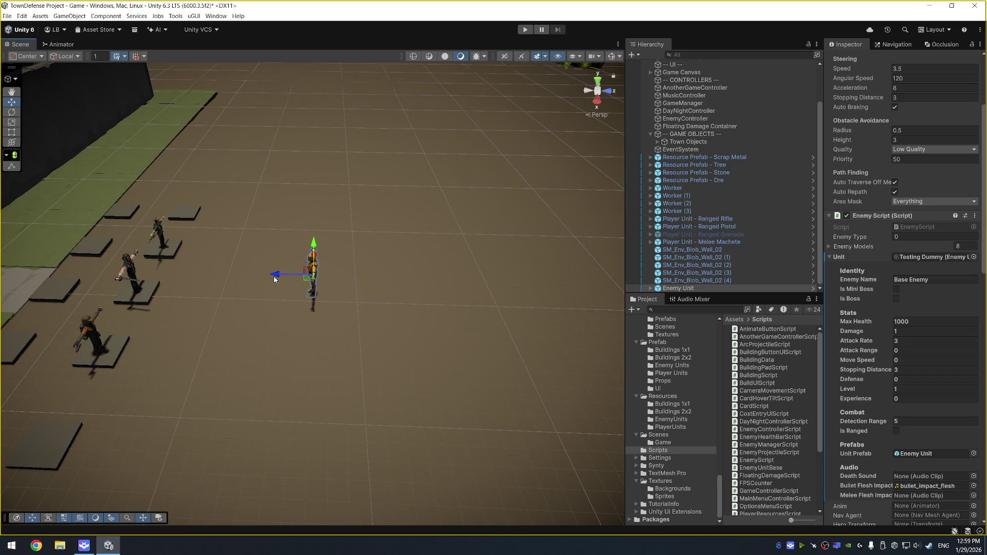
{"action": "mouse_move", "coordinate": [274, 280]}
{"action": "left_mouse_down"}
{"action": "mouse_move", "coordinate": [539, 288]}
{"action": "mouse_move", "coordinate": [484, 332]}
{"action": "left_mouse_up"}
{"action": "left_click", "coordinate": [679, 288]}
{"action": "scroll", "coordinate": [957, 334], "scroll_direction": "down", "scroll_amount": 1}
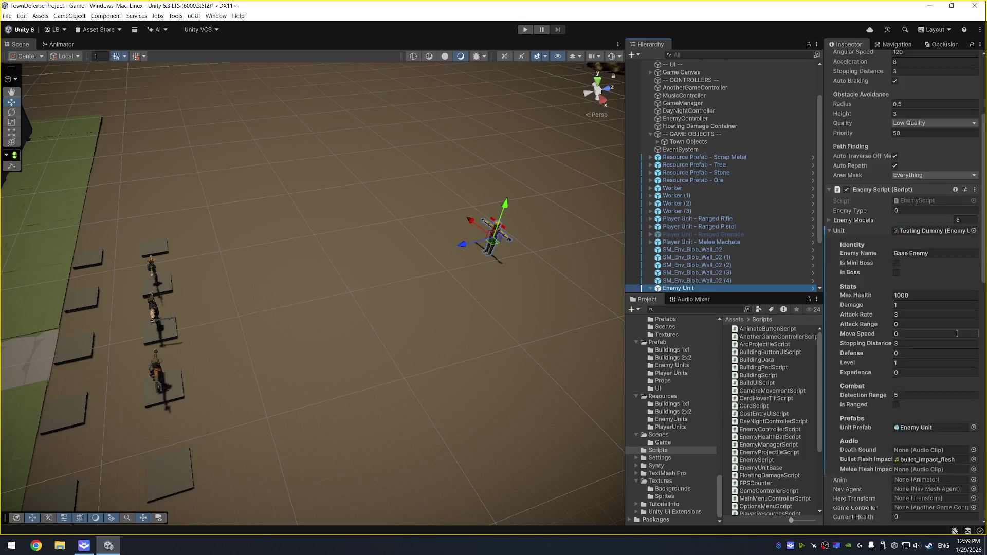
{"action": "scroll", "coordinate": [953, 329], "scroll_direction": "down", "scroll_amount": 5}
{"action": "scroll", "coordinate": [927, 283], "scroll_direction": "down", "scroll_amount": 3}
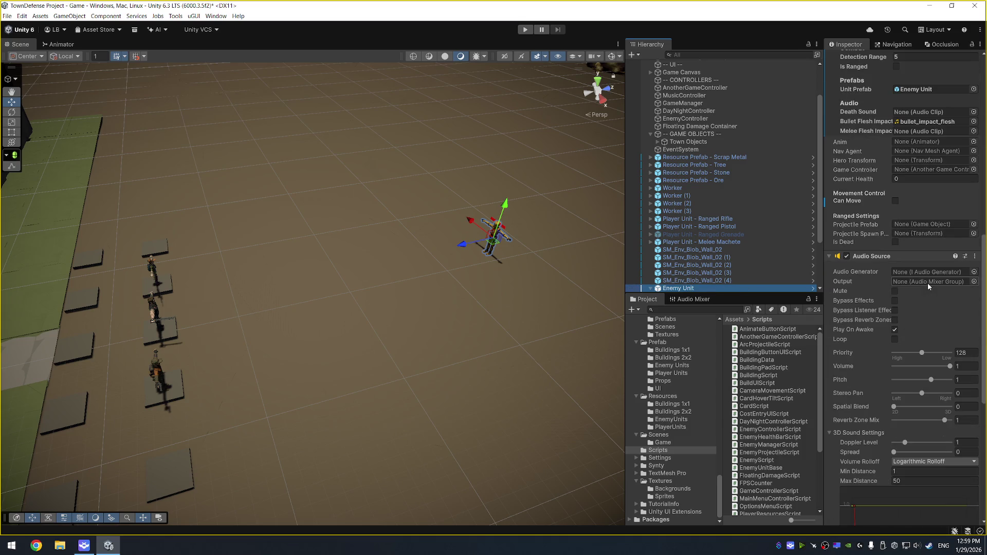
{"action": "scroll", "coordinate": [927, 283], "scroll_direction": "down", "scroll_amount": 6}
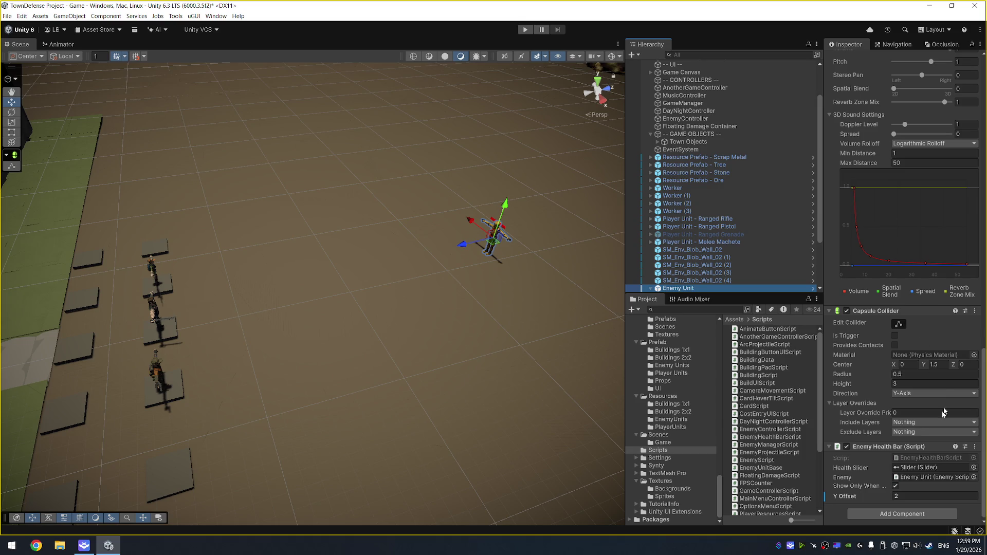
{"action": "left_click", "coordinate": [913, 459]}
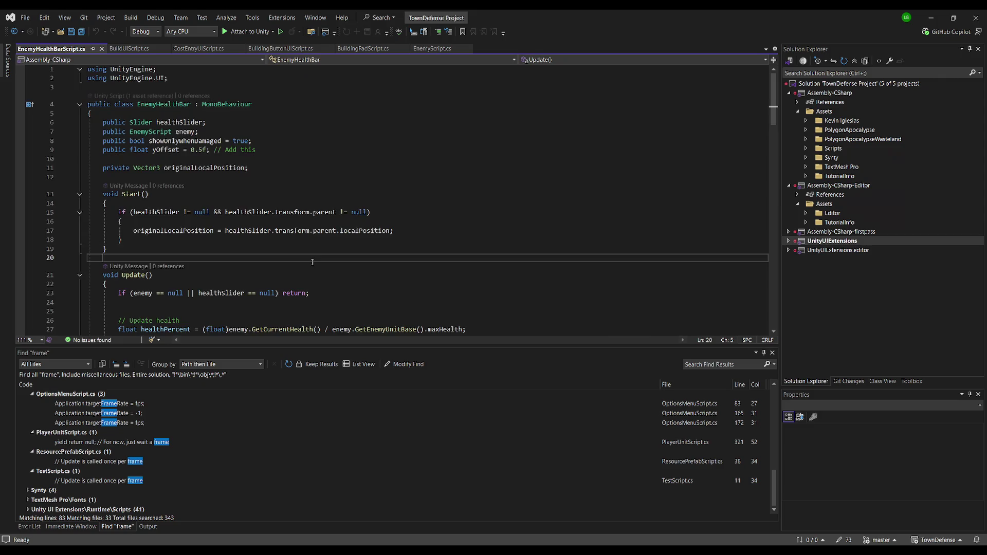
Insert an if (enemy.isDead) hide check after the Y offset block in EnemyHealthBarScript.
{"action": "key", "text": "ctrl+a"}
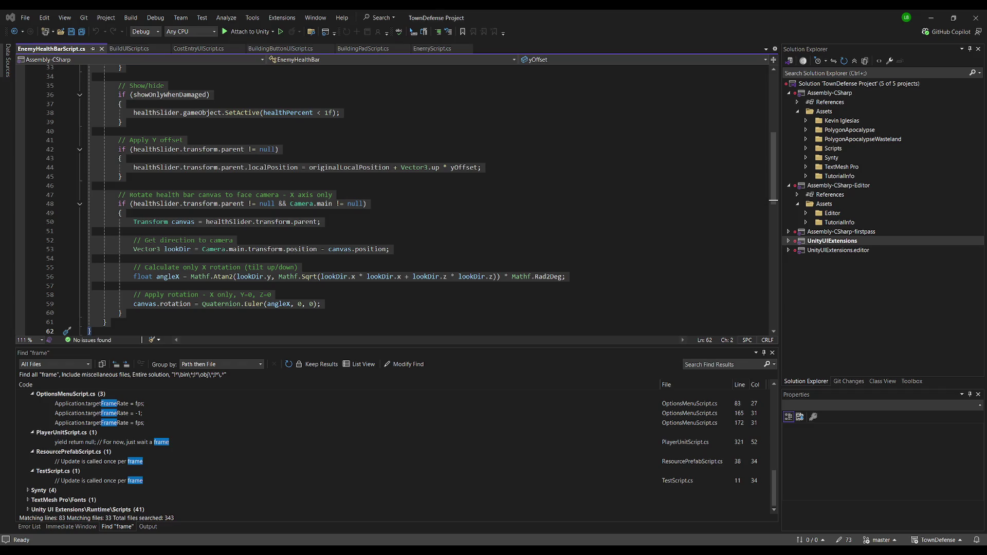
{"action": "left_click", "coordinate": [237, 176]}
{"action": "scroll", "coordinate": [237, 205], "scroll_direction": "down", "scroll_amount": 1}
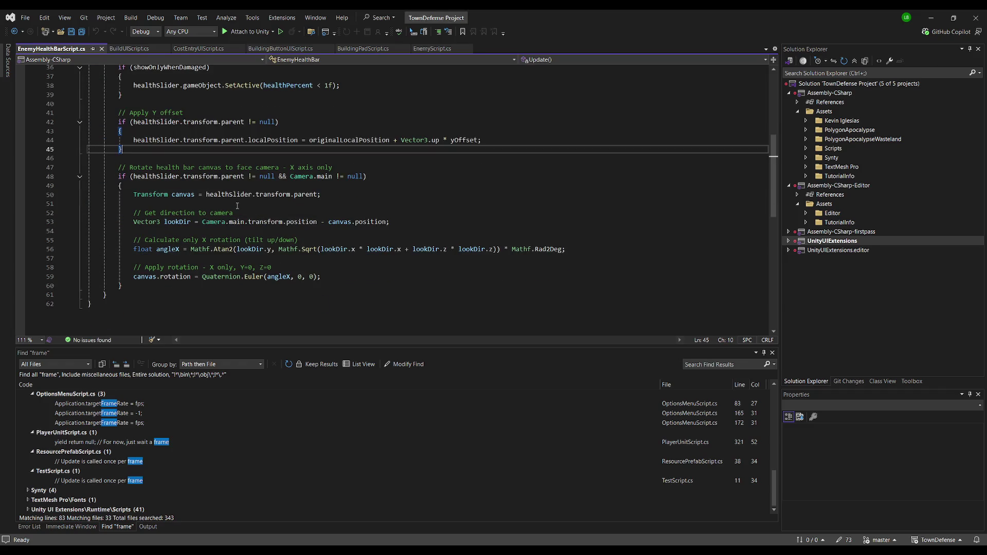
{"action": "left_click", "coordinate": [157, 156]}
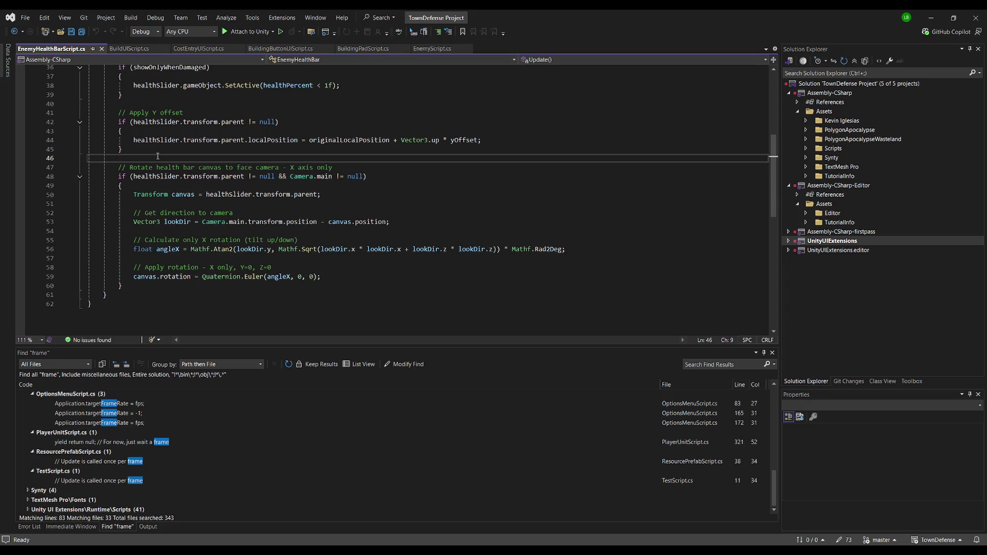
{"action": "key", "text": "Tab"}
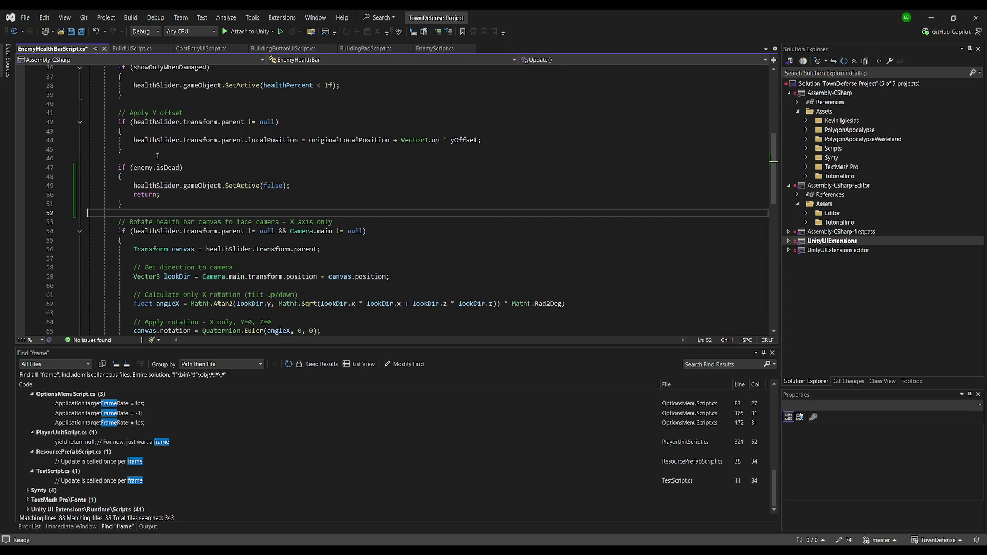
Delete the old healthSlider.value <= 0.0 hide block, save the script and return to Unity.
{"action": "scroll", "coordinate": [261, 205], "scroll_direction": "up", "scroll_amount": 4}
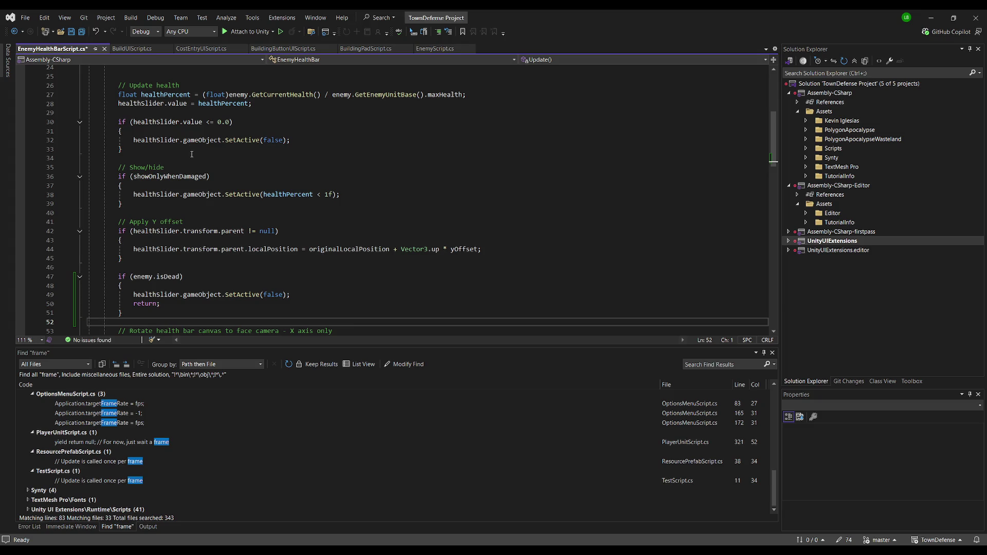
{"action": "mouse_move", "coordinate": [136, 153]}
{"action": "left_mouse_down"}
{"action": "mouse_move", "coordinate": [98, 150]}
{"action": "mouse_move", "coordinate": [53, 123]}
{"action": "left_mouse_up"}
{"action": "key", "text": "Delete"}
{"action": "key", "text": "Down"}
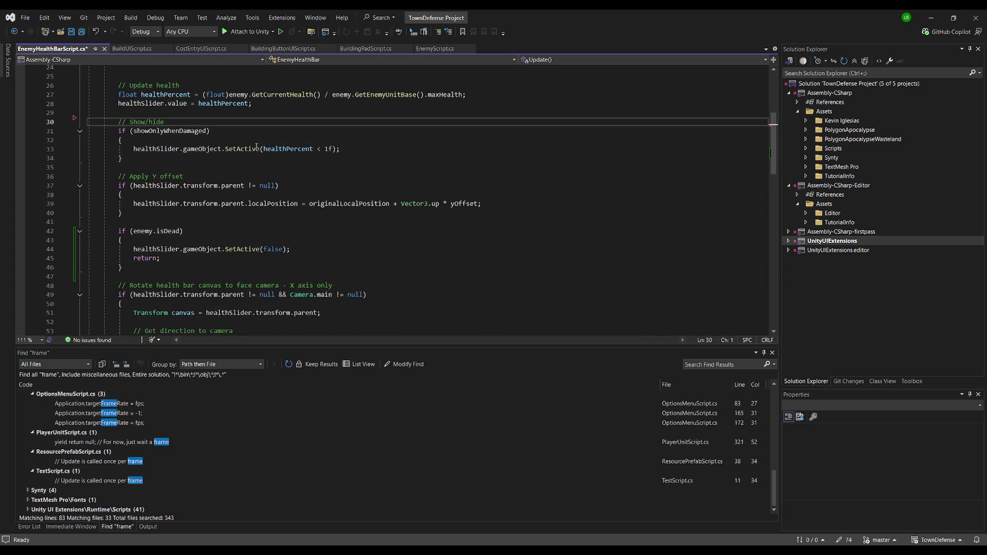
{"action": "key", "text": "End"}
{"action": "left_click", "coordinate": [281, 130]}
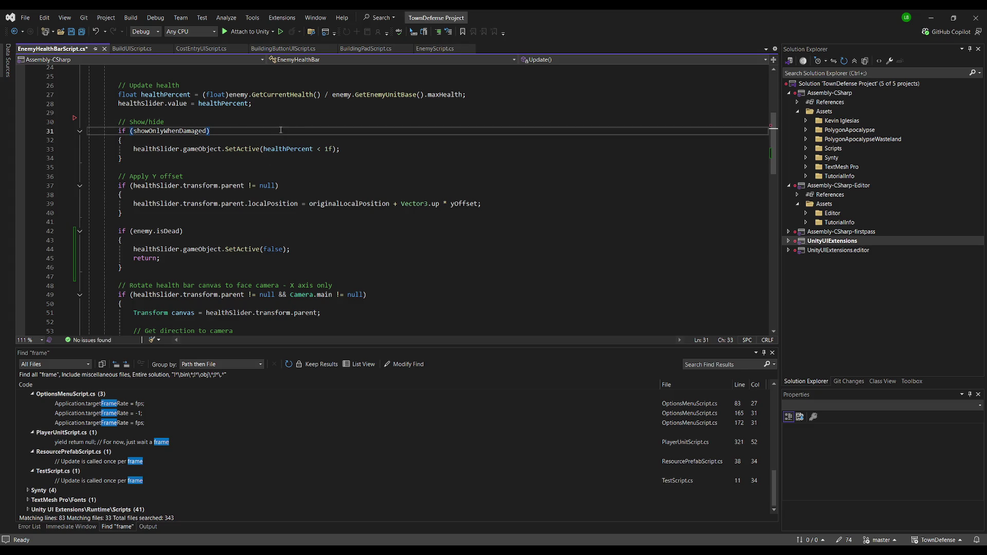
{"action": "key", "text": "ctrl+s"}
{"action": "key", "text": "alt+Tab"}
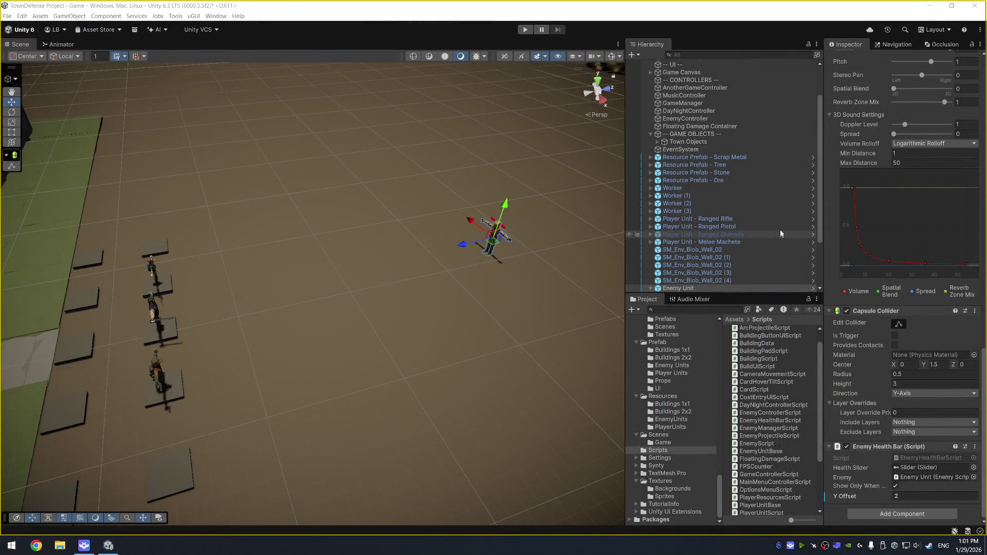
Select the test Enemy Unit in the scene and deactivate it.
{"action": "scroll", "coordinate": [758, 176], "scroll_direction": "up", "scroll_amount": 2}
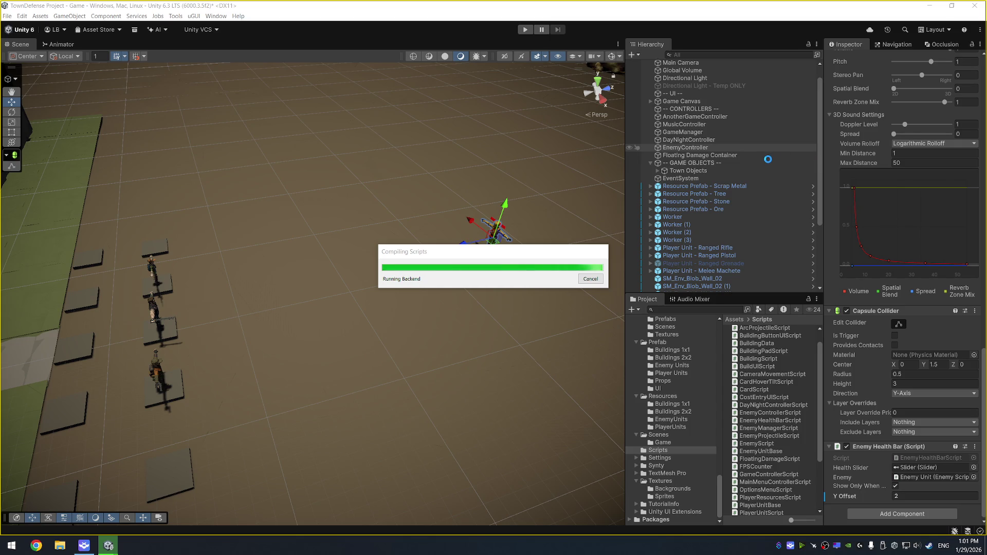
{"action": "key", "text": "XF86AudioPlay"}
{"action": "left_click", "coordinate": [525, 256]}
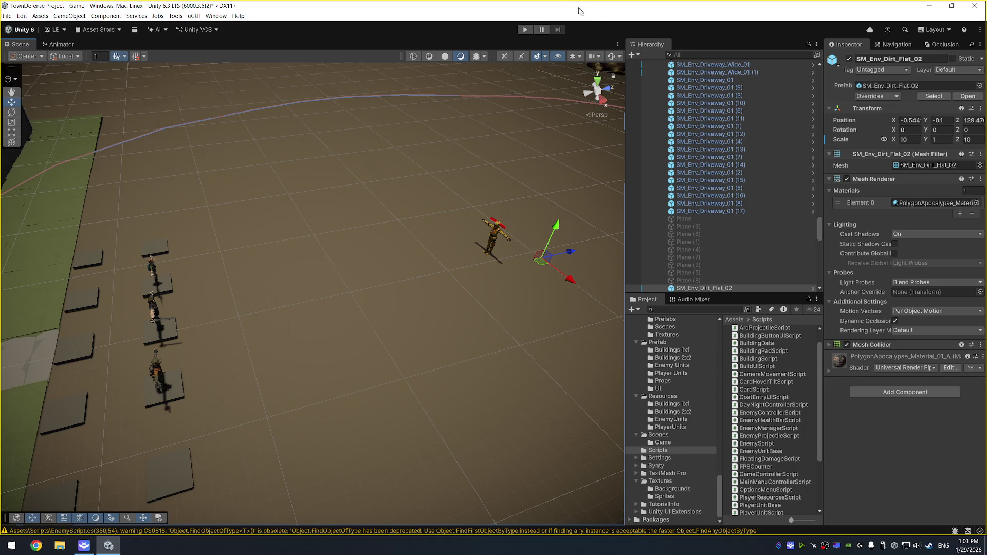
{"action": "scroll", "coordinate": [764, 224], "scroll_direction": "up", "scroll_amount": 5}
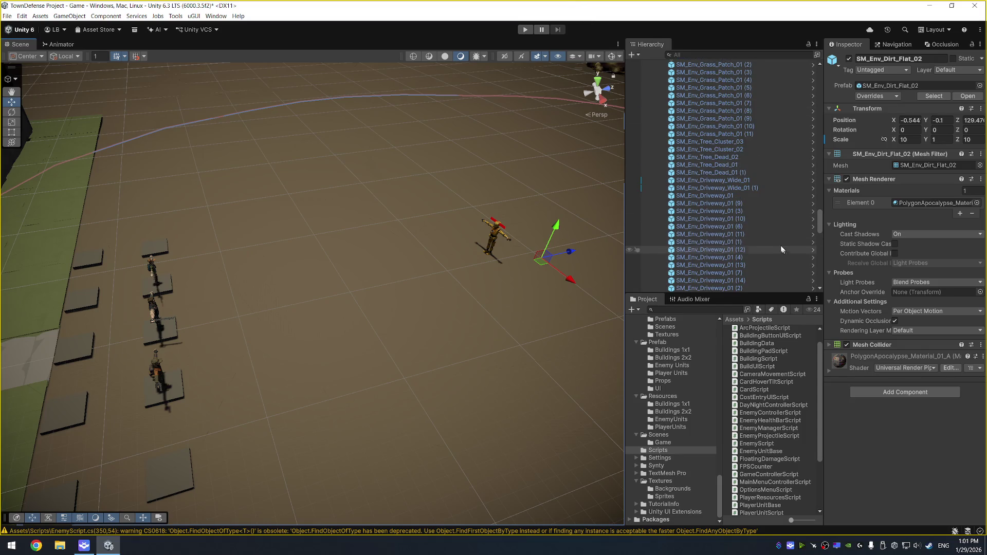
{"action": "left_click", "coordinate": [493, 237]}
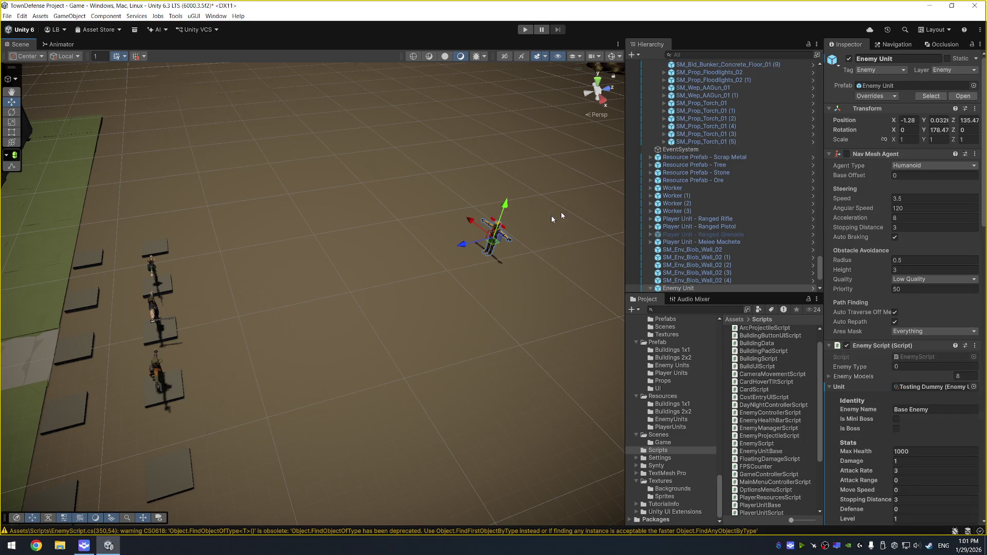
{"action": "left_click", "coordinate": [849, 58]}
Select EnemyController in the Hierarchy and open its EnemyControllerScript in Visual Studio.
{"action": "scroll", "coordinate": [776, 199], "scroll_direction": "up", "scroll_amount": 10}
{"action": "left_click", "coordinate": [795, 129]}
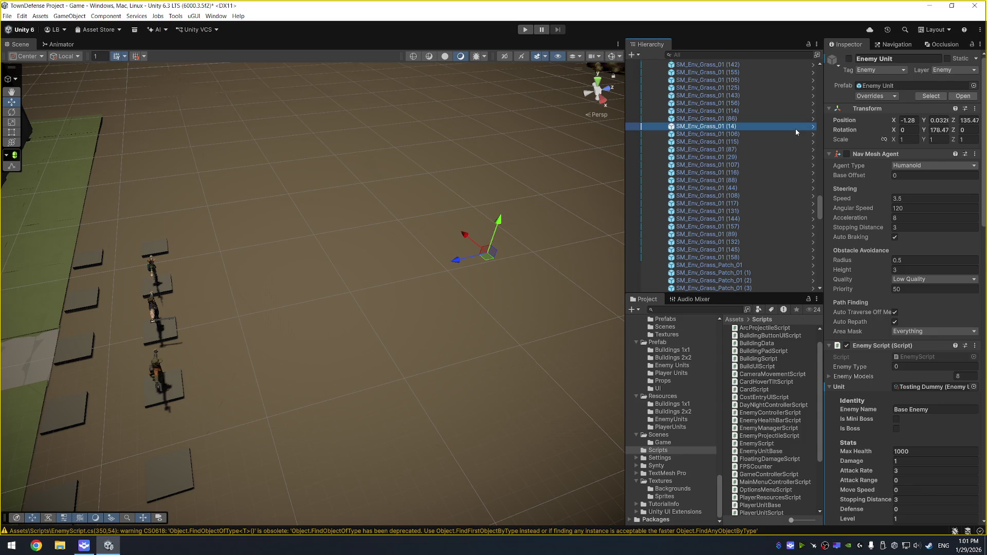
{"action": "scroll", "coordinate": [770, 143], "scroll_direction": "down", "scroll_amount": 3}
{"action": "scroll", "coordinate": [747, 184], "scroll_direction": "up", "scroll_amount": 5}
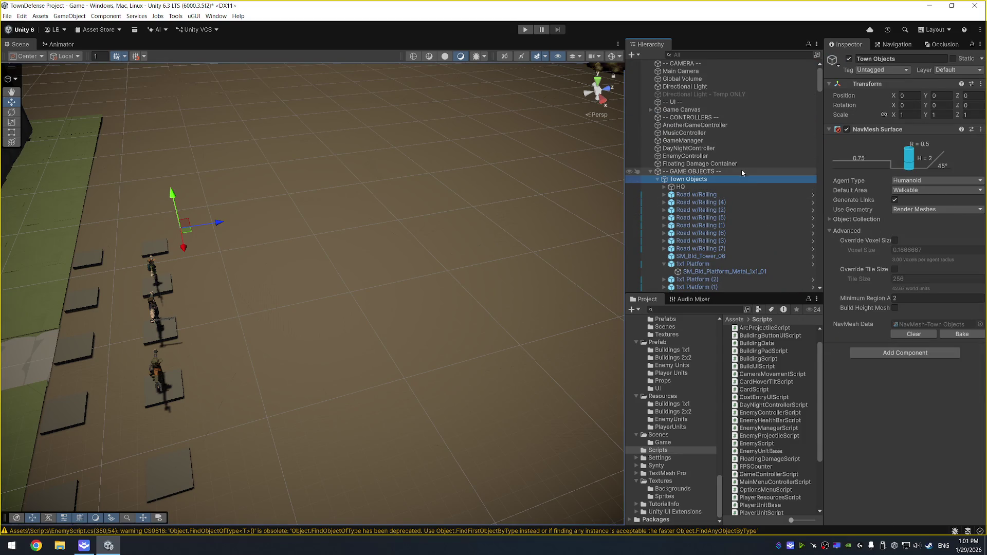
{"action": "left_click", "coordinate": [742, 163]}
{"action": "left_click", "coordinate": [748, 156]}
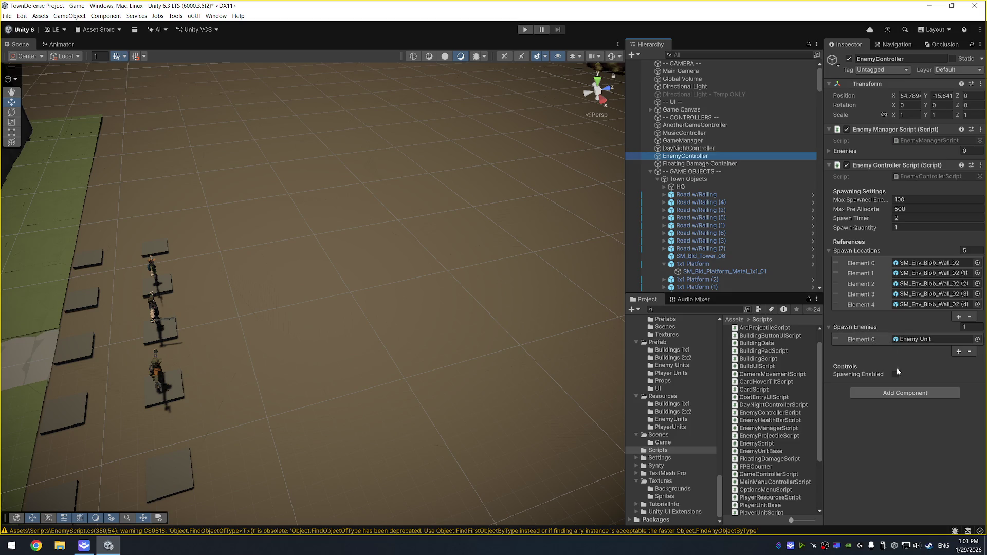
{"action": "double_click", "coordinate": [925, 175]}
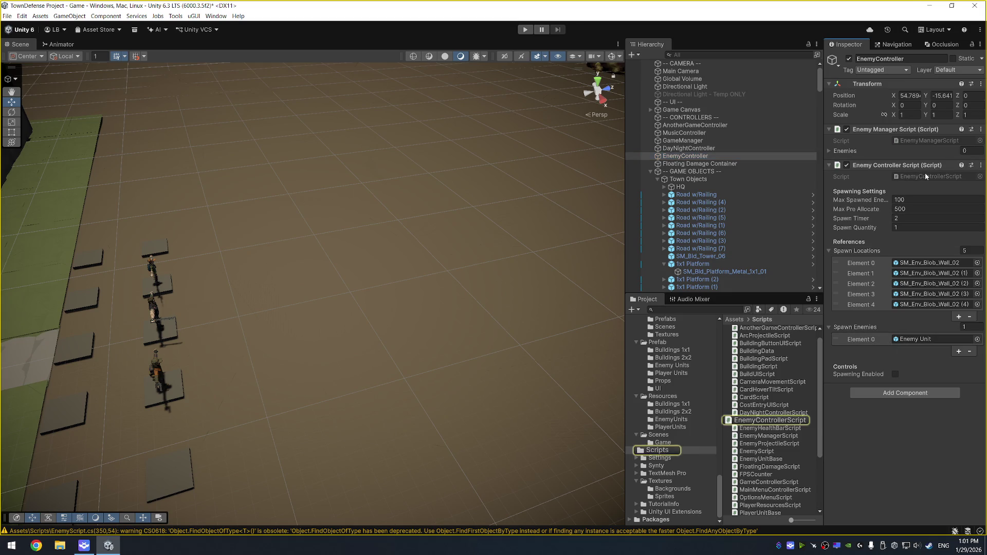
Review the EnemyControllerScript code, then return to Unity and enter play mode.
{"action": "key", "text": "ctrl+a"}
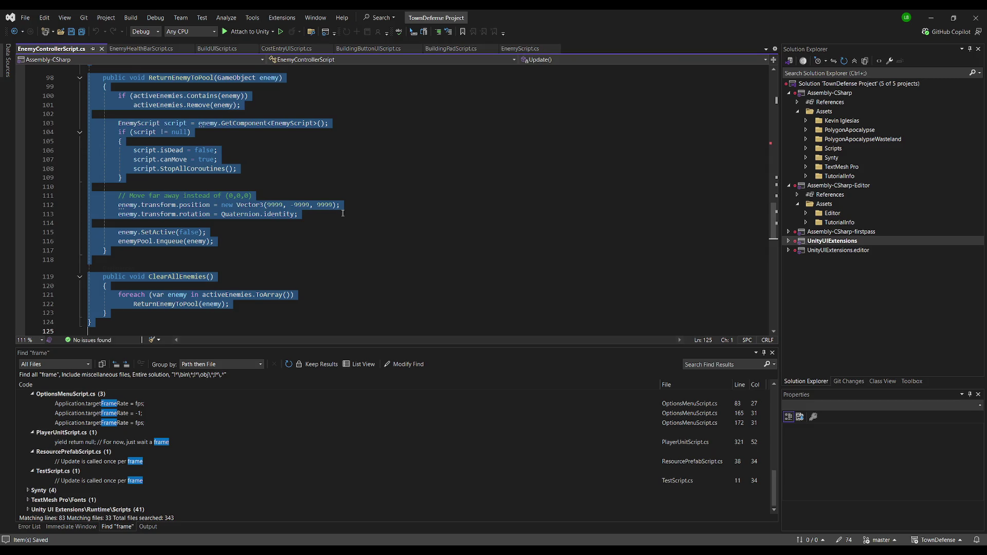
{"action": "scroll", "coordinate": [331, 206], "scroll_direction": "up", "scroll_amount": 15}
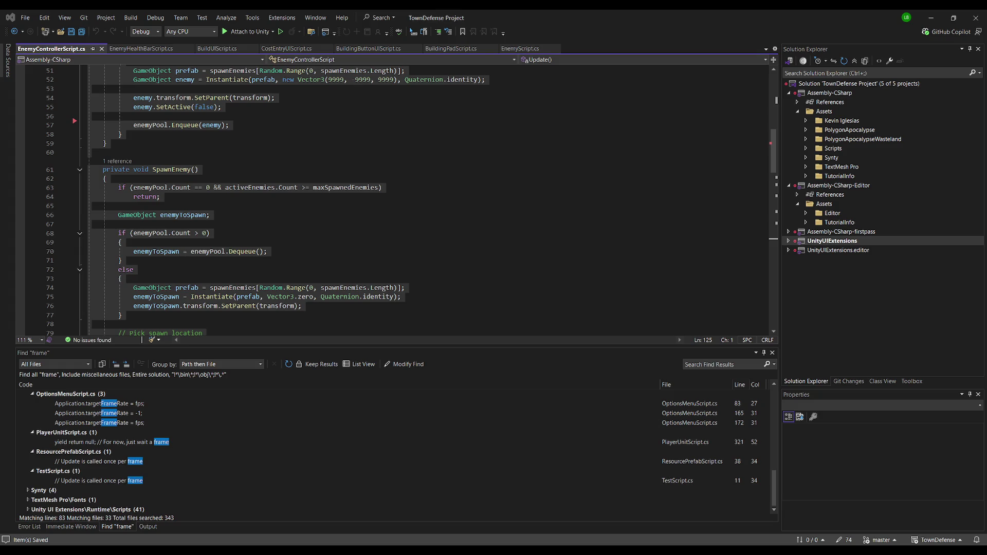
{"action": "key", "text": "alt+Tab"}
{"action": "left_click", "coordinate": [524, 28]}
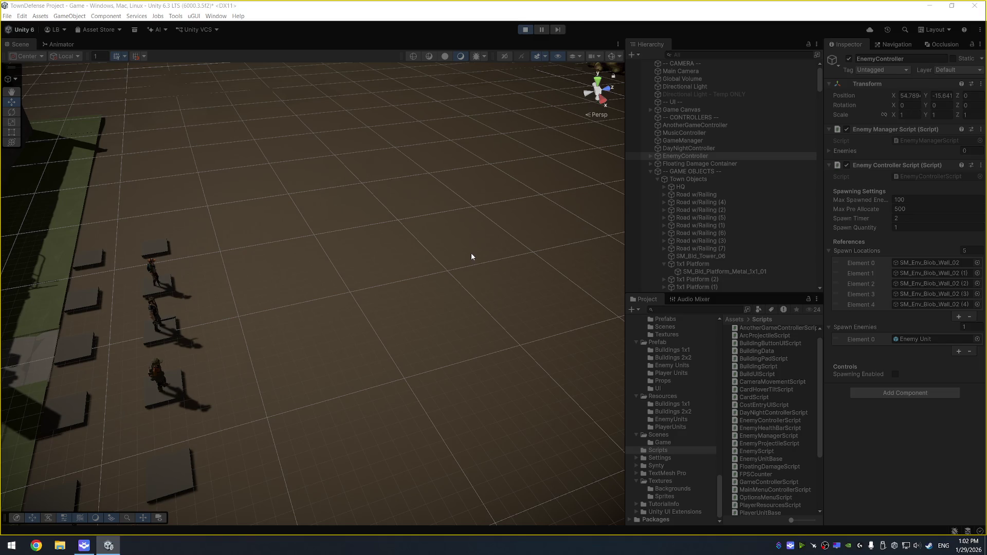
Orbit toward the enemy models and tick Spawning Enabled on the Enemy Controller Script.
{"action": "key", "text": "XF86AudioLowerVolume"}
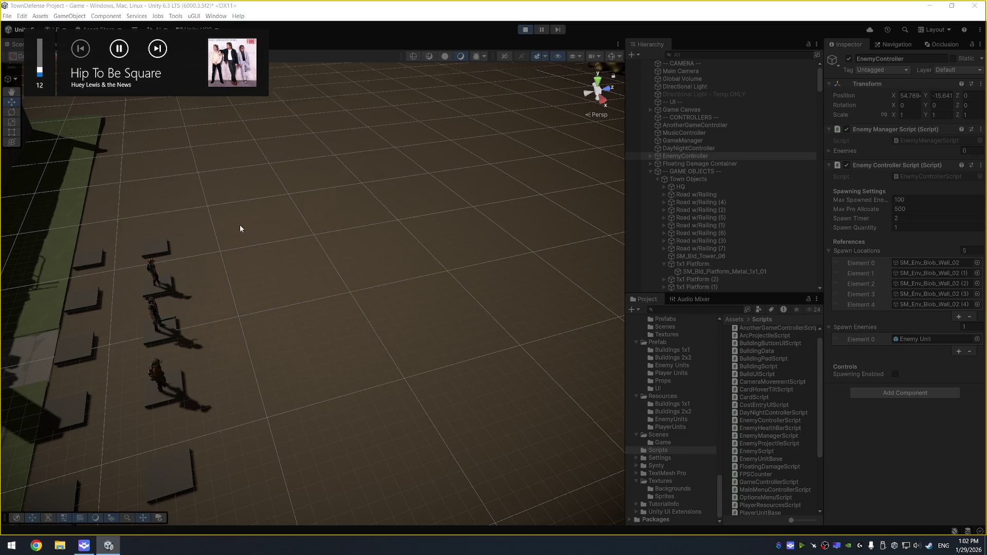
{"action": "left_click_drag", "start_coordinate": [223, 196], "coordinate": [346, 176]}
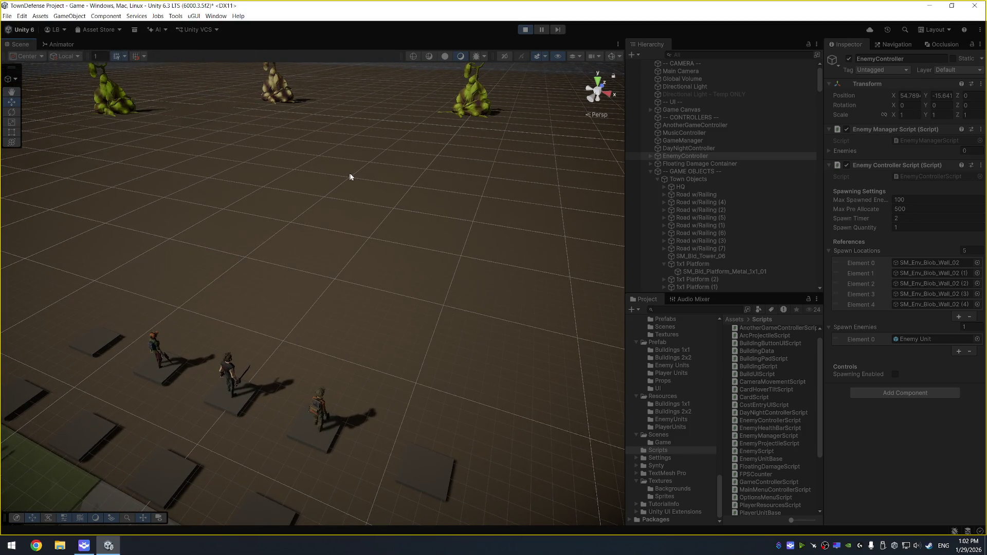
{"action": "scroll", "coordinate": [484, 183], "scroll_direction": "down", "scroll_amount": 2}
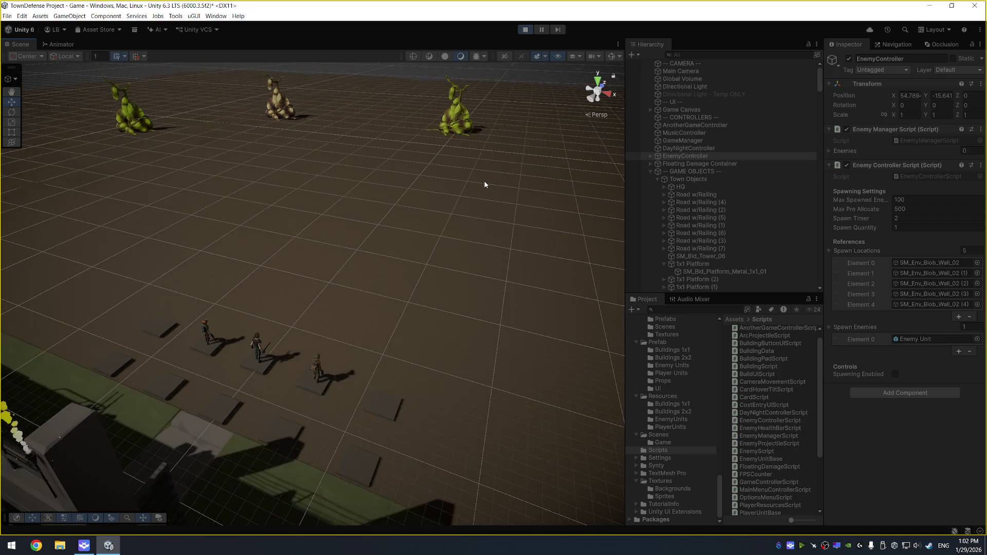
{"action": "left_click", "coordinate": [895, 374]}
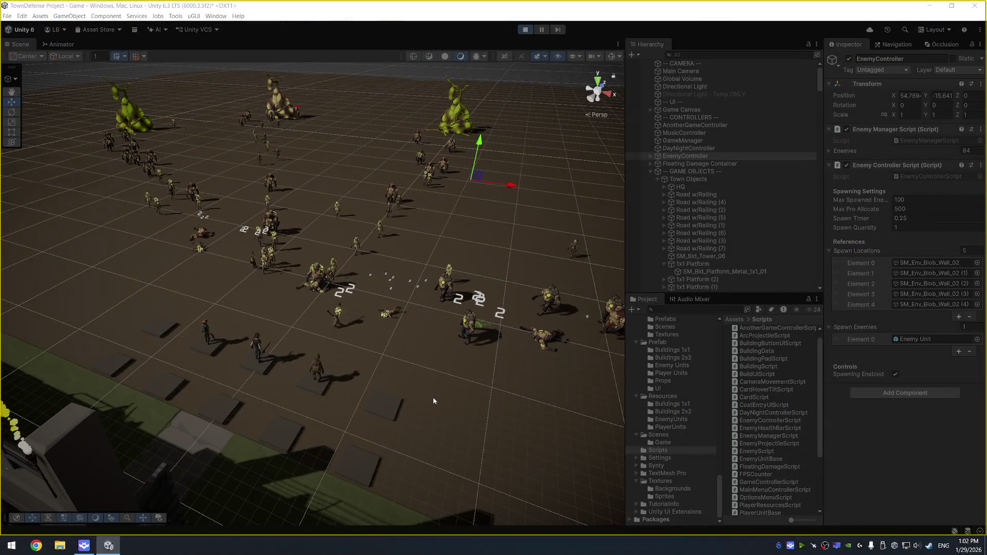
Zoom and orbit the Scene view around the spawning enemy horde.
{"action": "scroll", "coordinate": [411, 370], "scroll_direction": "up", "scroll_amount": 4}
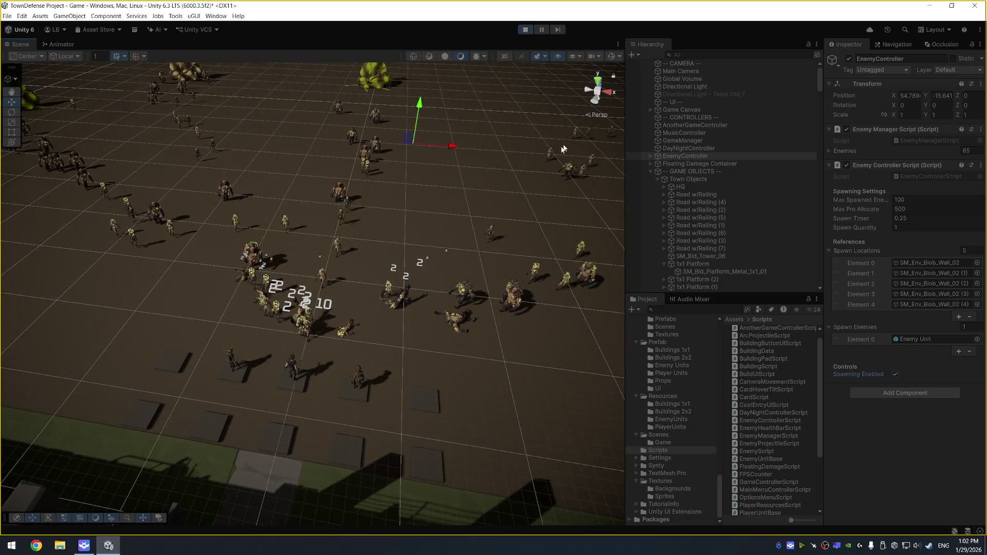
{"action": "mouse_move", "coordinate": [402, 245]}
{"action": "left_mouse_down"}
{"action": "mouse_move", "coordinate": [385, 263]}
{"action": "mouse_move", "coordinate": [362, 237]}
{"action": "left_mouse_up"}
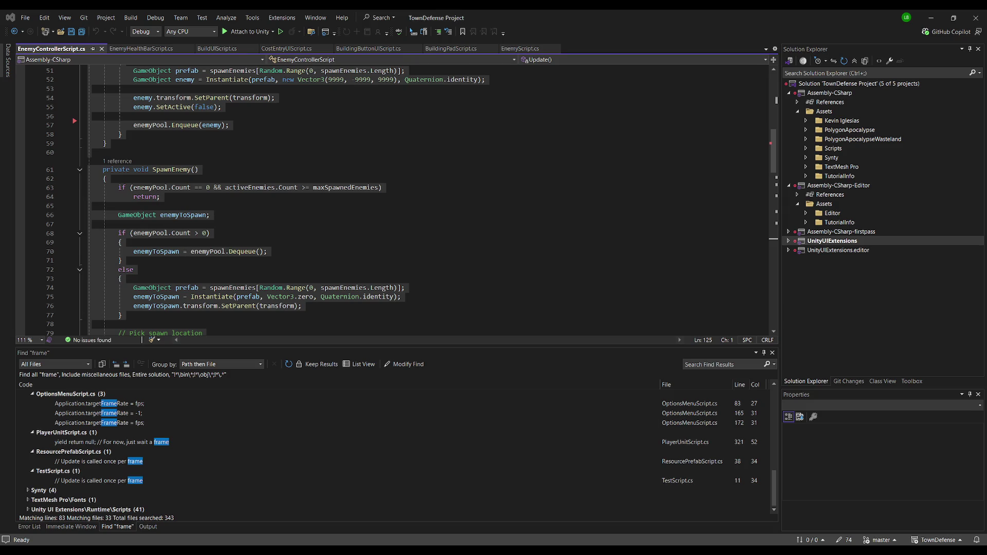
Replace EnemyControllerScript with the spawnInterval-based timer code, save it, and set Spawn Quantity to 2.
{"action": "left_click", "coordinate": [379, 251]}
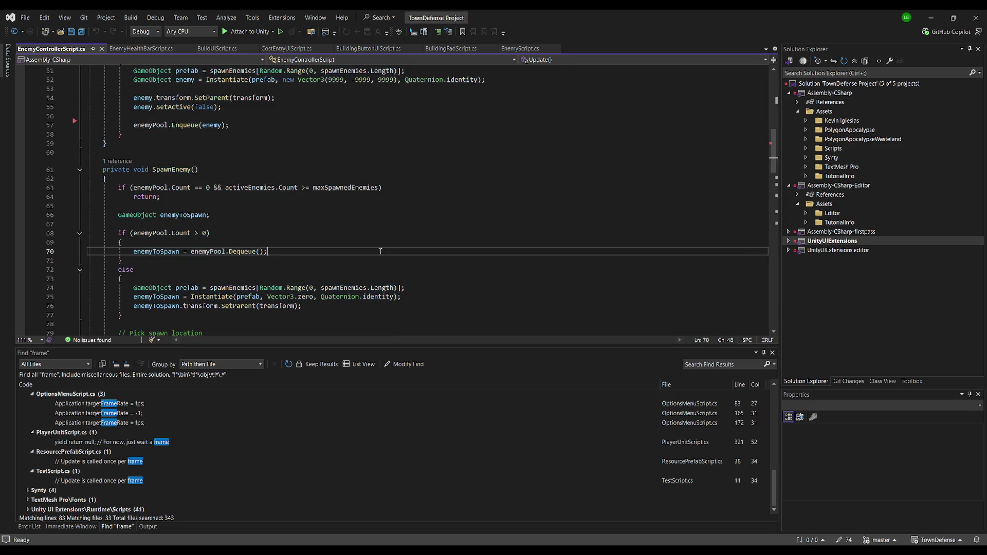
{"action": "key", "text": "ctrl+a"}
{"action": "key", "text": "ctrl+v"}
{"action": "scroll", "coordinate": [380, 251], "scroll_direction": "up", "scroll_amount": 20}
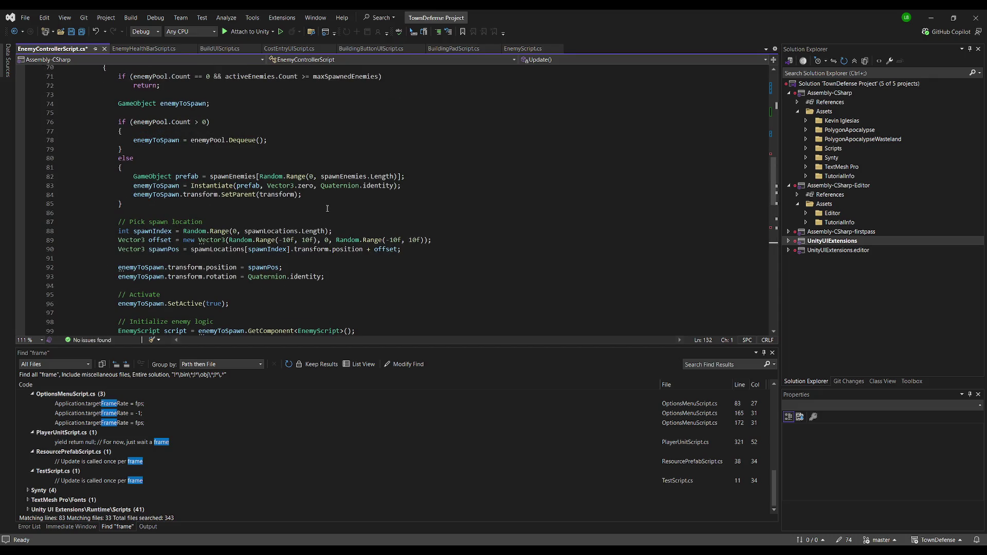
{"action": "key", "text": "ctrl+s"}
{"action": "scroll", "coordinate": [327, 214], "scroll_direction": "up", "scroll_amount": 10}
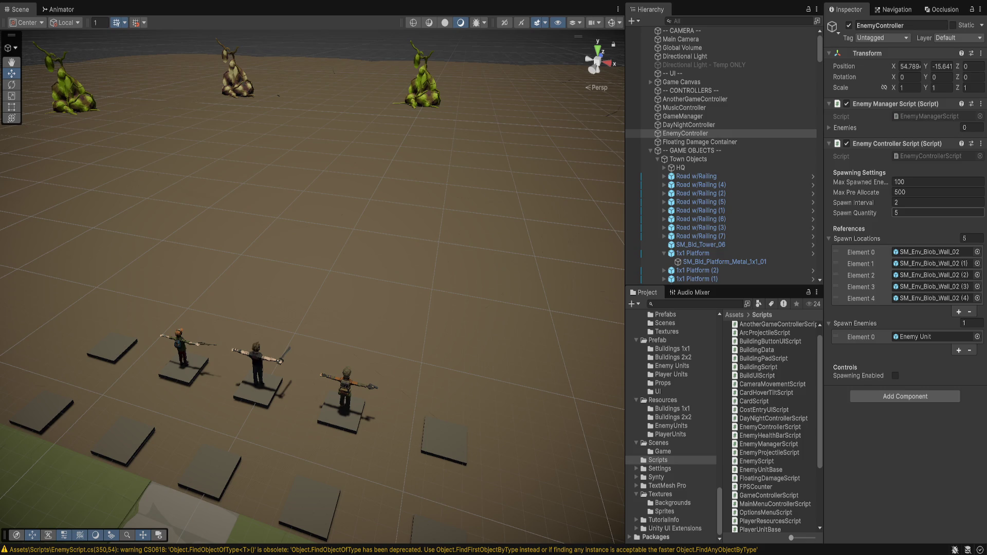
{"action": "left_click", "coordinate": [920, 213]}
{"action": "type", "text": "2"}
Jump from SpawnEnemy's InitializeEnemy call on line 101 to its definition in EnemyScript.
{"action": "key", "text": "alt+Tab"}
{"action": "scroll", "coordinate": [390, 201], "scroll_direction": "down", "scroll_amount": 6}
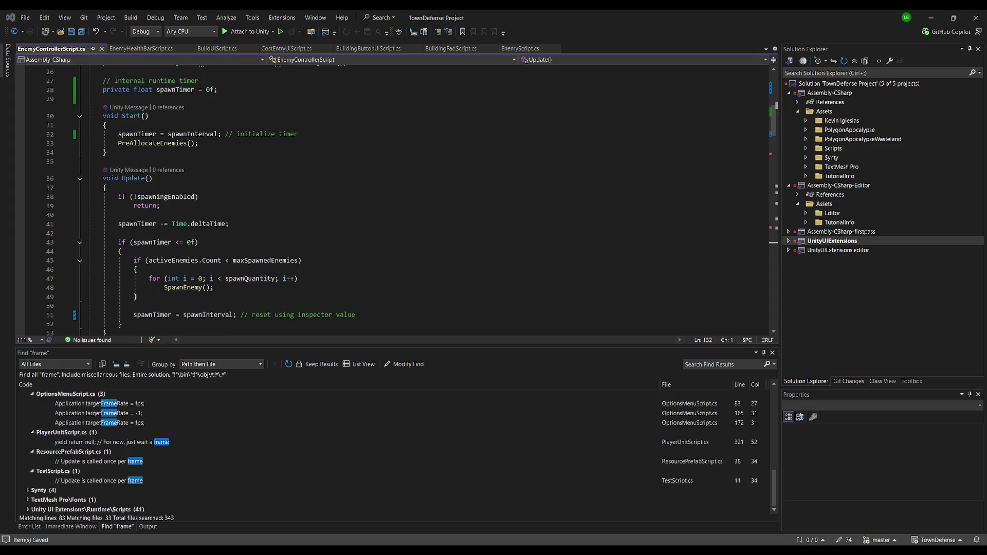
{"action": "scroll", "coordinate": [391, 201], "scroll_direction": "down", "scroll_amount": 5}
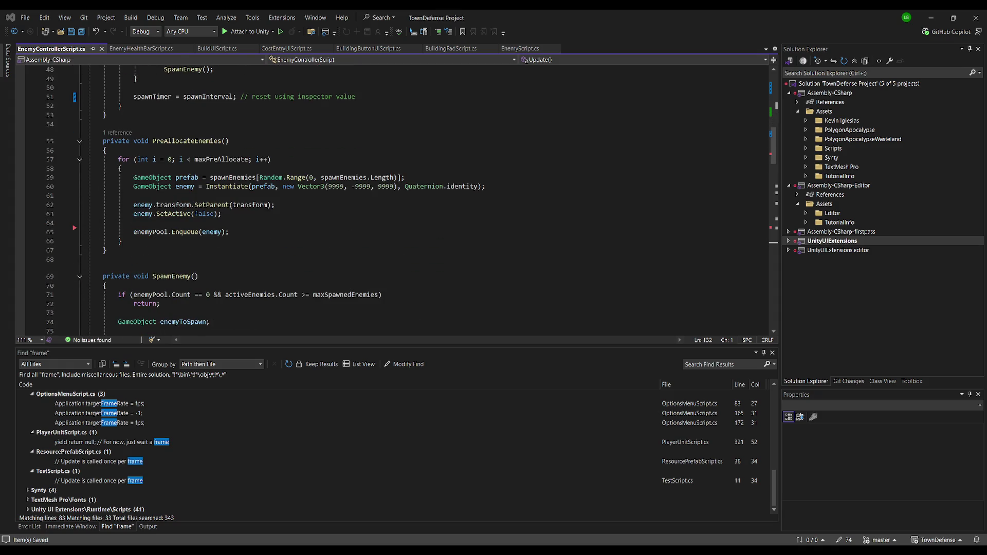
{"action": "scroll", "coordinate": [391, 201], "scroll_direction": "down", "scroll_amount": 3}
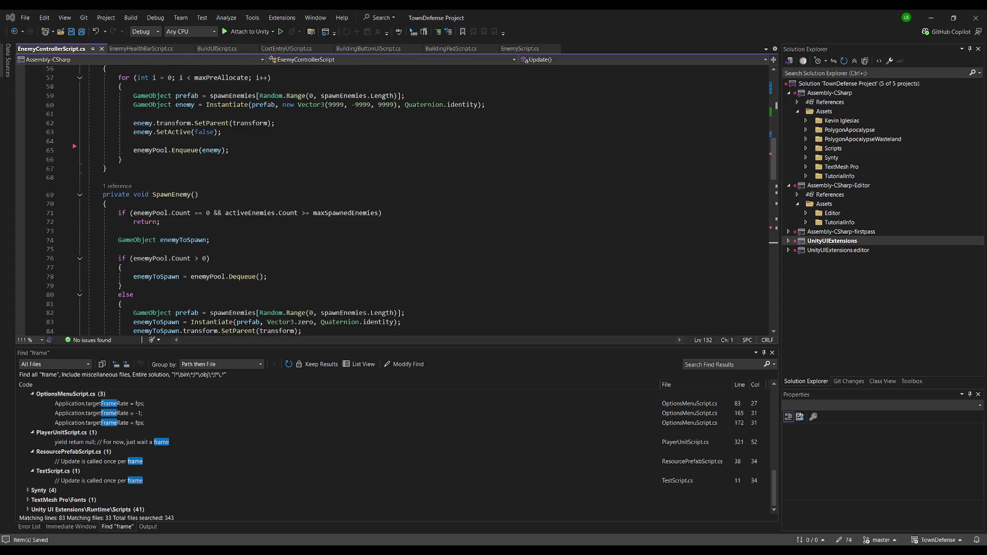
{"action": "scroll", "coordinate": [391, 201], "scroll_direction": "down", "scroll_amount": 3}
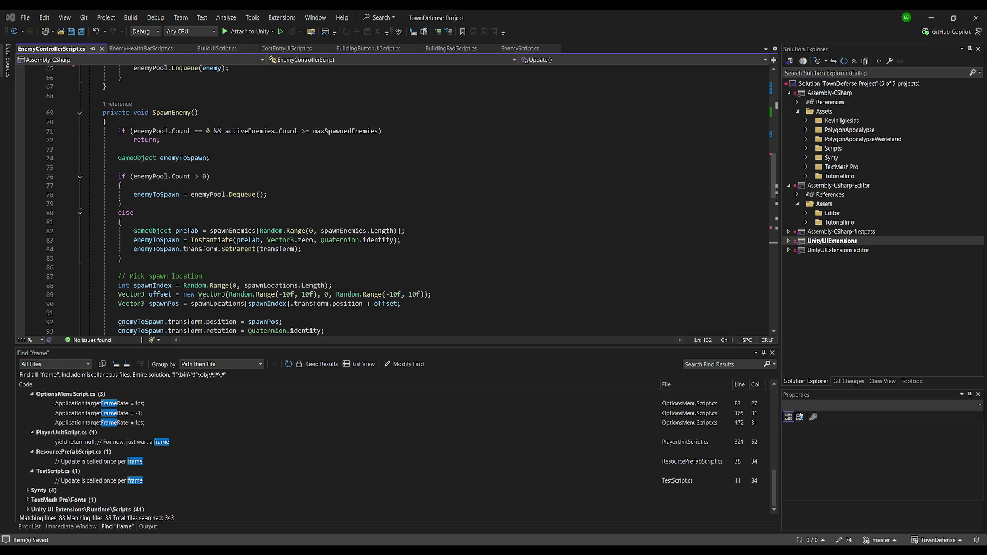
{"action": "left_click", "coordinate": [197, 222]}
{"action": "scroll", "coordinate": [197, 214], "scroll_direction": "down", "scroll_amount": 4}
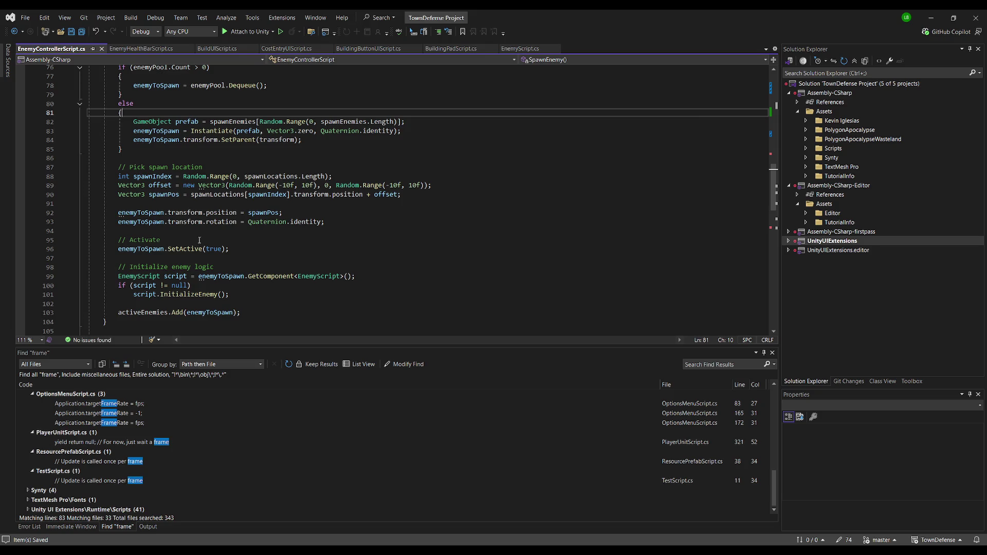
{"action": "scroll", "coordinate": [247, 240], "scroll_direction": "down", "scroll_amount": 2}
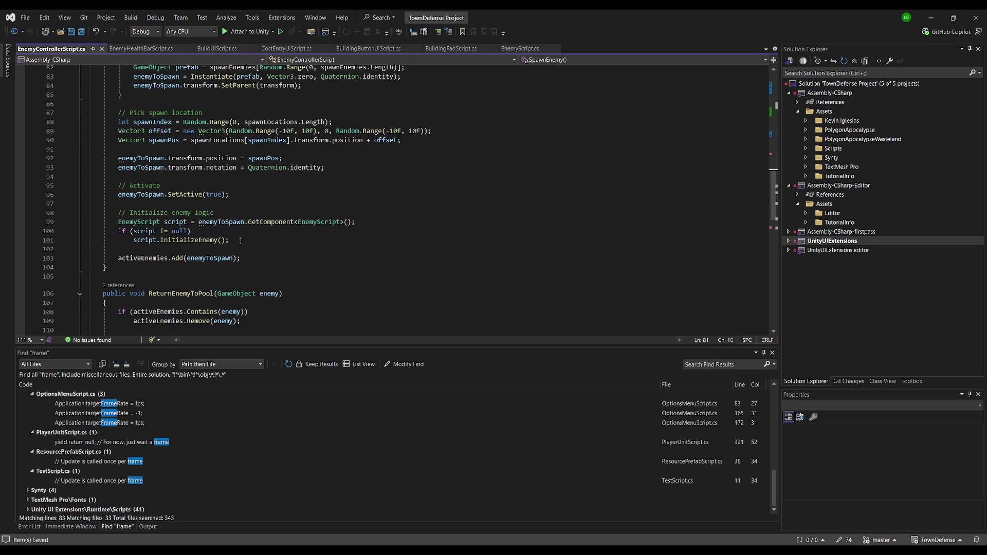
{"action": "left_click", "coordinate": [198, 240]}
{"action": "key", "text": "F12"}
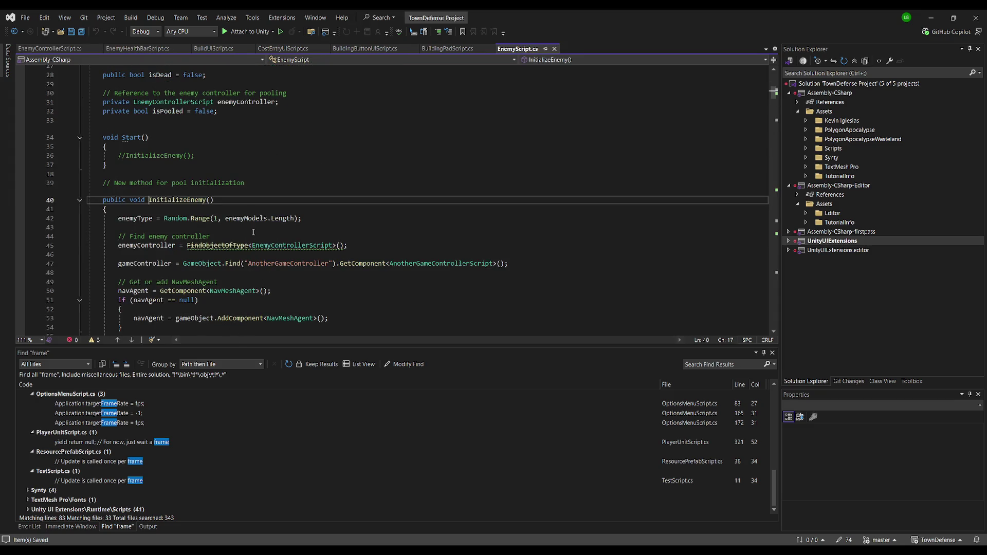
Scroll through the InitializeEnemy method in EnemyScript.cs to read it.
{"action": "scroll", "coordinate": [254, 233], "scroll_direction": "down", "scroll_amount": 2}
{"action": "scroll", "coordinate": [264, 322], "scroll_direction": "down", "scroll_amount": 3}
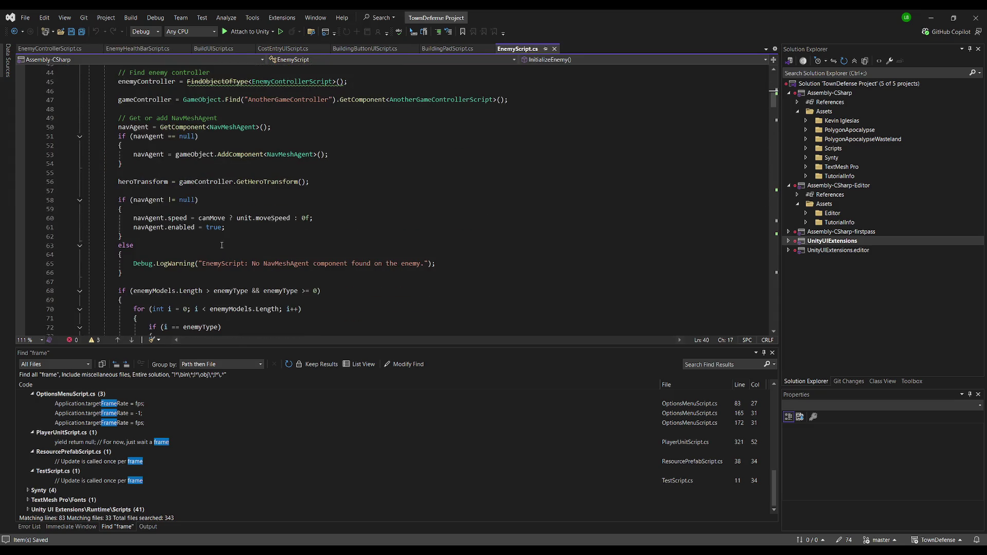
{"action": "scroll", "coordinate": [221, 246], "scroll_direction": "down", "scroll_amount": 4}
{"action": "scroll", "coordinate": [221, 245], "scroll_direction": "up", "scroll_amount": 7}
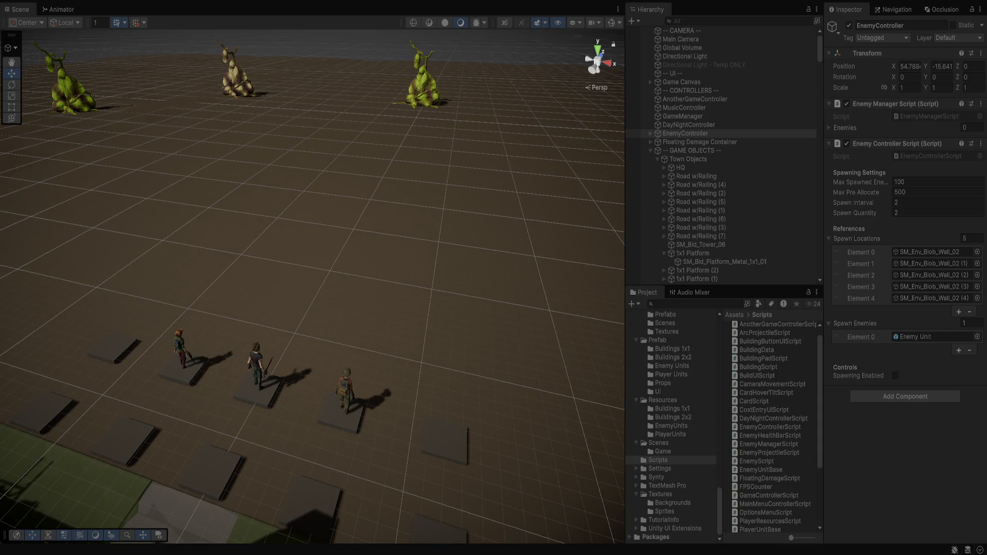
Tick Spawning Enabled and fly the Scene camera back to watch enemies pile up.
{"action": "left_click", "coordinate": [895, 376]}
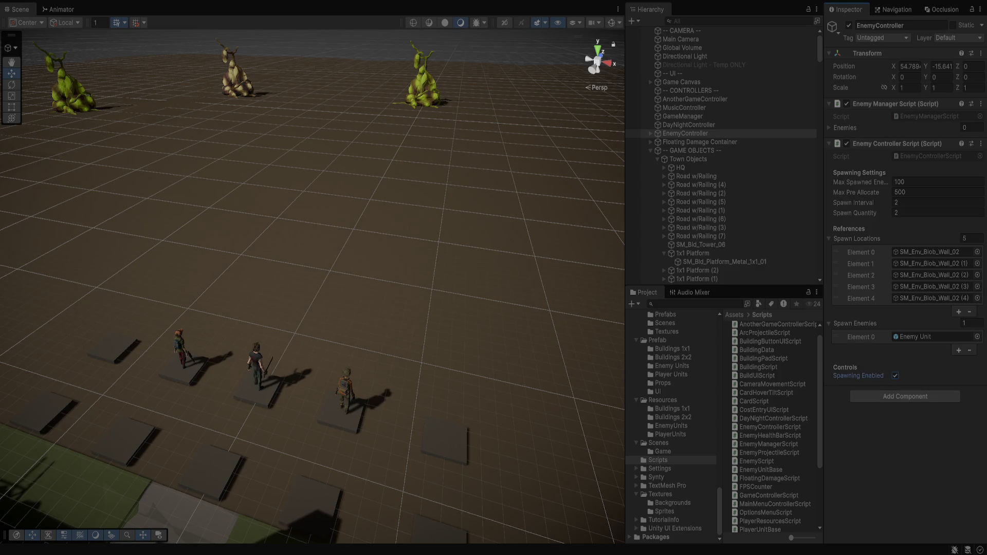
{"action": "key", "text": "Down"}
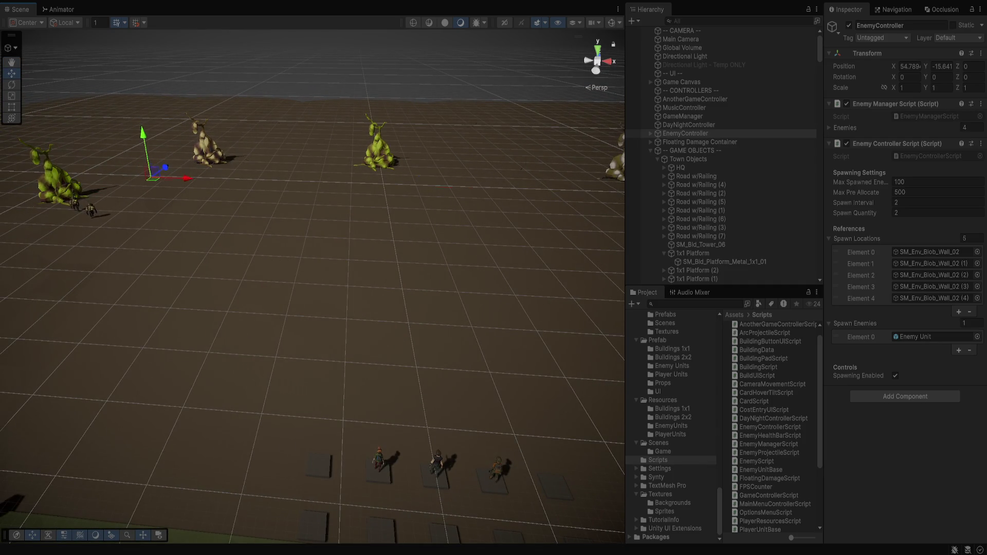
{"action": "key", "text": "Down"}
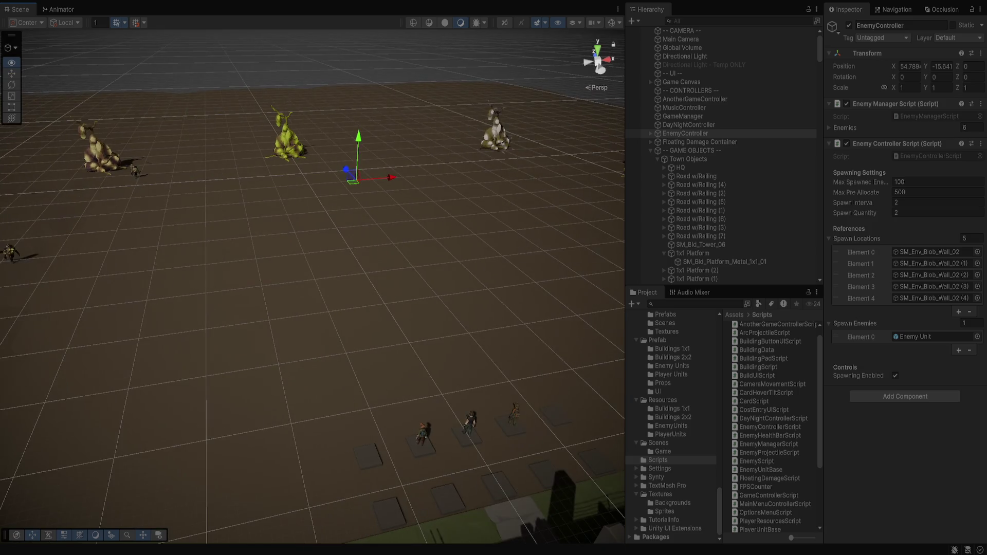
{"action": "key", "text": "Up"}
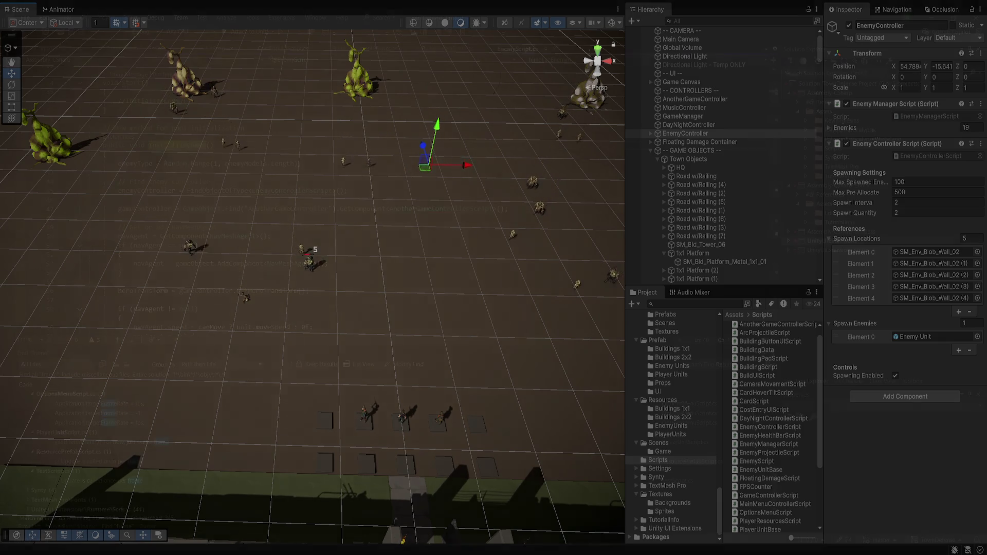
{"action": "key", "text": "alt+Tab"}
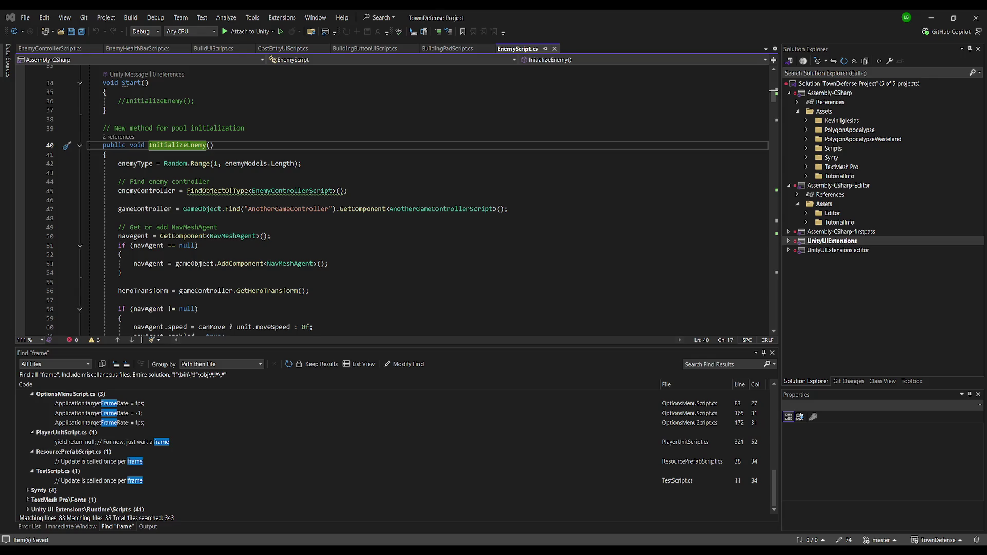
Set Spawn Interval to 1 in Unity, then return to EnemyScript.cs's InitializeEnemy method.
{"action": "key", "text": "alt+Tab"}
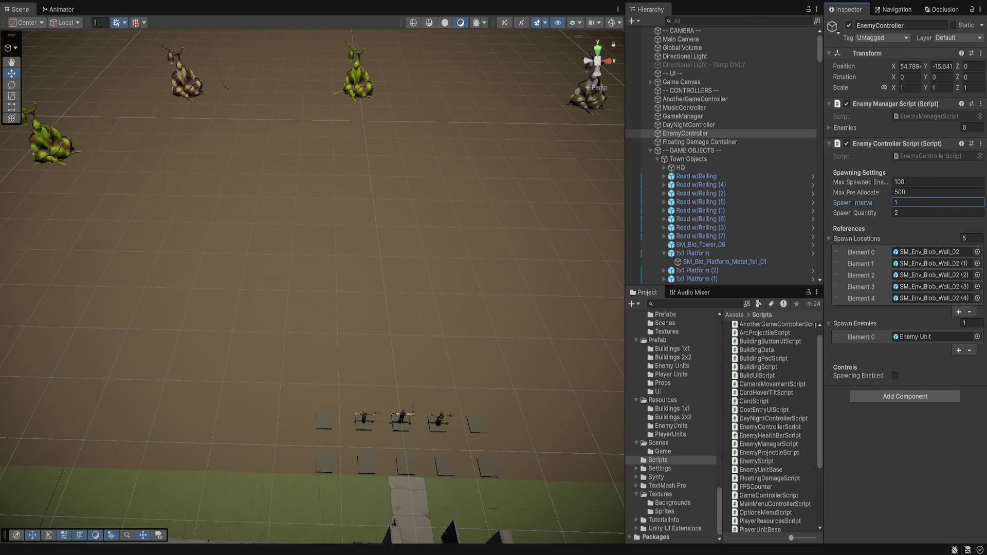
{"action": "key", "text": "alt+Tab"}
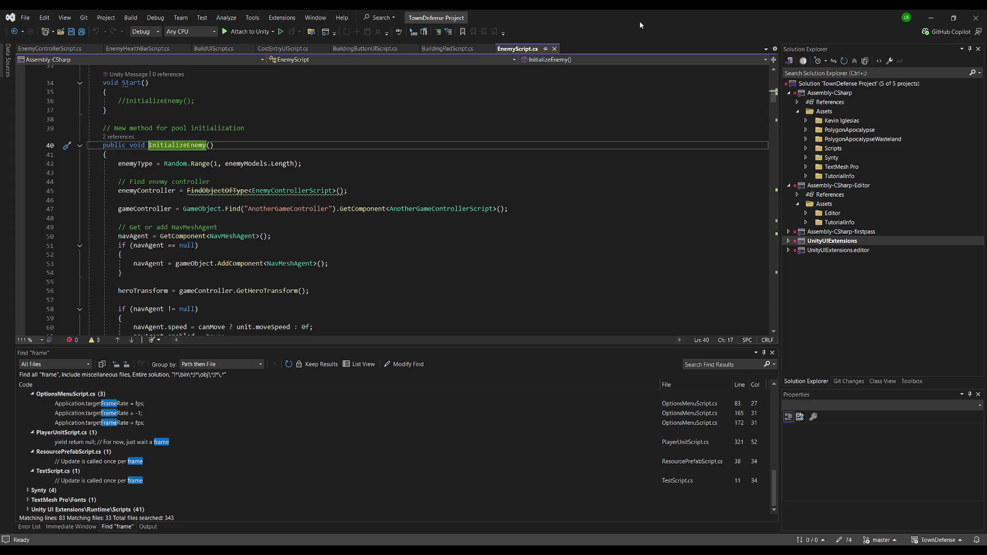
Select all of the EnemyScript.cs code and switch over to Unity.
{"action": "left_click", "coordinate": [455, 190]}
{"action": "key", "text": "ctrl+a"}
{"action": "key", "text": "alt+Tab"}
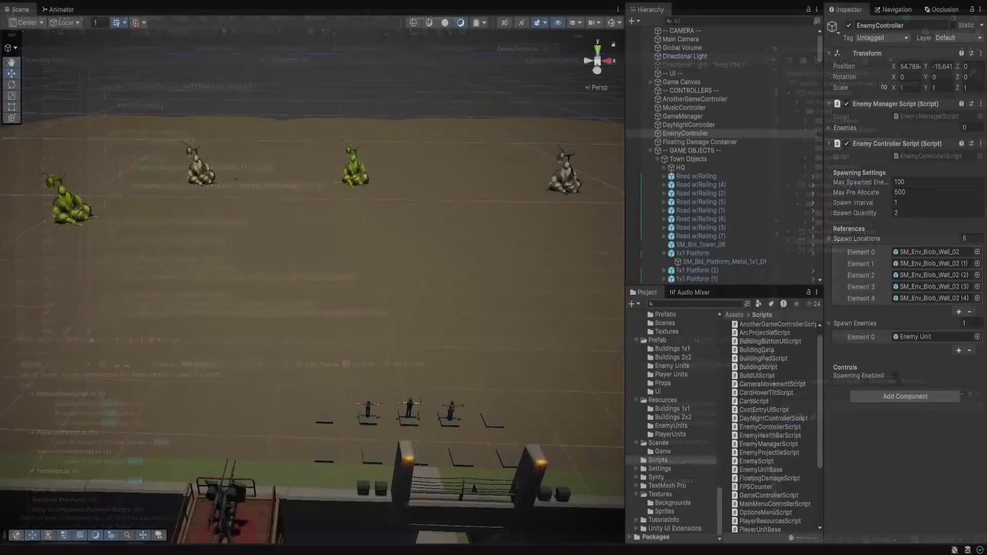
Frame the third blob spawner, then all four resource prefabs from Scrap Metal through Ore.
{"action": "left_click", "coordinate": [355, 165]}
{"action": "key", "text": "f"}
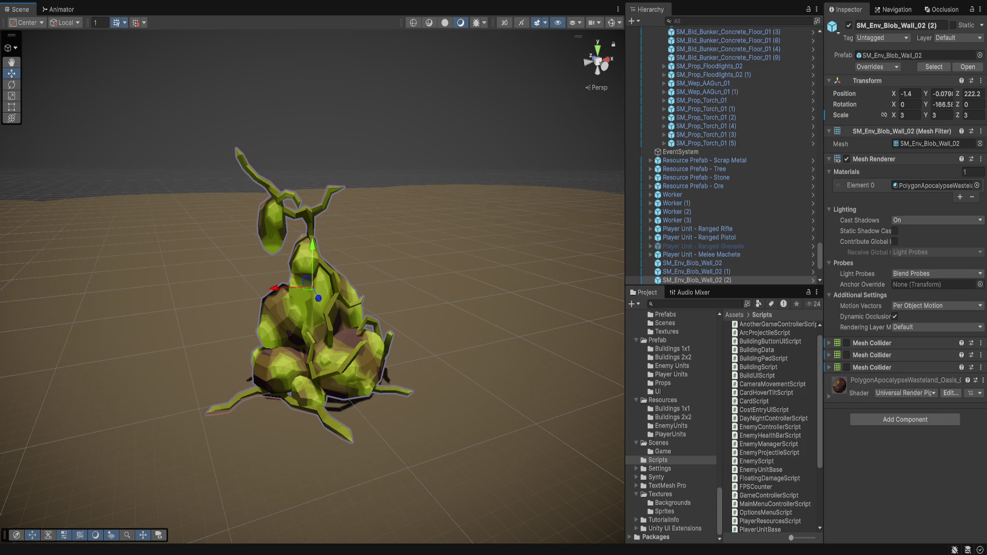
{"action": "left_click", "coordinate": [705, 160]}
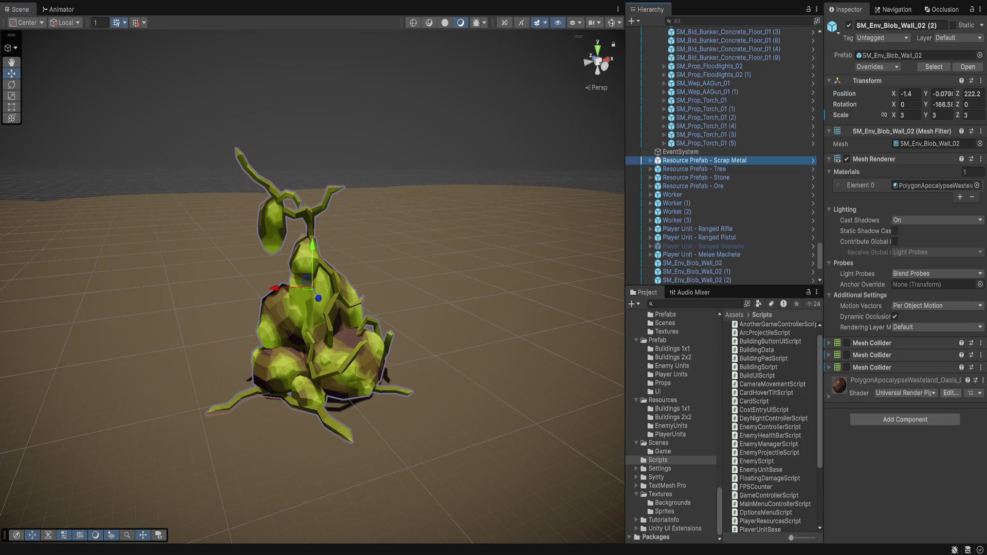
{"action": "left_click", "coordinate": [699, 186], "text": "shift"}
{"action": "key", "text": "f"}
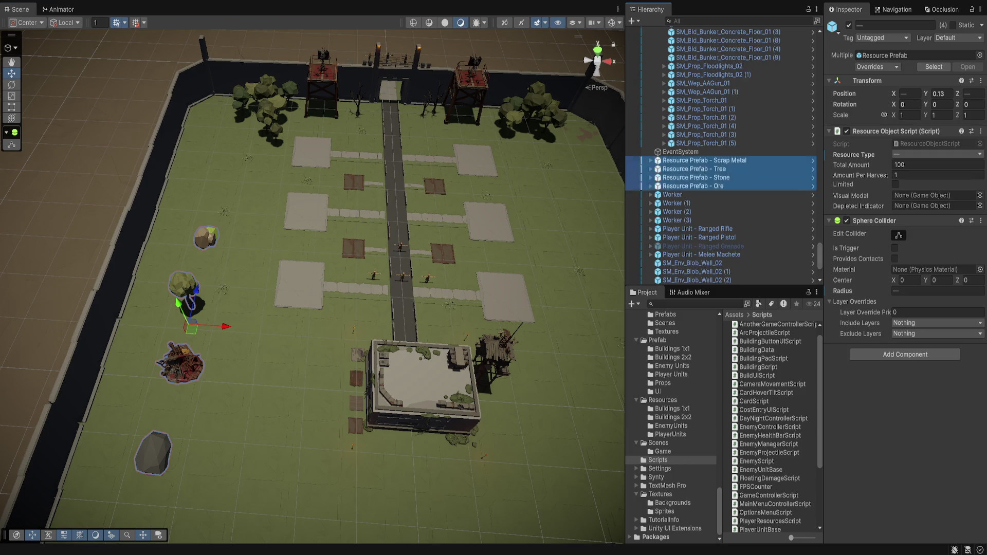
Select the Directional Light, then the Global Volume to view its post-processing settings.
{"action": "left_click_drag", "start_coordinate": [820, 255], "coordinate": [819, 36]}
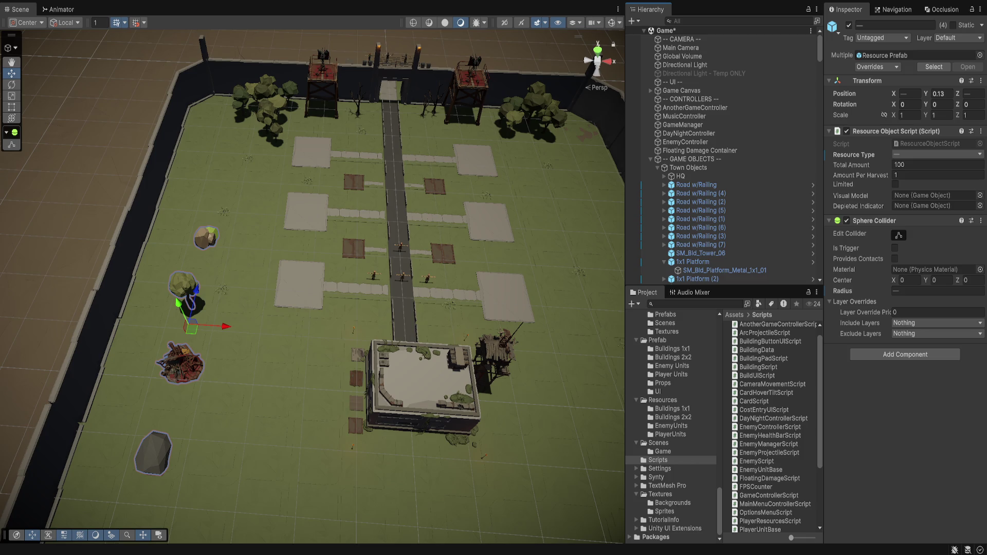
{"action": "left_click", "coordinate": [685, 64]}
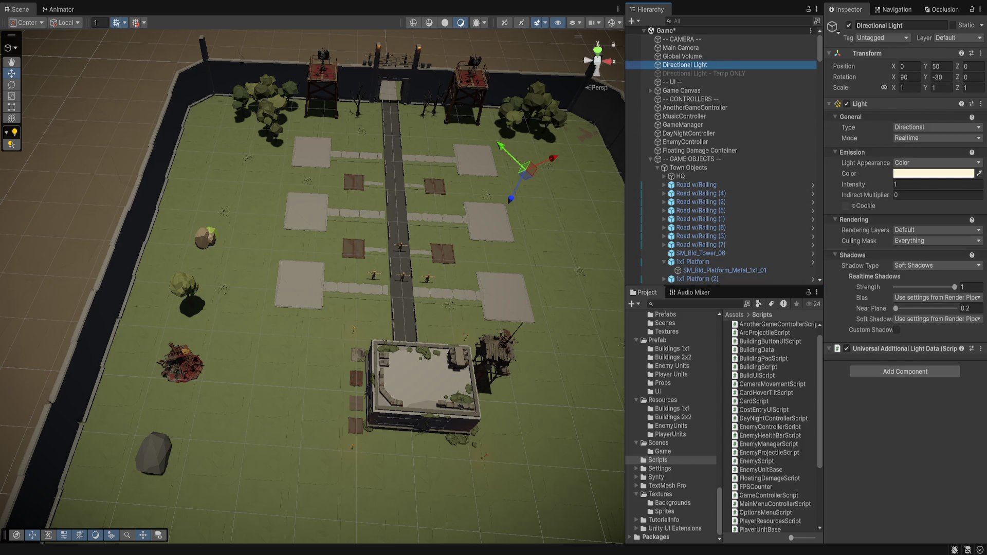
{"action": "left_click", "coordinate": [683, 56]}
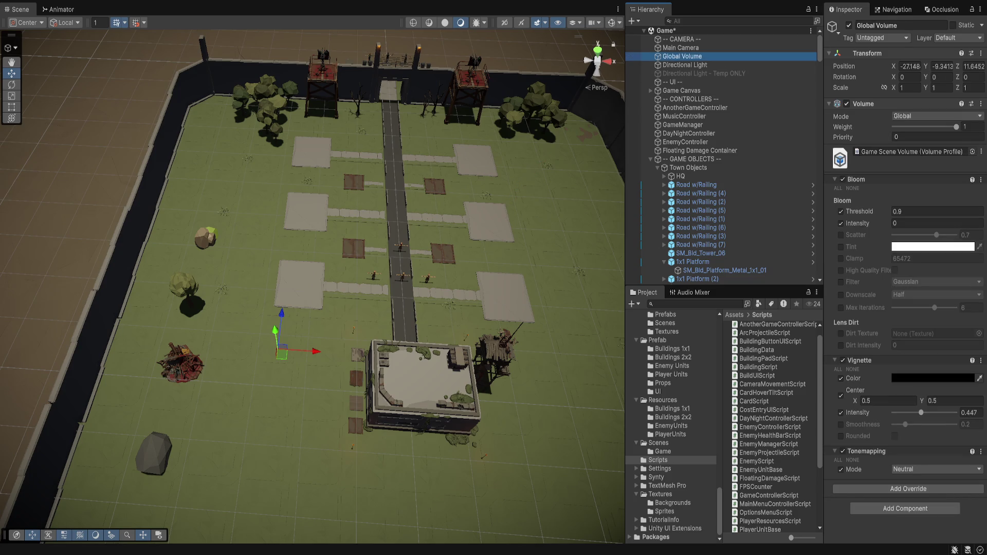
Raise Vignette Intensity to 0.491 and trial Bloom Threshold 0.99 and Intensity 1.42, then undo.
{"action": "left_click_drag", "start_coordinate": [921, 413], "coordinate": [924, 412]}
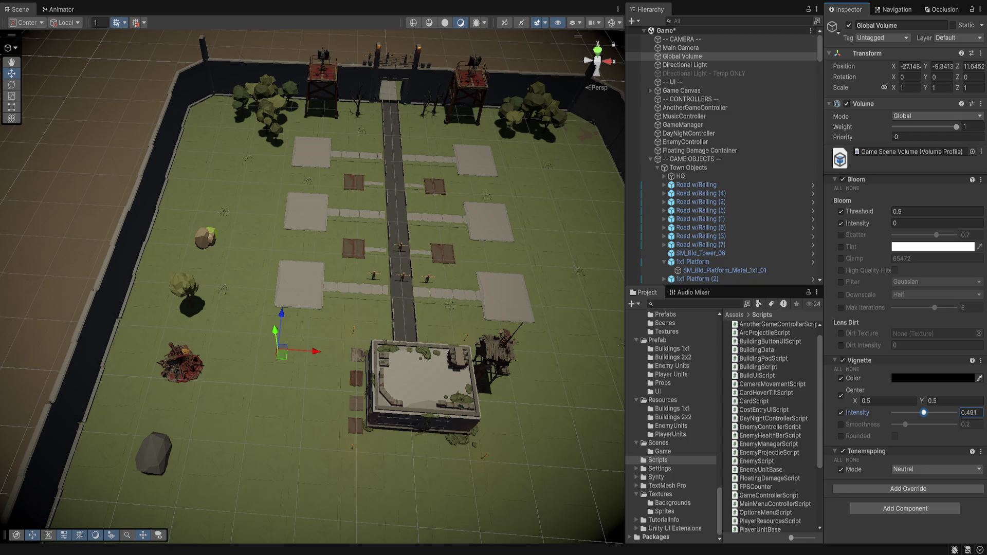
{"action": "left_click", "coordinate": [905, 212]}
{"action": "type", "text": "0.99"}
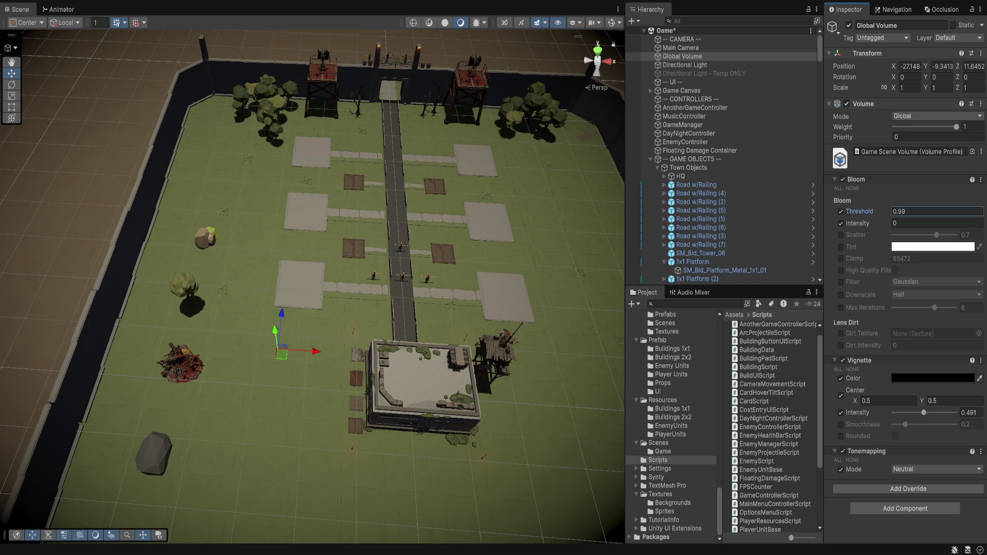
{"action": "left_click", "coordinate": [905, 224]}
{"action": "type", "text": "1.42"}
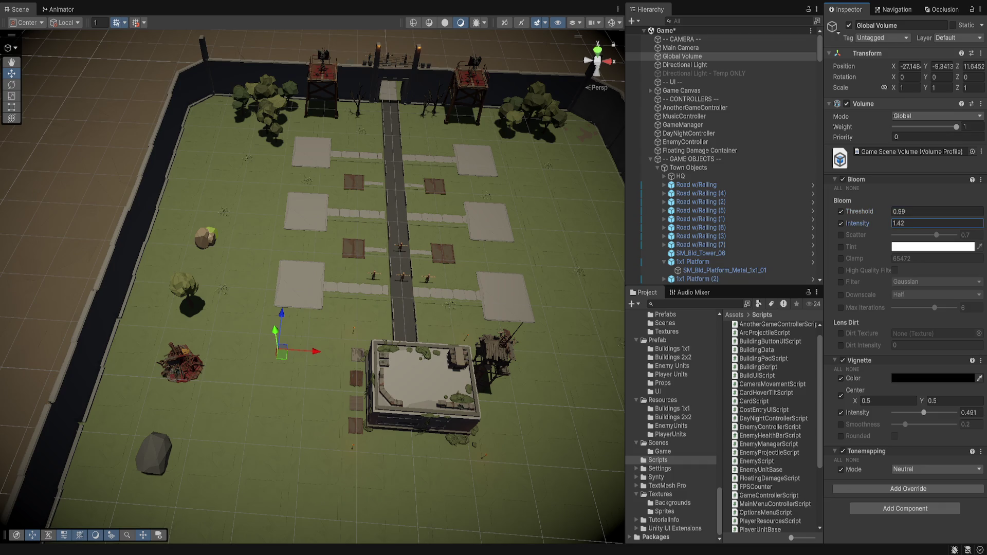
{"action": "key", "text": "ctrl+z"}
{"action": "key", "text": "ctrl+z"}
{"action": "type", "text": "0.2"}
Experiment with higher Bloom Intensity values, then settle on a Bloom Intensity of 1.
{"action": "left_click_drag", "start_coordinate": [309, 309], "coordinate": [308, 243]}
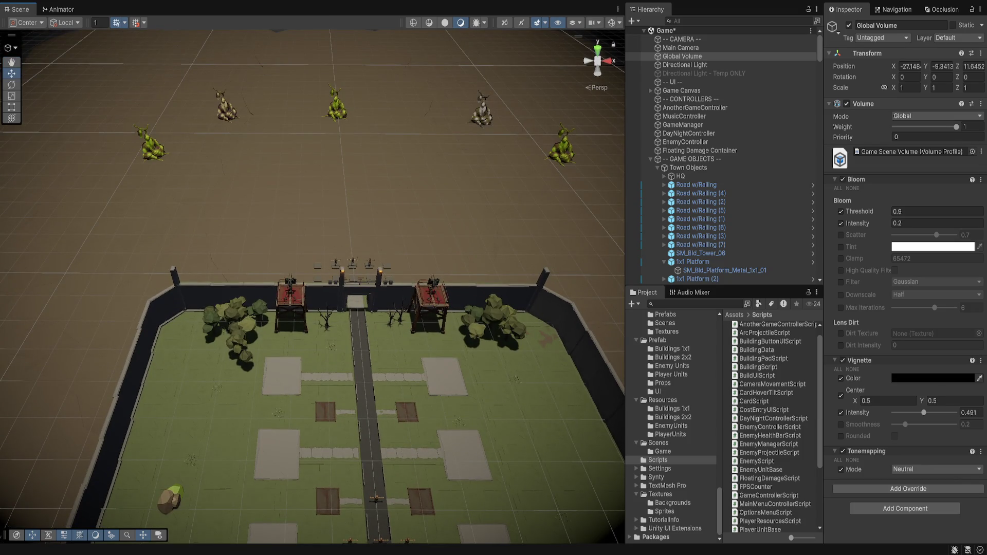
{"action": "left_click_drag", "start_coordinate": [858, 223], "coordinate": [915, 223]}
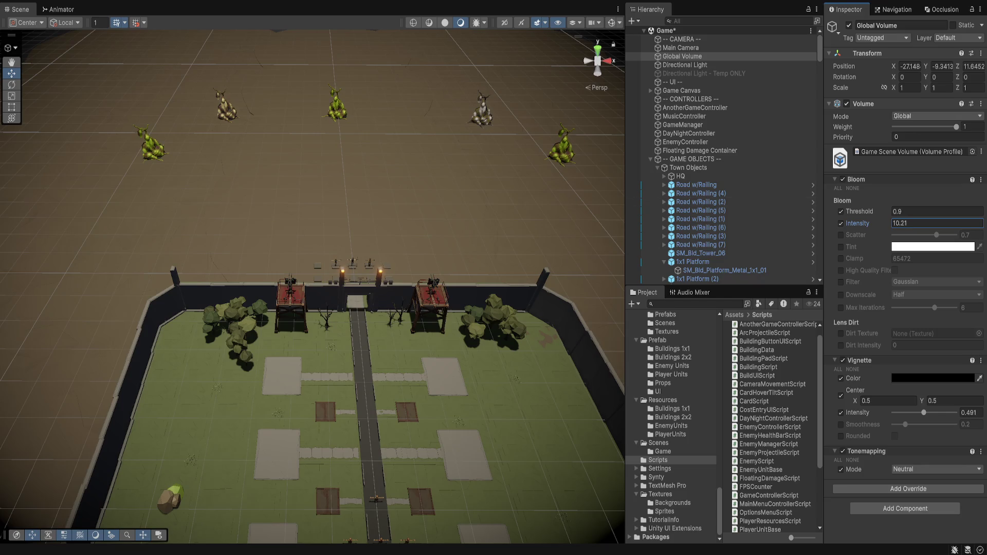
{"action": "key", "text": "ctrl+z"}
{"action": "key", "text": "ctrl+y"}
{"action": "key", "text": "ctrl+z"}
{"action": "key", "text": "ctrl+a"}
{"action": "type", "text": "0.5"}
{"action": "key", "text": "ctrl+a"}
{"action": "type", "text": "1"}
Zoom in and frame a gate column in the Scene view.
{"action": "scroll", "coordinate": [312, 287], "scroll_direction": "up", "scroll_amount": 3}
{"action": "left_click", "coordinate": [342, 278]}
{"action": "key", "text": "f"}
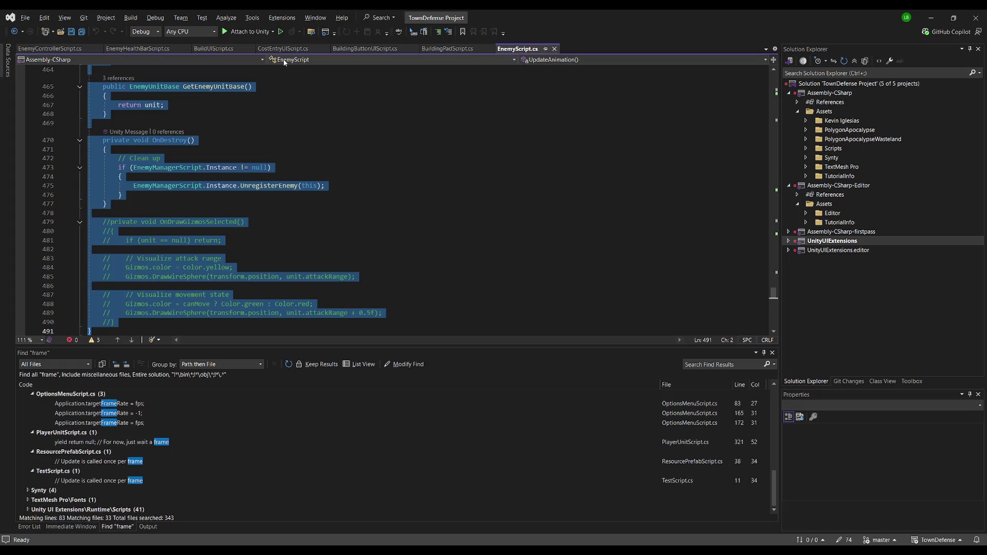
Replace all of EnemyControllerScript.cs with the pasted new code and save it.
{"action": "left_click", "coordinate": [50, 49]}
{"action": "left_click", "coordinate": [345, 240]}
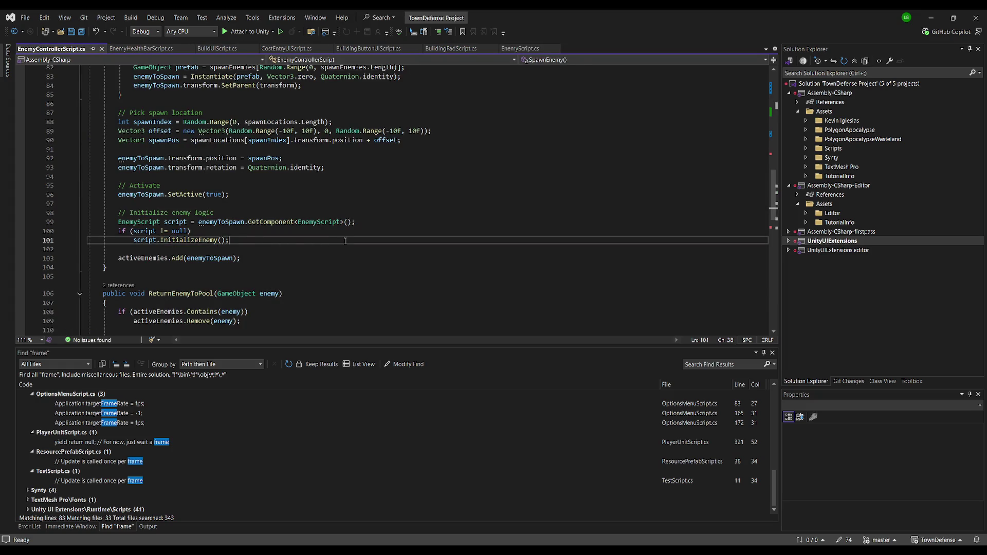
{"action": "key", "text": "ctrl+a"}
{"action": "key", "text": "ctrl+v"}
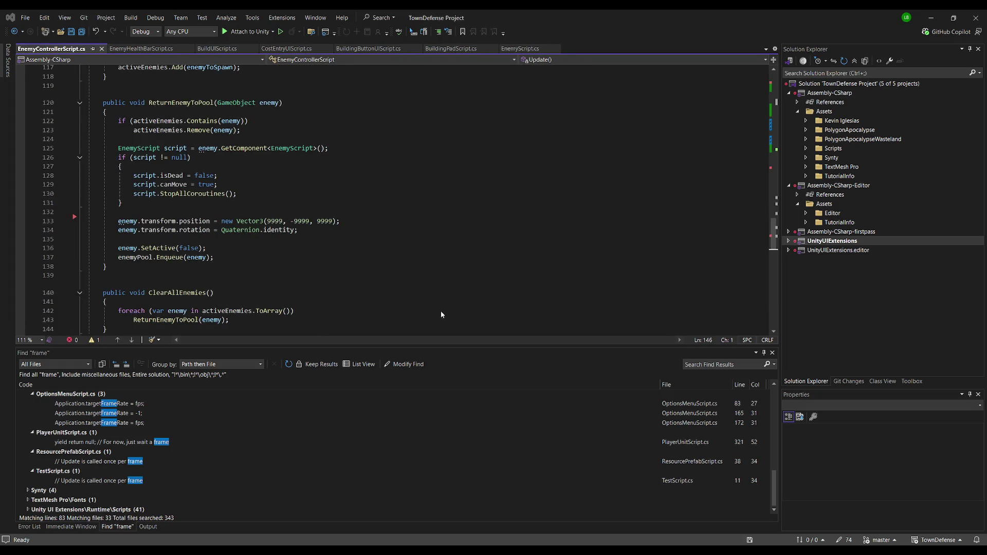
{"action": "key", "text": "ctrl+s"}
Delete the emoji from the first-spawner comment on line 63.
{"action": "scroll", "coordinate": [222, 259], "scroll_direction": "up", "scroll_amount": 19}
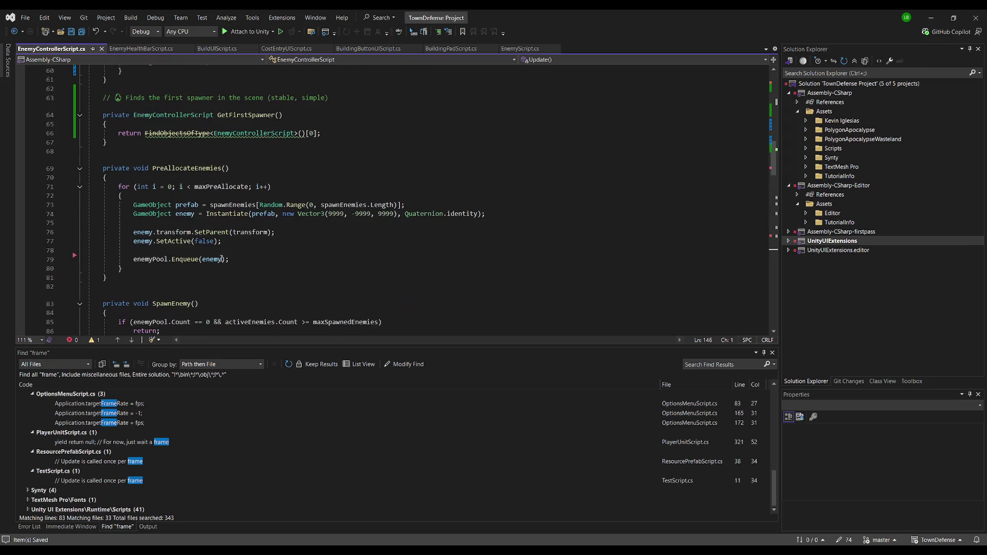
{"action": "scroll", "coordinate": [240, 270], "scroll_direction": "up", "scroll_amount": 2}
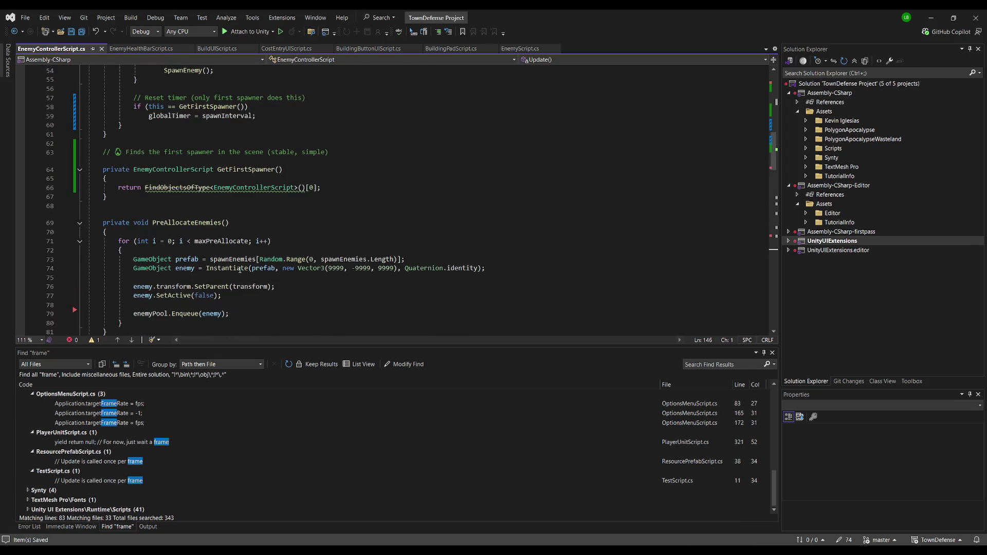
{"action": "scroll", "coordinate": [240, 270], "scroll_direction": "up", "scroll_amount": 1}
{"action": "scroll", "coordinate": [239, 270], "scroll_direction": "up", "scroll_amount": 1}
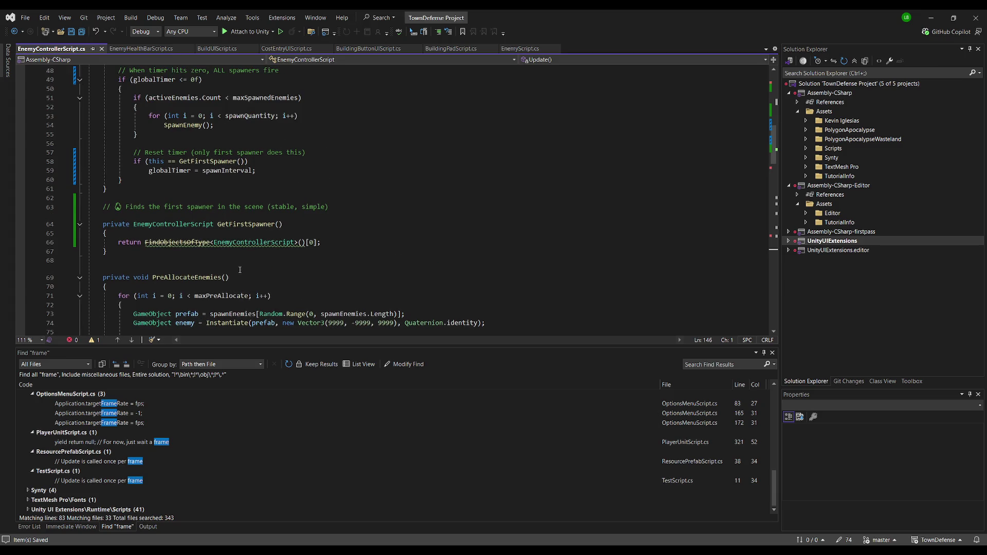
{"action": "left_click", "coordinate": [124, 211]}
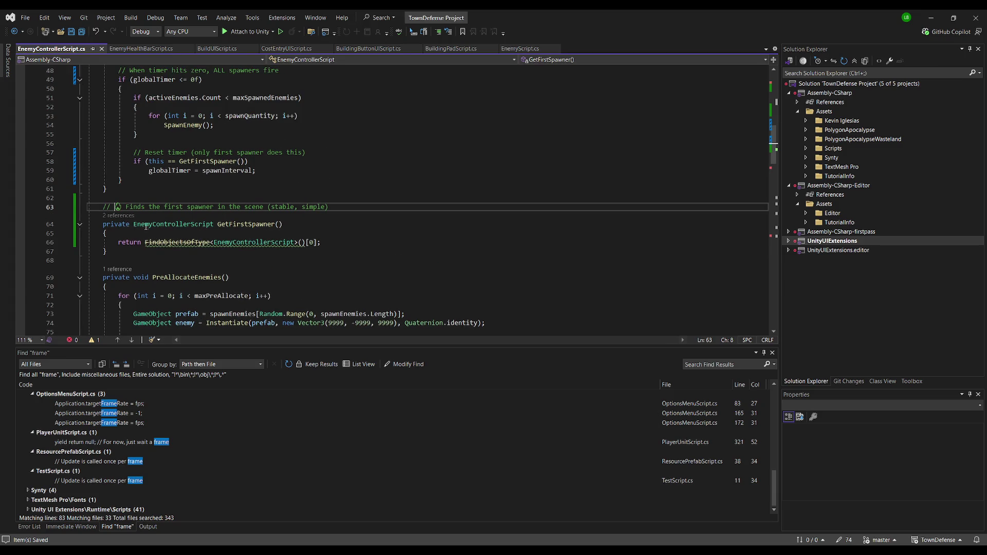
{"action": "key", "text": "BackSpace"}
{"action": "key", "text": "BackSpace"}
{"action": "scroll", "coordinate": [209, 217], "scroll_direction": "up", "scroll_amount": 16}
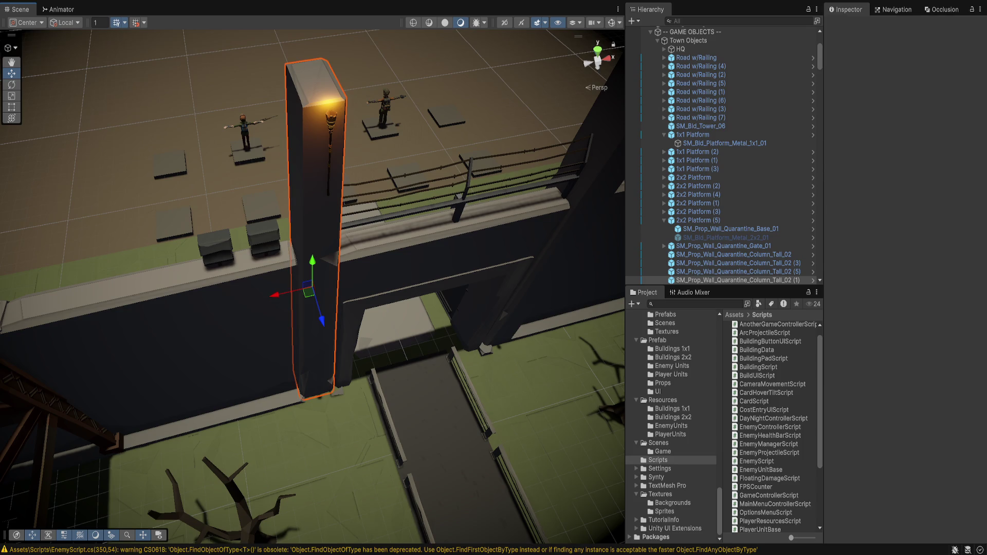
Orbit and zoom the Scene view toward the gate, then select EnemyController.
{"action": "left_click_drag", "start_coordinate": [314, 257], "coordinate": [314, 396]}
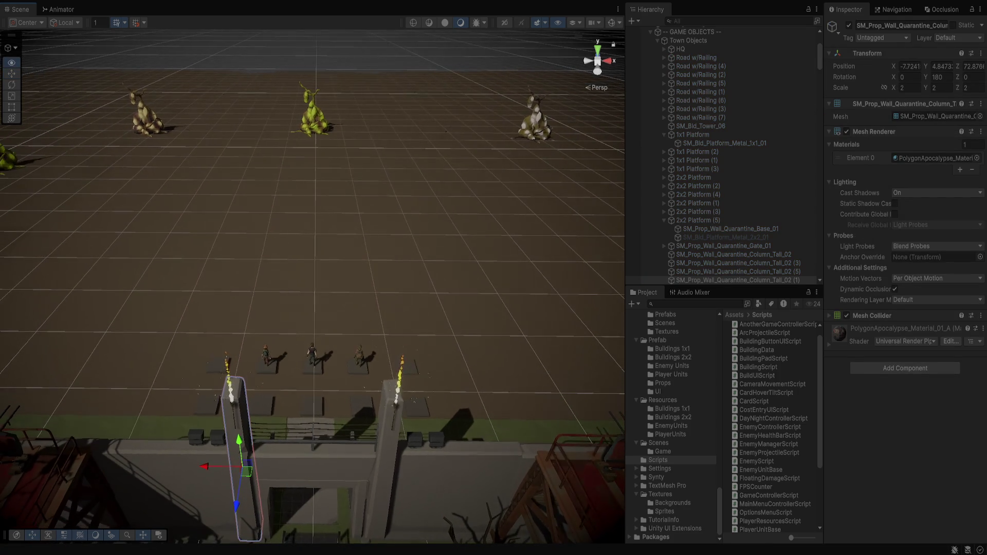
{"action": "scroll", "coordinate": [313, 360], "scroll_direction": "up", "scroll_amount": 3}
{"action": "scroll", "coordinate": [720, 202], "scroll_direction": "up", "scroll_amount": 5}
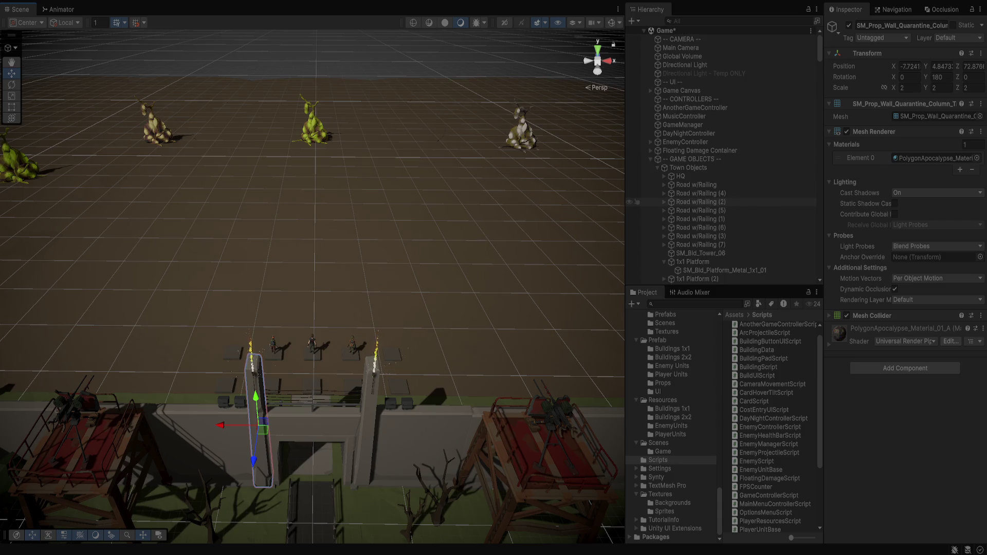
{"action": "left_click", "coordinate": [635, 142]}
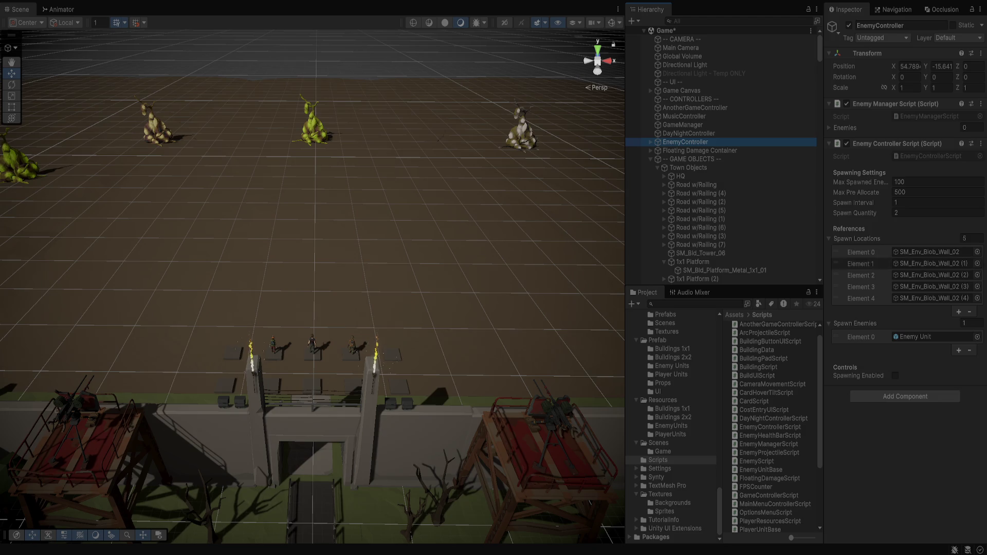
Inspect AnotherGameController, then expand EnemyController and inspect its first Enemy Unit(Clone).
{"action": "left_click", "coordinate": [694, 108]}
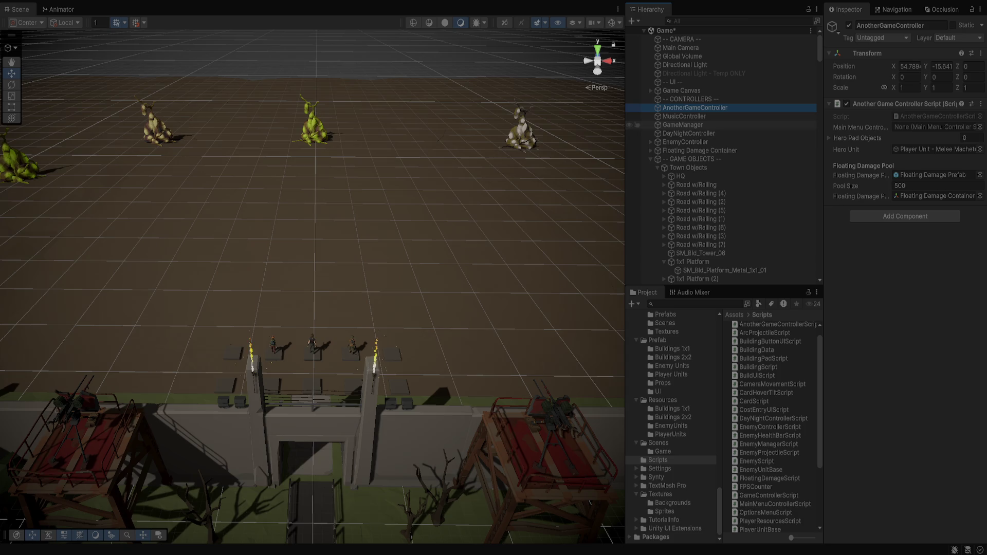
{"action": "left_click", "coordinate": [685, 142]}
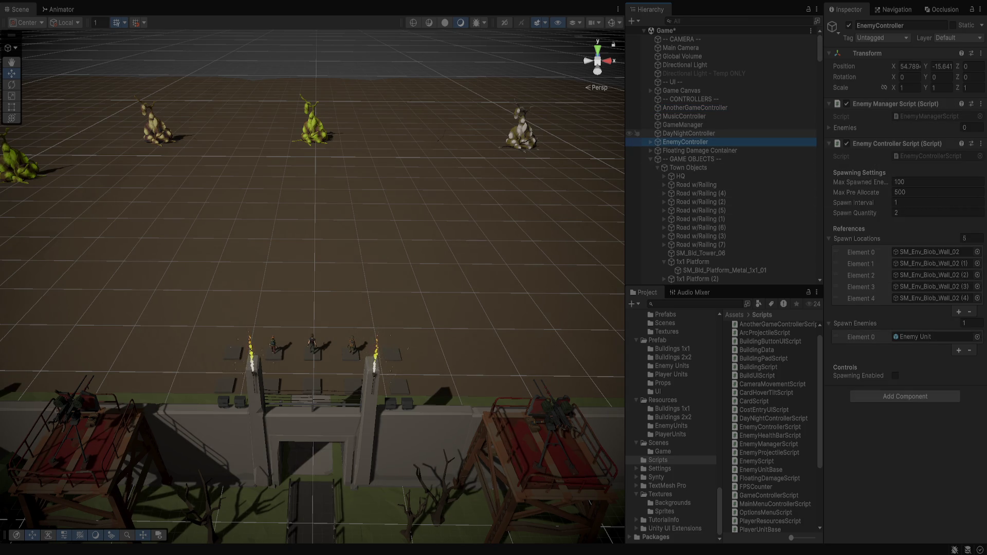
{"action": "left_click", "coordinate": [651, 142]}
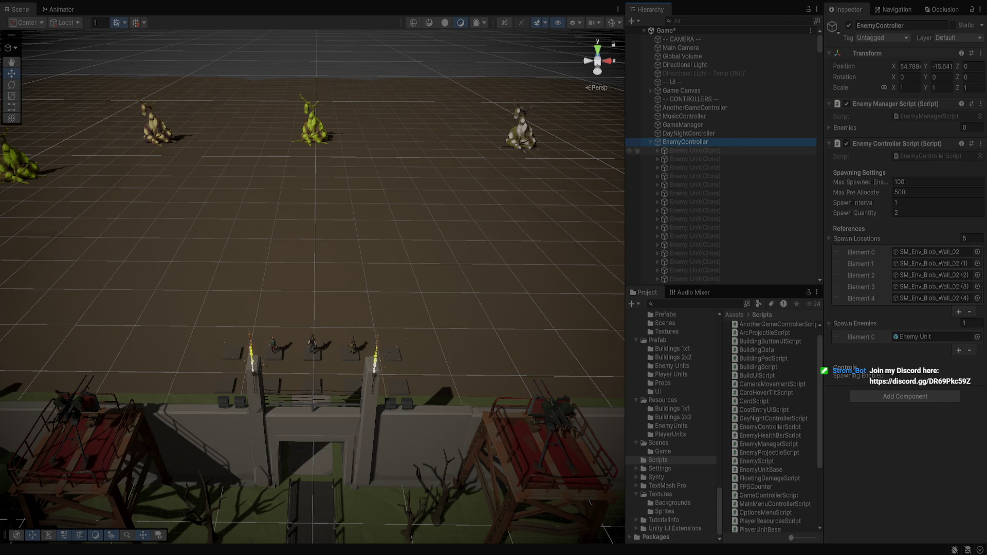
{"action": "left_click", "coordinate": [695, 151]}
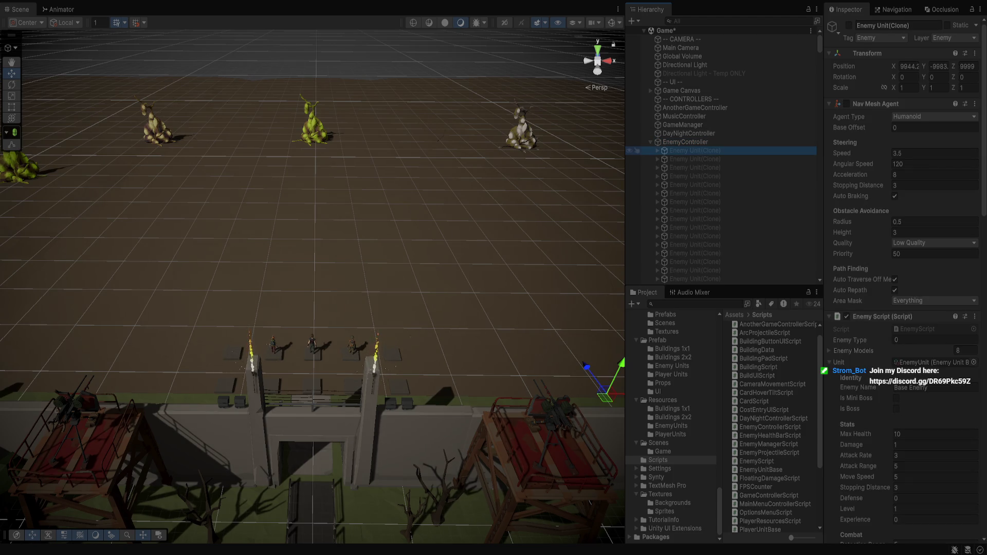
Multi-select the pooled Enemy Unit(Clone) objects, reselect EnemyController, and open its script in Visual Studio.
{"action": "scroll", "coordinate": [900, 283], "scroll_direction": "down", "scroll_amount": 4}
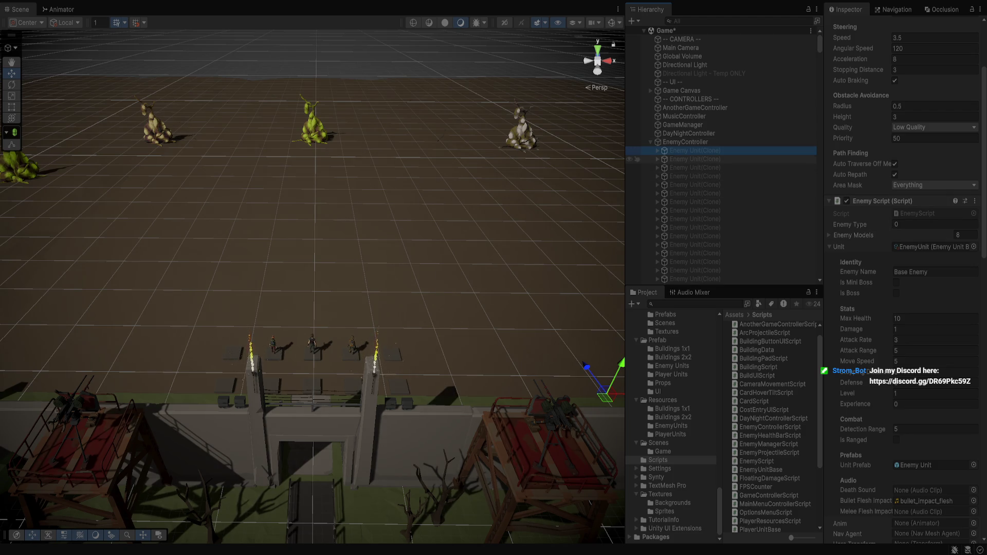
{"action": "scroll", "coordinate": [720, 154], "scroll_direction": "down", "scroll_amount": 10}
{"action": "scroll", "coordinate": [720, 173], "scroll_direction": "down", "scroll_amount": 10}
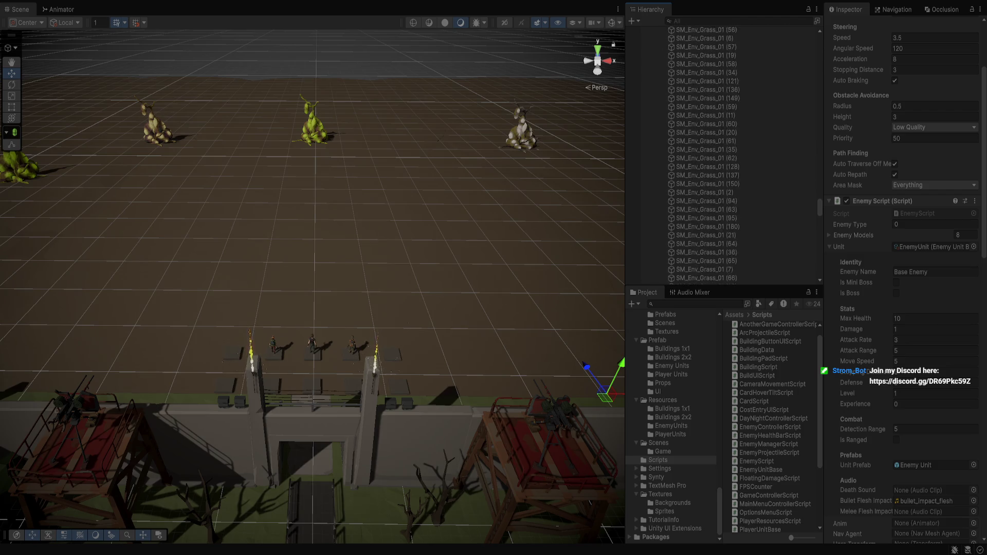
{"action": "left_click", "coordinate": [694, 174], "text": "shift"}
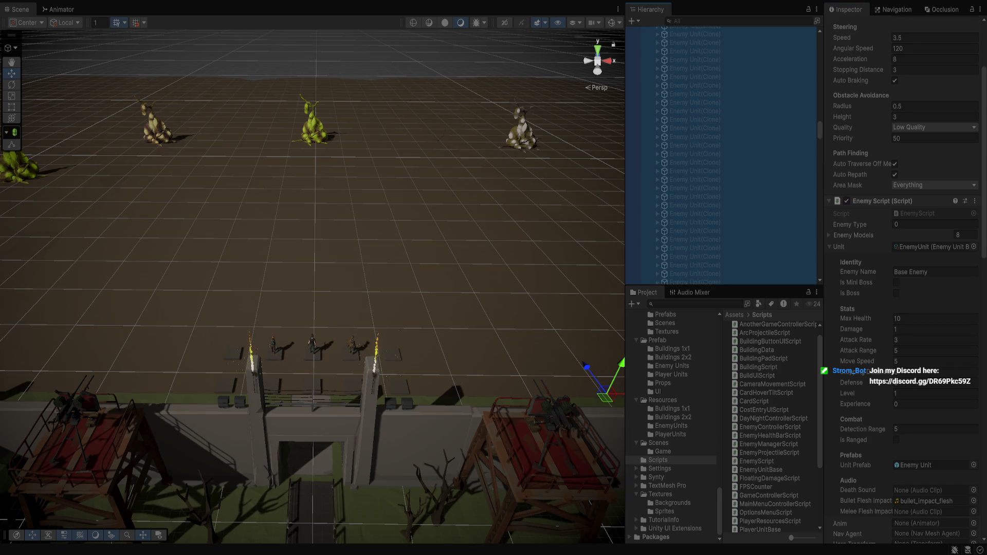
{"action": "scroll", "coordinate": [719, 159], "scroll_direction": "up", "scroll_amount": 15}
{"action": "left_click", "coordinate": [685, 141]}
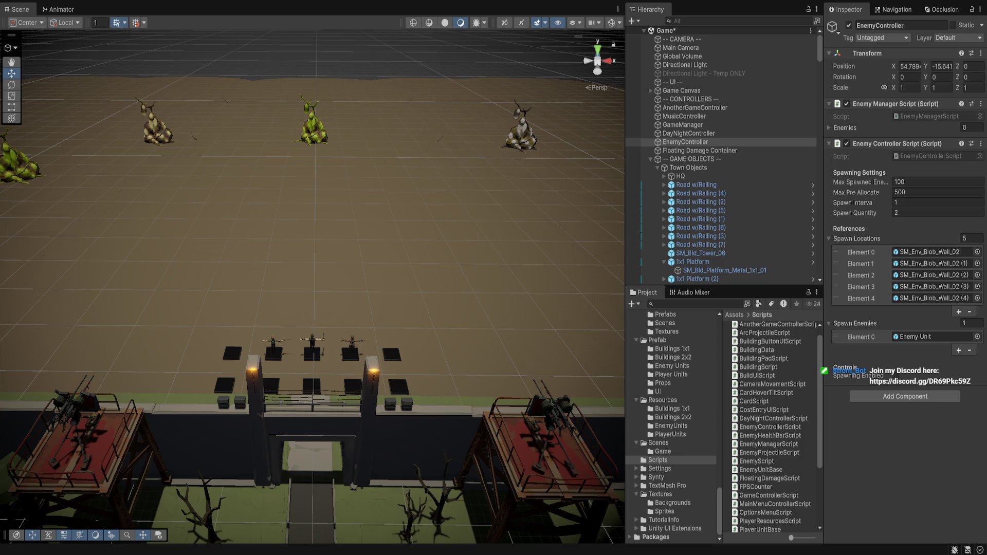
{"action": "double_click", "coordinate": [770, 427]}
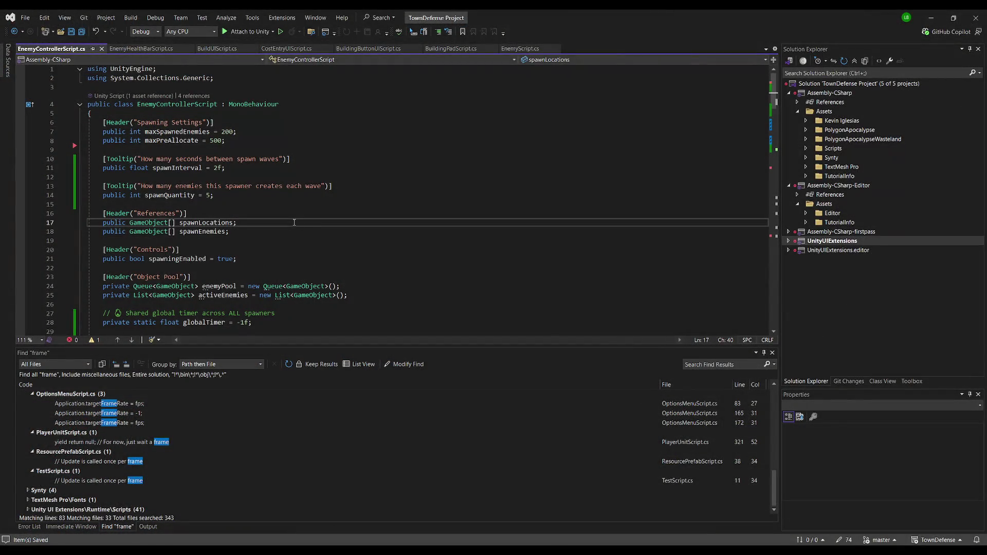
Search for 'enemy.trans' to find where enemies are parented, then return to the file top.
{"action": "key", "text": "ctrl+f"}
{"action": "type", "text": "enemy.trans"}
{"action": "key", "text": "Escape"}
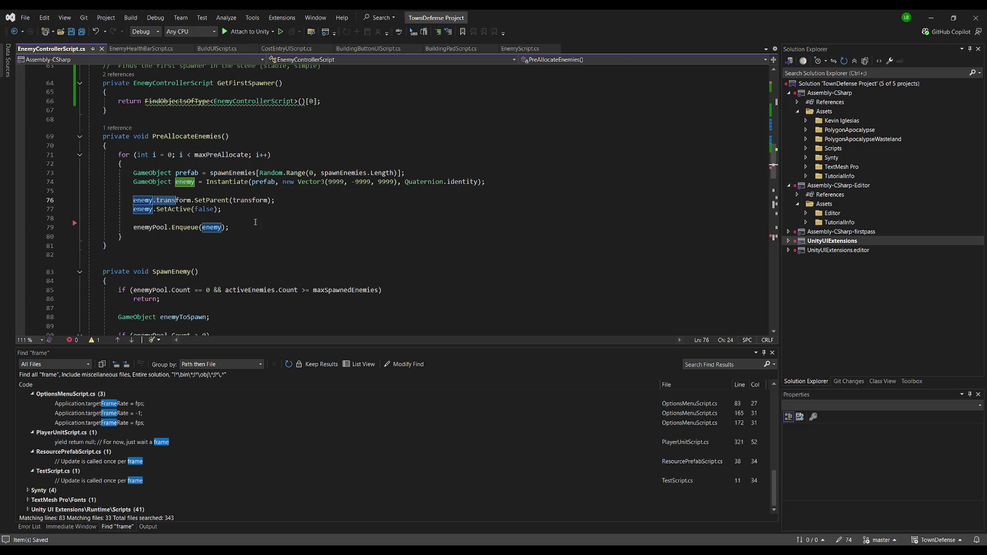
{"action": "left_click", "coordinate": [256, 222]}
{"action": "key", "text": "ctrl+Home"}
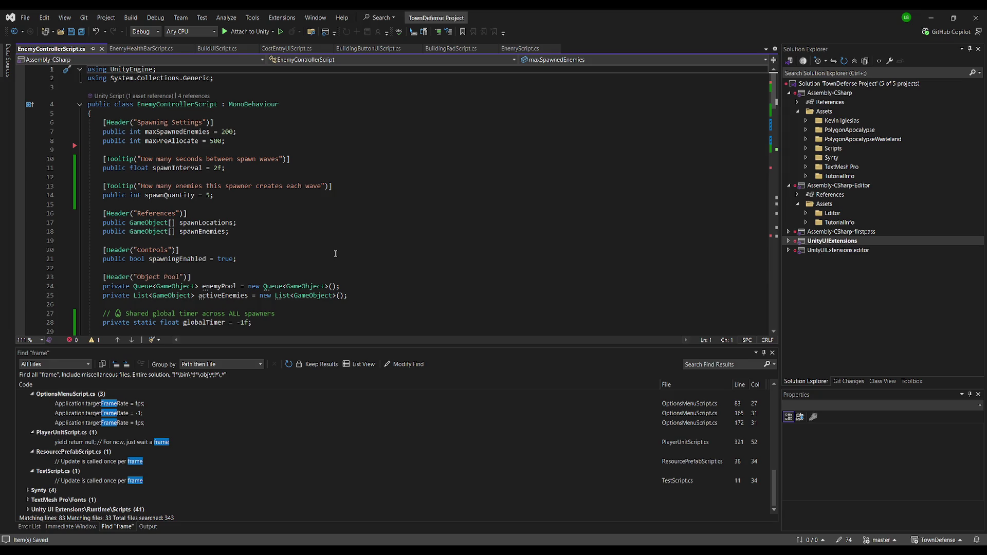
{"action": "scroll", "coordinate": [296, 246], "scroll_direction": "down", "scroll_amount": 2}
Declare 'public GameObject enemyContainer;' after the Object Pool fields and save the script.
{"action": "left_click", "coordinate": [292, 249]}
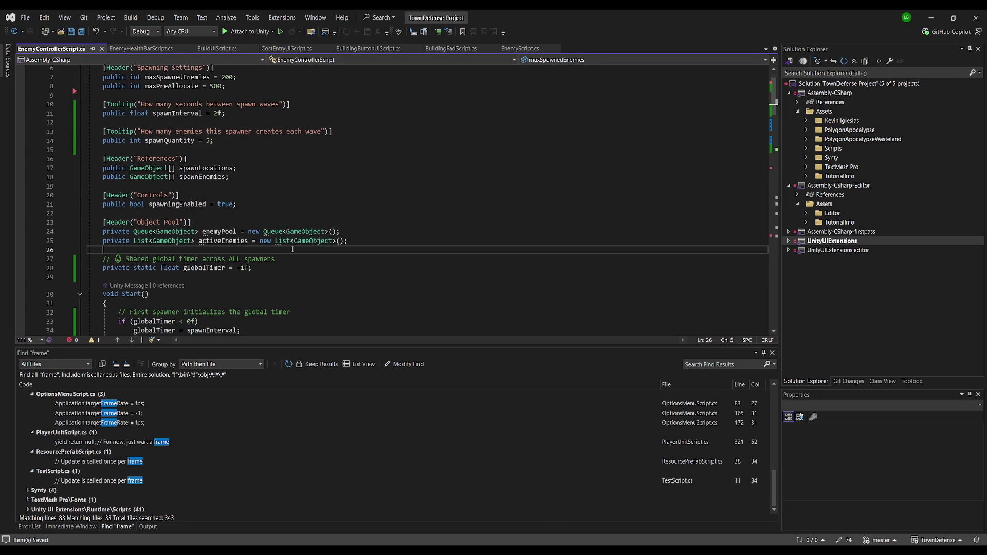
{"action": "key", "text": "Return"}
{"action": "type", "text": "public "}
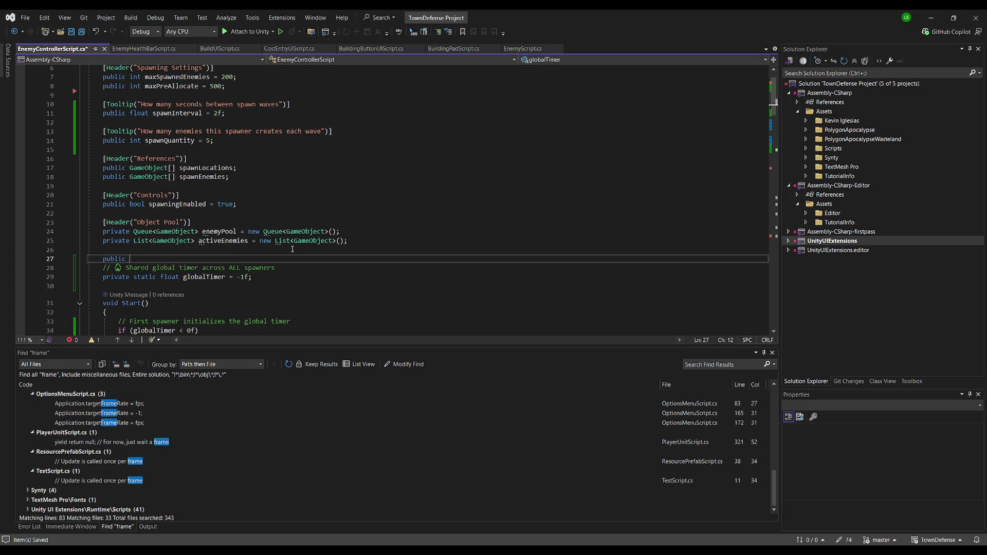
{"action": "type", "text": "GameObject enemy"}
{"action": "type", "text": "Container;l"}
{"action": "key", "text": "Return"}
{"action": "key", "text": "Down"}
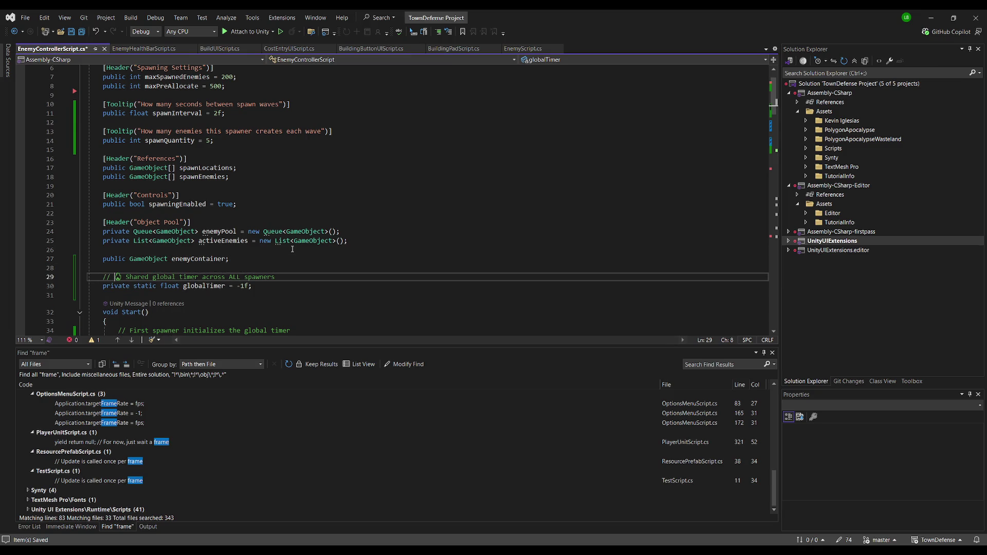
{"action": "left_click", "coordinate": [181, 195]}
{"action": "key", "text": "ctrl+s"}
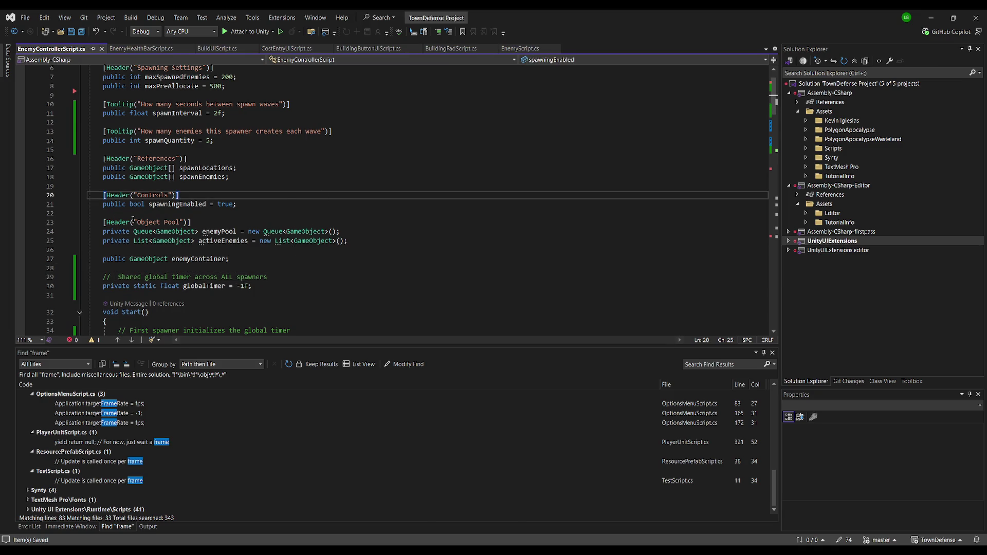
{"action": "double_click", "coordinate": [187, 259]}
{"action": "key", "text": "ctrl+c"}
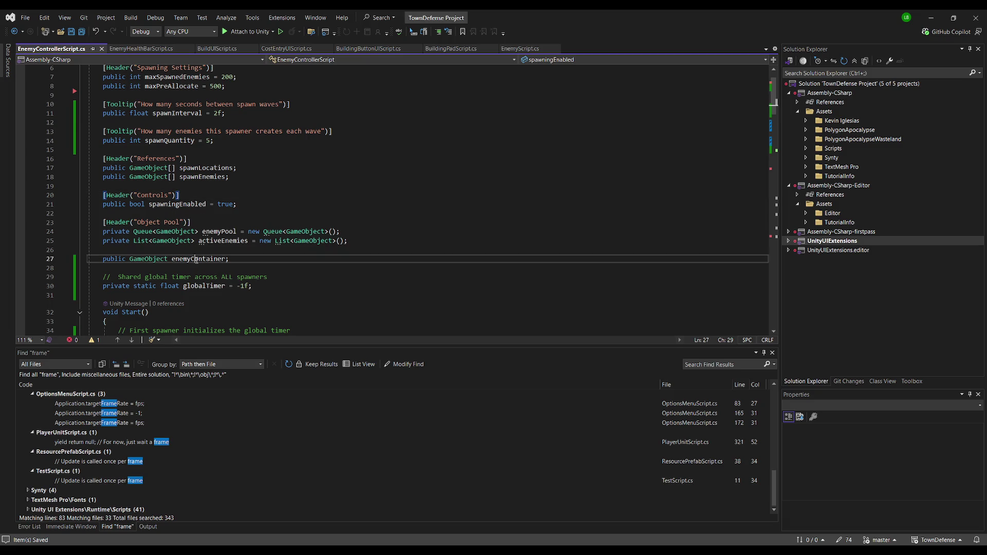
{"action": "key", "text": "ctrl+f"}
Change the line 78 SetParent call to SetParent(enemyContainer.transform) and save.
{"action": "type", "text": "stpar"}
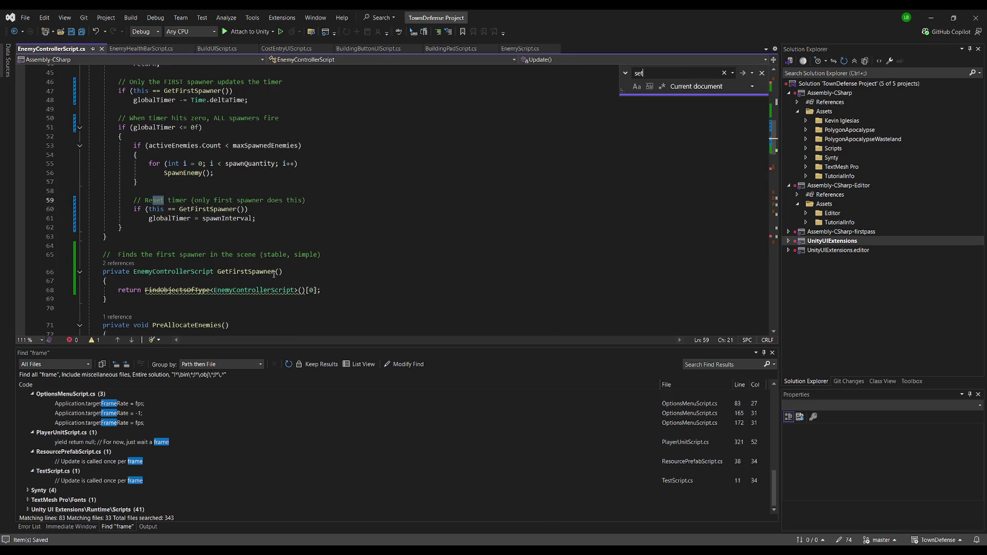
{"action": "key", "text": "Escape"}
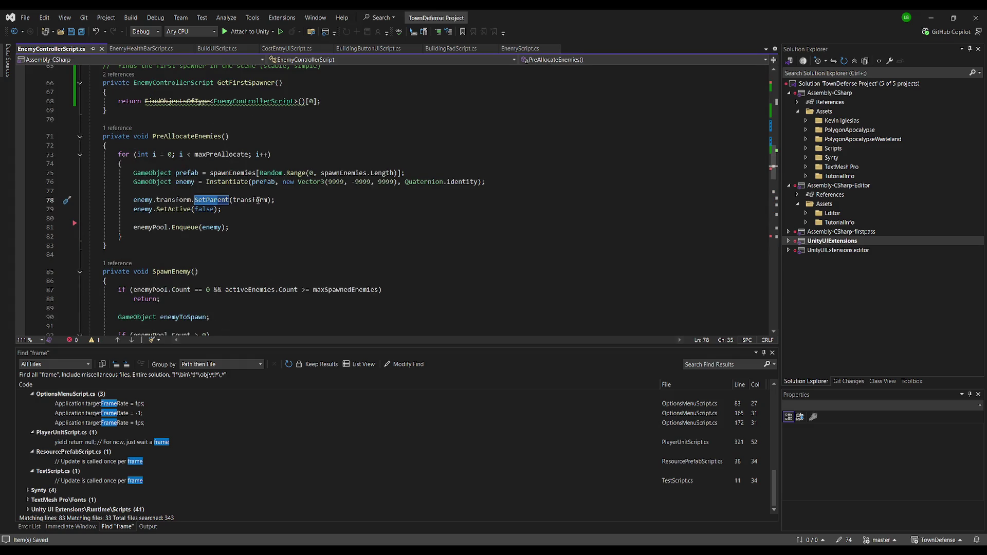
{"action": "double_click", "coordinate": [250, 200]}
{"action": "key", "text": "ctrl+v"}
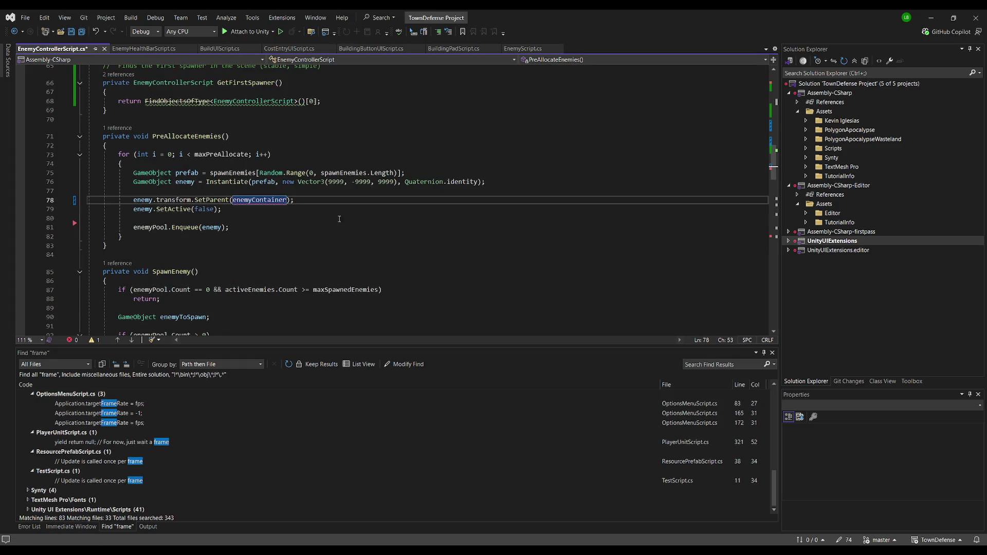
{"action": "left_click", "coordinate": [350, 210]}
{"action": "left_click", "coordinate": [285, 200]}
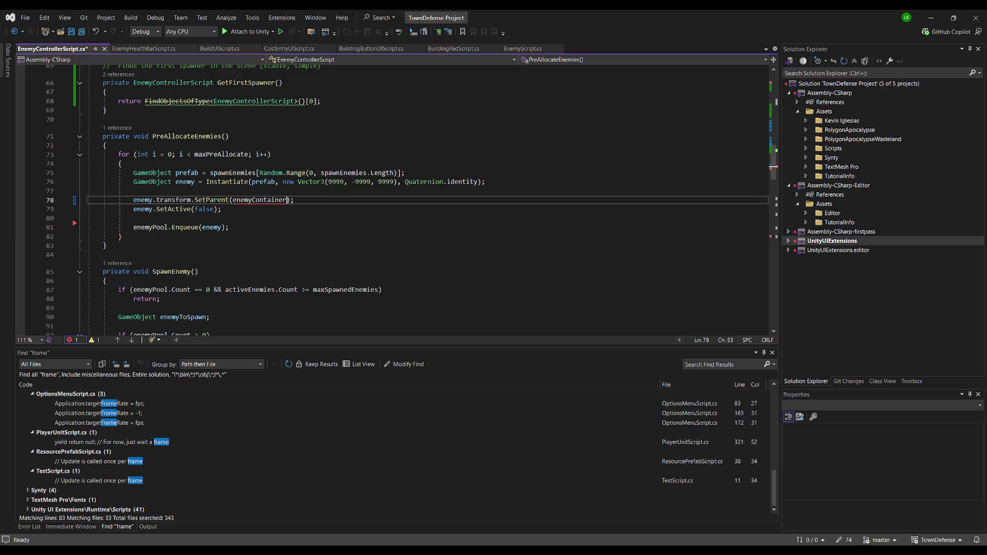
{"action": "type", "text": ".transform"}
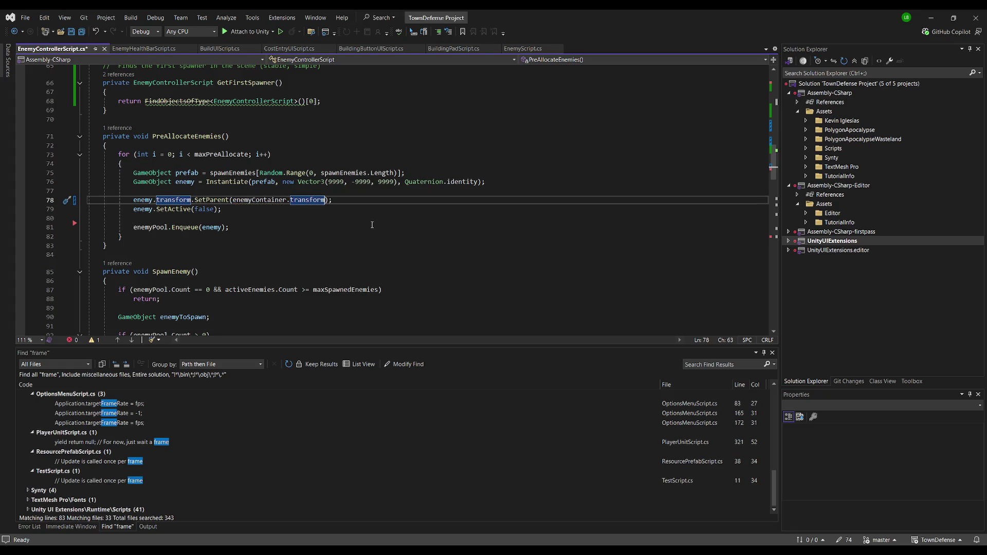
{"action": "key", "text": "ctrl+s"}
Change the line 100 SetParent argument to enemyContainer.transform and confirm no others remain.
{"action": "key", "text": "ctrl+f"}
{"action": "key", "text": "Return"}
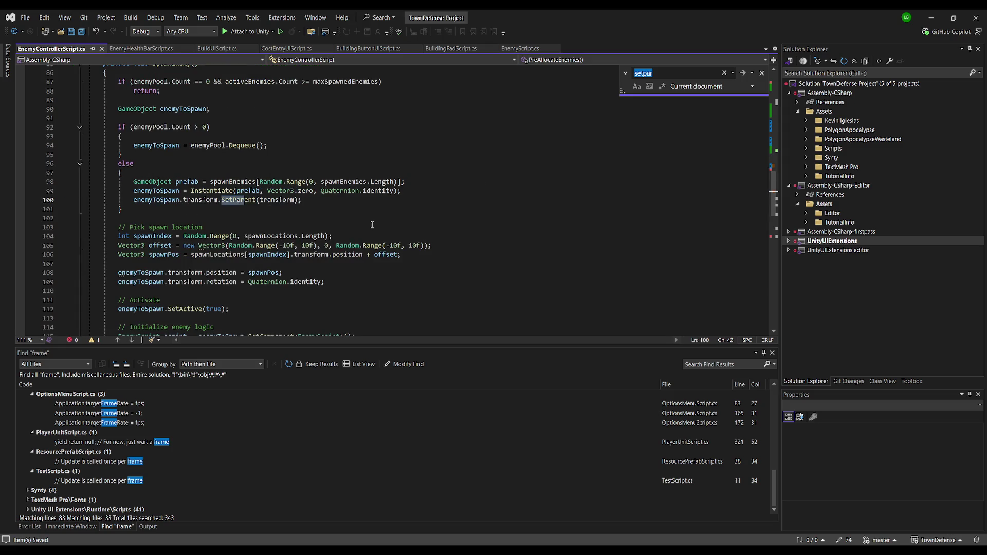
{"action": "double_click", "coordinate": [268, 203]}
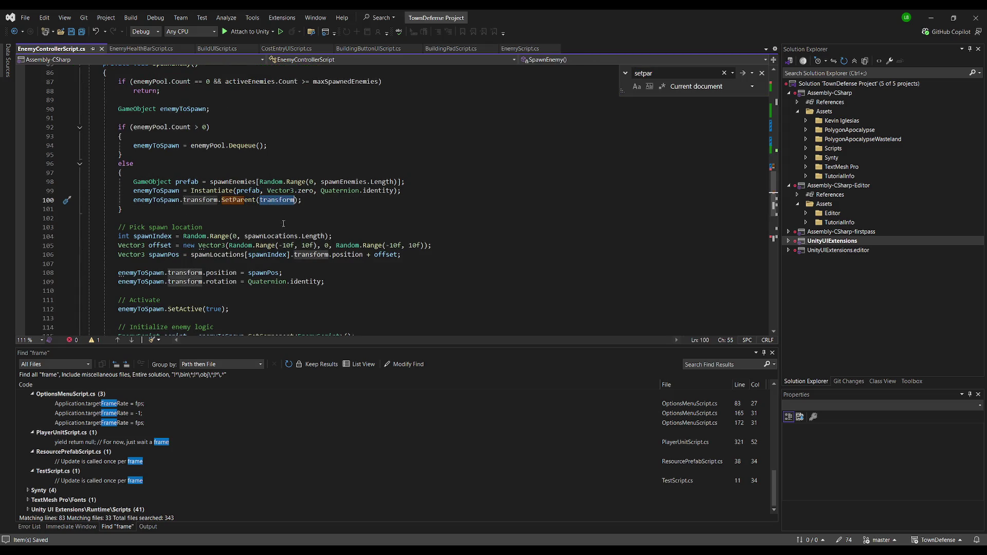
{"action": "type", "text": "enemyContainer.transform"}
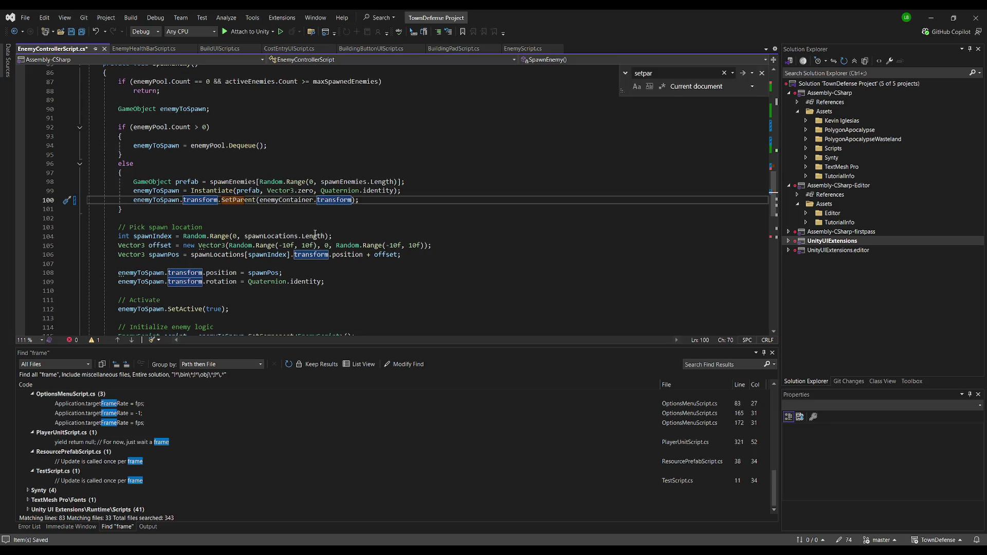
{"action": "key", "text": "ctrl+f"}
{"action": "key", "text": "Return"}
{"action": "key", "text": "Return"}
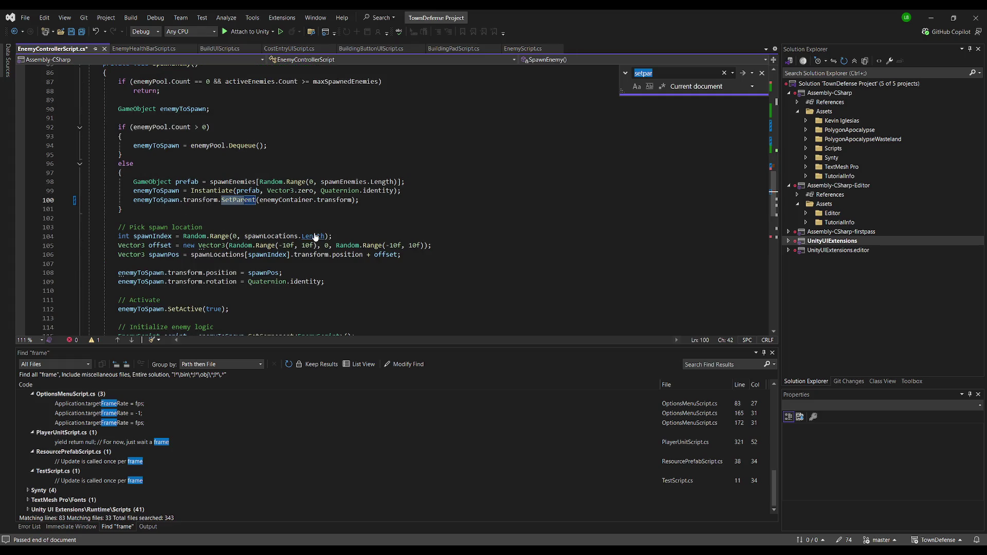
{"action": "left_click", "coordinate": [427, 210]}
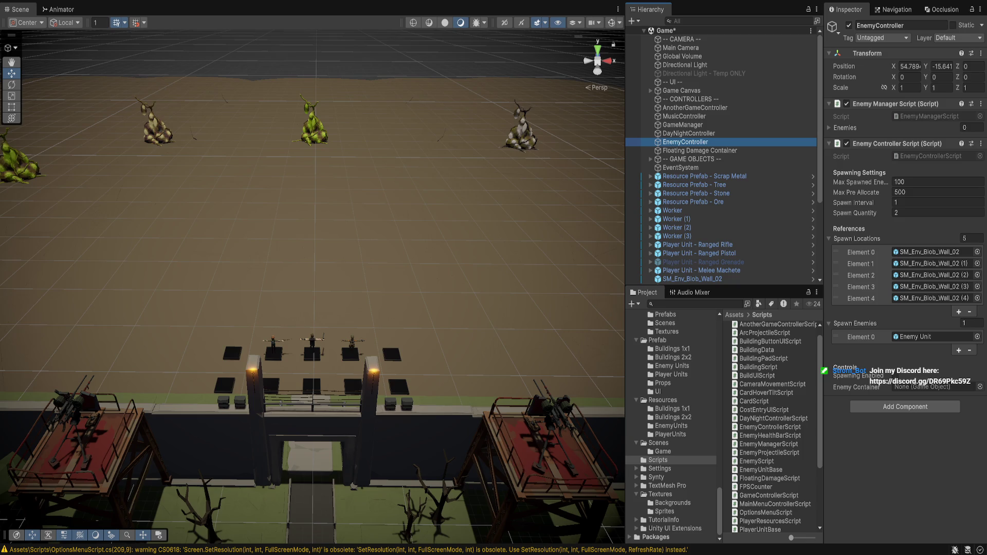
Create an empty EnemyContainer object under CONTROLLERS and drag it to the scene root.
{"action": "left_click", "coordinate": [691, 99]}
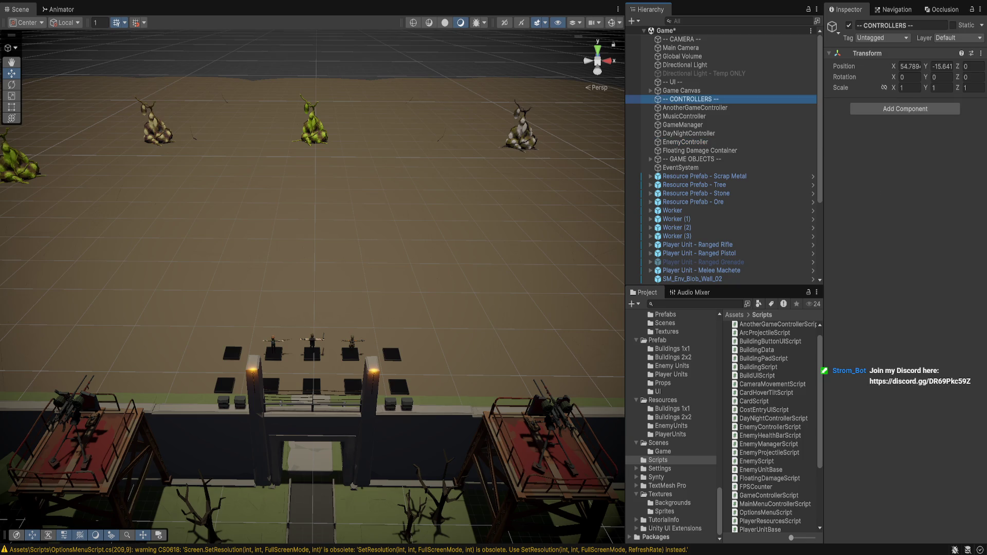
{"action": "key", "text": "alt+shift+n"}
{"action": "type", "text": "Enem"}
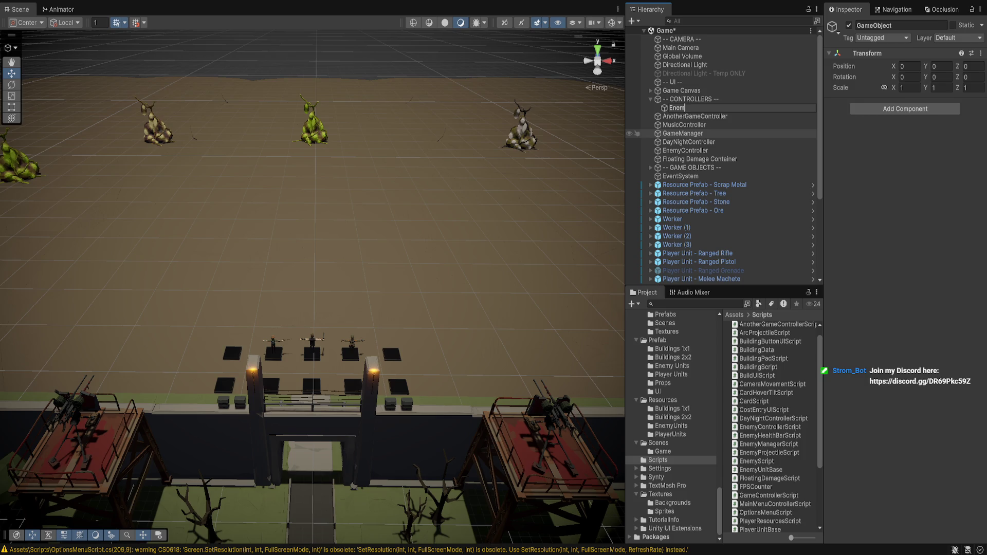
{"action": "type", "text": "yContainer"}
{"action": "key", "text": "Return"}
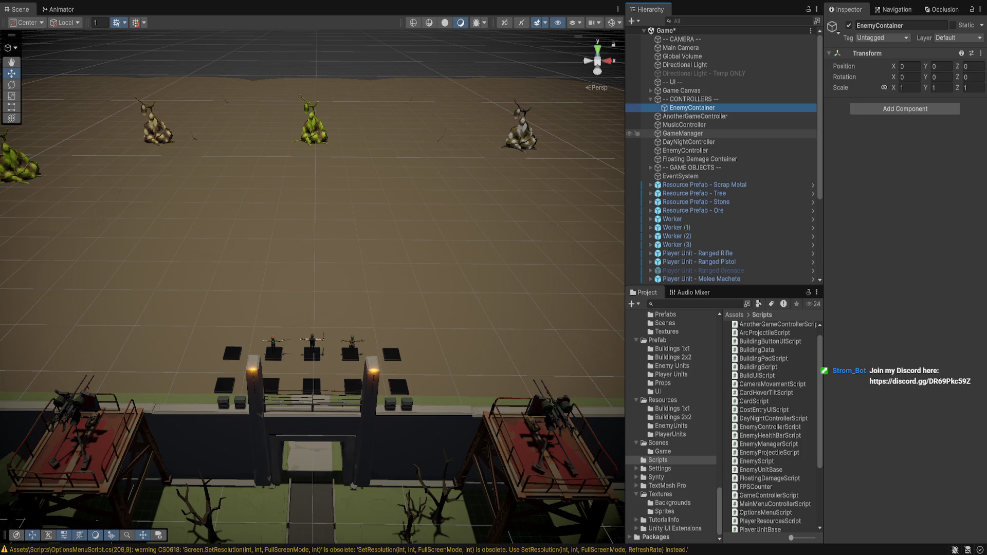
{"action": "left_click_drag", "start_coordinate": [692, 108], "coordinate": [684, 163]}
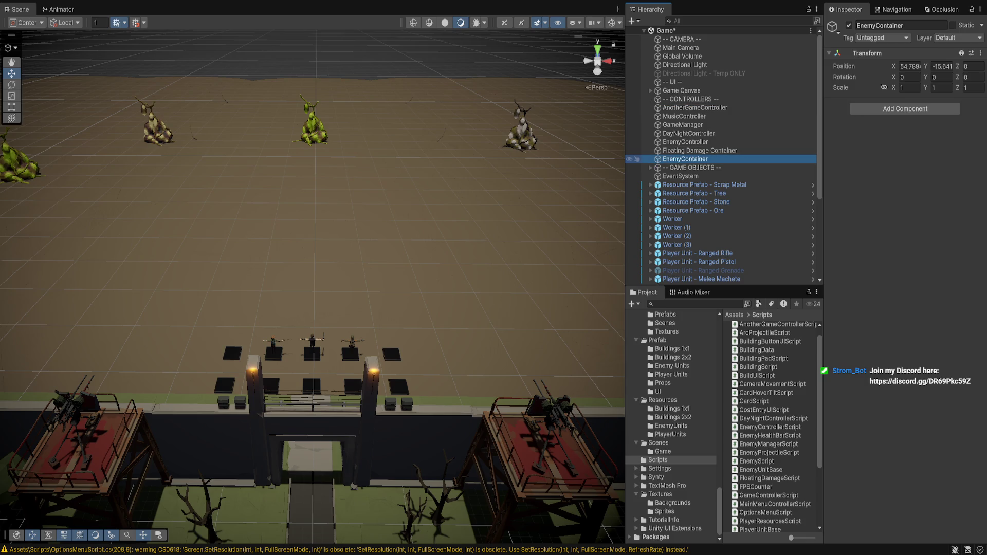
Rename it to 'Enemy Container', select EnemyController, and move DayNightController below AnotherGameController.
{"action": "key", "text": "F2"}
{"action": "left_click", "coordinate": [682, 159]}
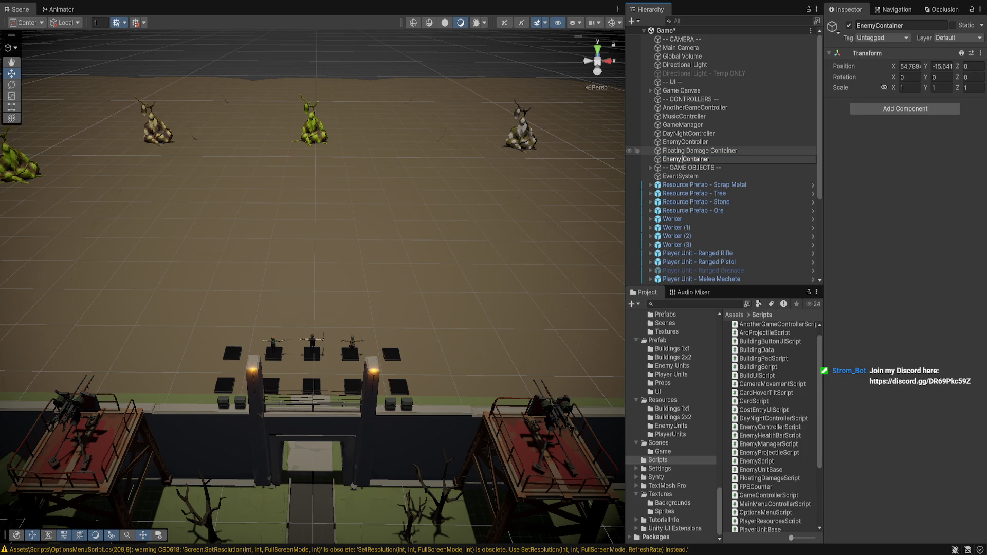
{"action": "left_click", "coordinate": [685, 142]}
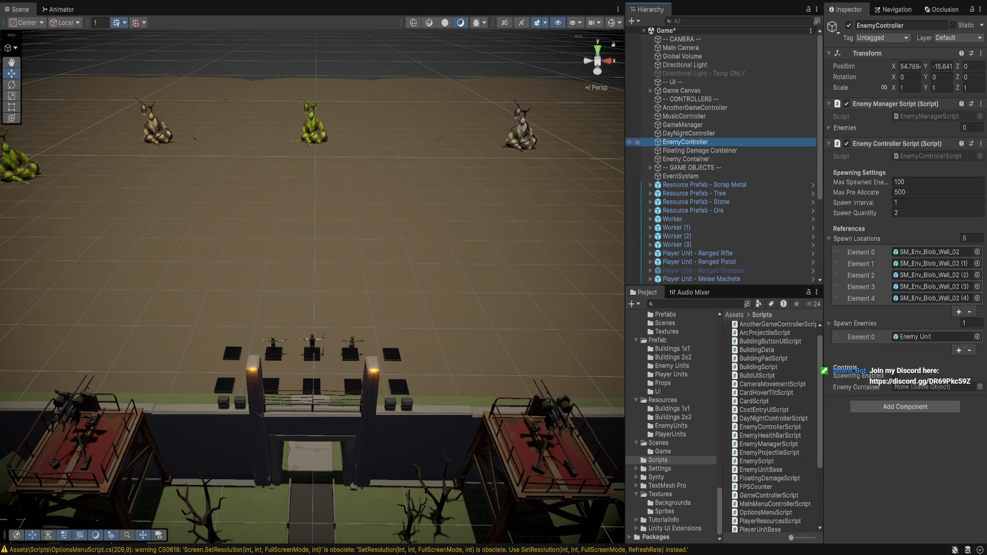
{"action": "left_click_drag", "start_coordinate": [685, 142], "coordinate": [694, 111]}
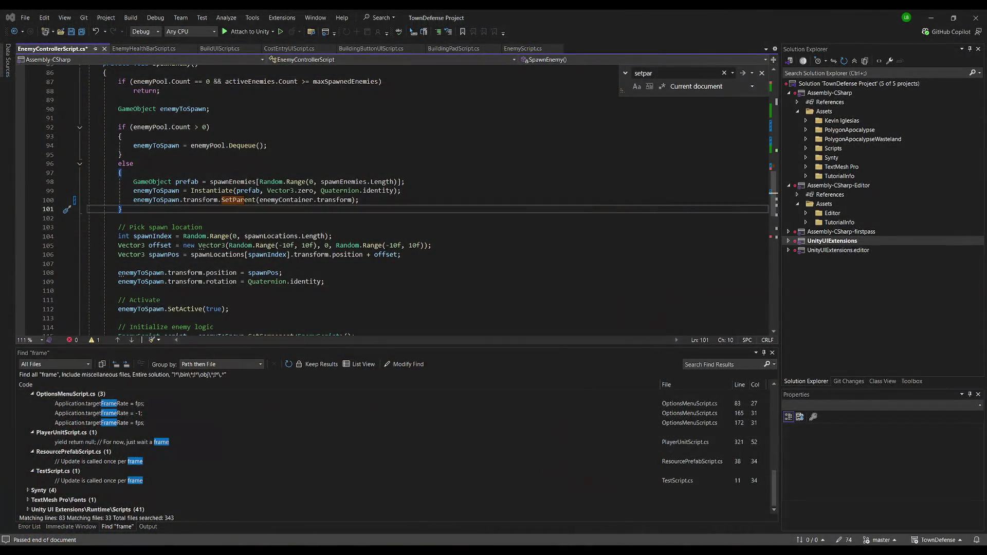
Move the 'public GameObject enemyContainer;' declaration from line 27 to the first line of the class body.
{"action": "left_click", "coordinate": [345, 291]}
{"action": "scroll", "coordinate": [340, 300], "scroll_direction": "down", "scroll_amount": 3}
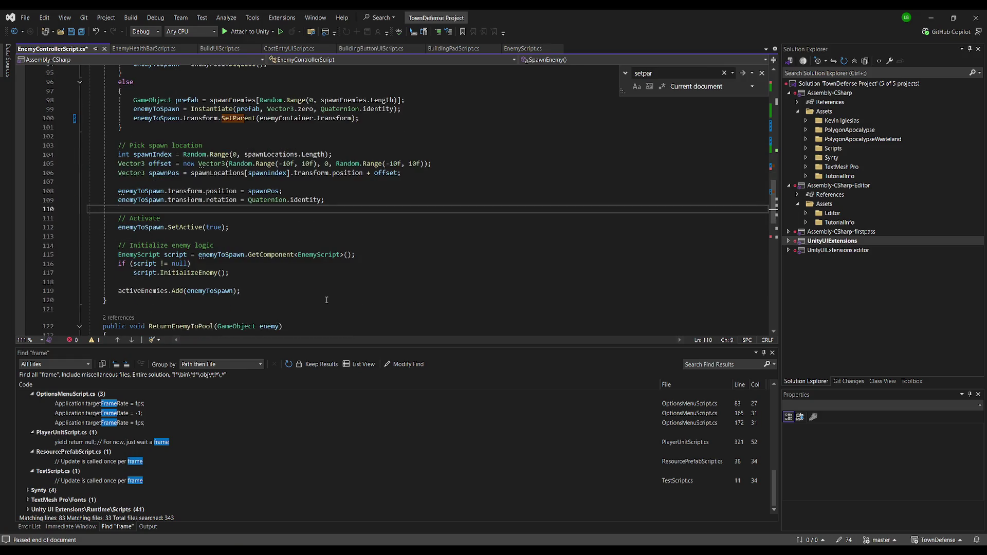
{"action": "scroll", "coordinate": [308, 257], "scroll_direction": "up", "scroll_amount": 20}
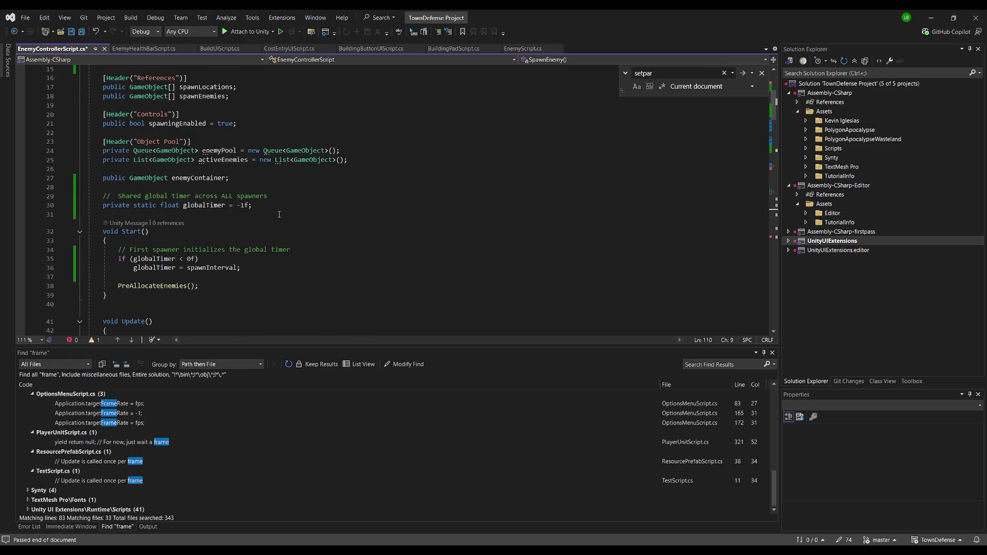
{"action": "left_click", "coordinate": [318, 177]}
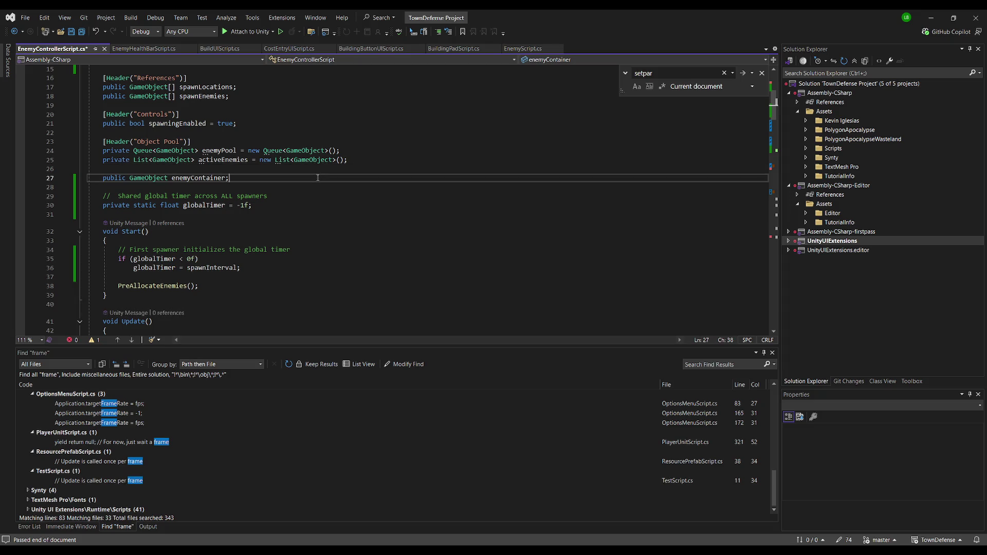
{"action": "scroll", "coordinate": [311, 188], "scroll_direction": "up", "scroll_amount": 4}
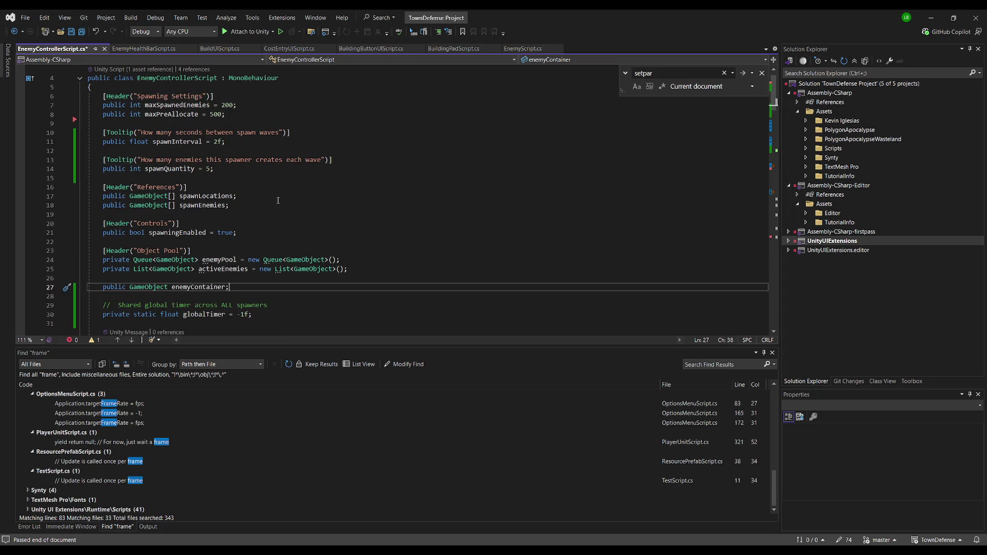
{"action": "key", "text": "shift+Home"}
{"action": "key", "text": "BackSpace"}
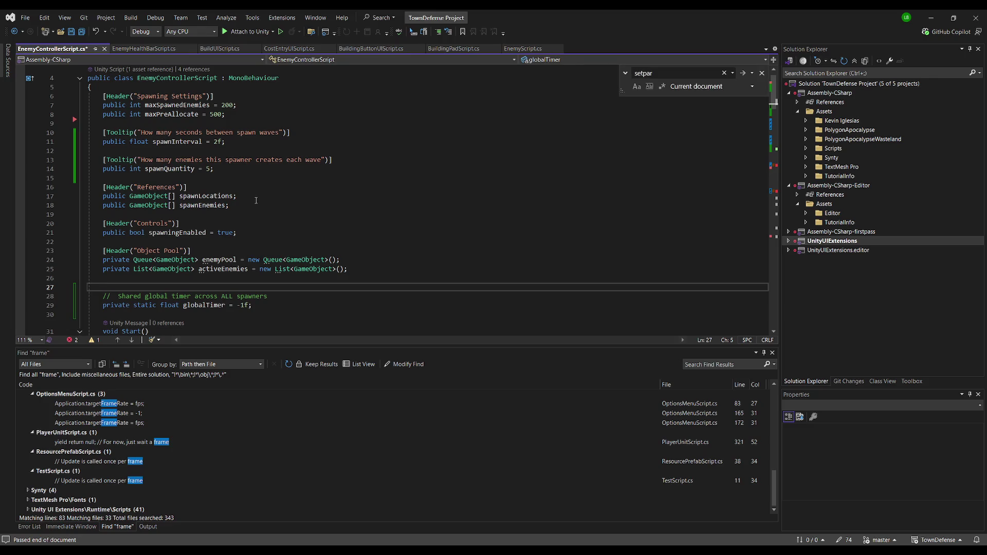
{"action": "scroll", "coordinate": [248, 137], "scroll_direction": "up", "scroll_amount": 1}
{"action": "left_click", "coordinate": [250, 119]}
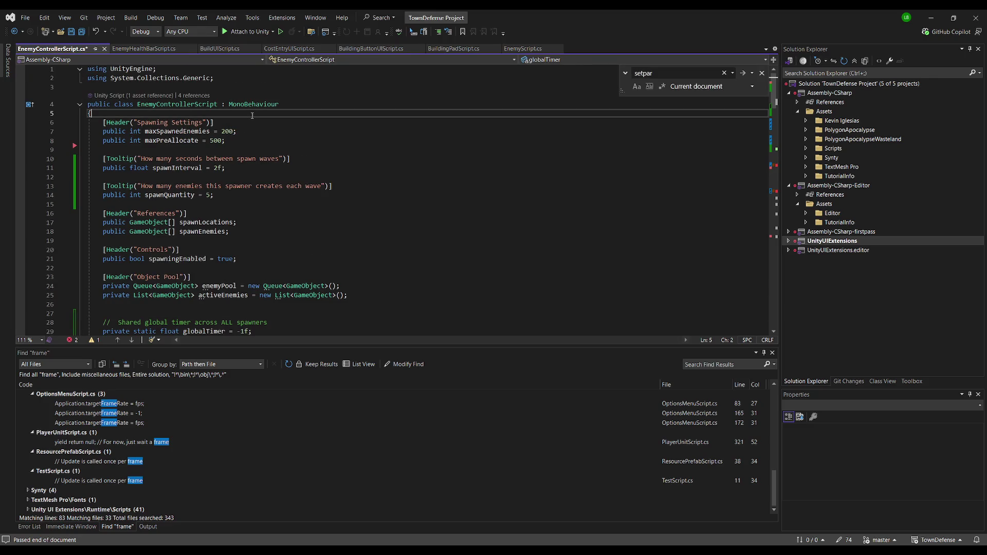
{"action": "key", "text": "Return"}
{"action": "type", "text": "public GameObject enemyContainer;"}
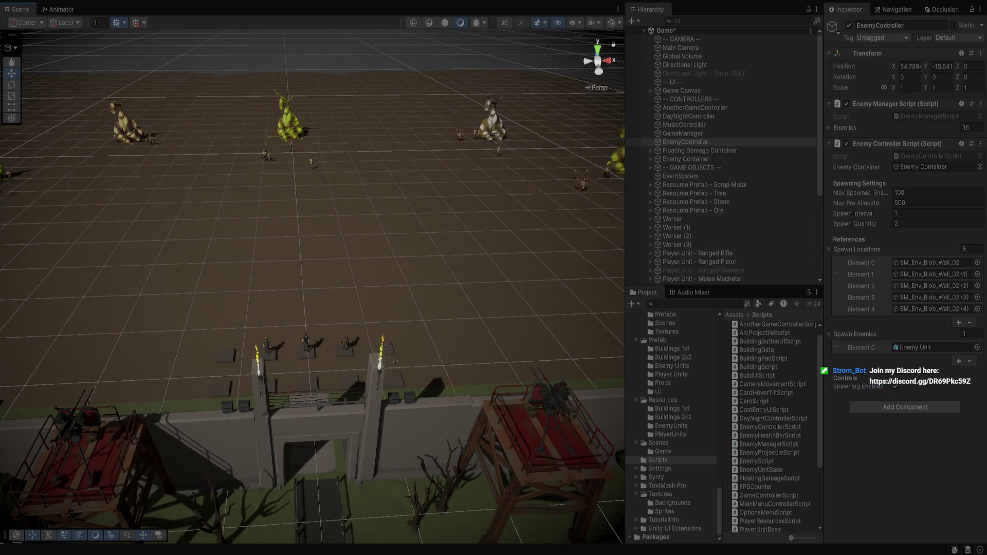
Fly the Scene camera over the gate and back to show all five spawners.
{"action": "key", "text": "w"}
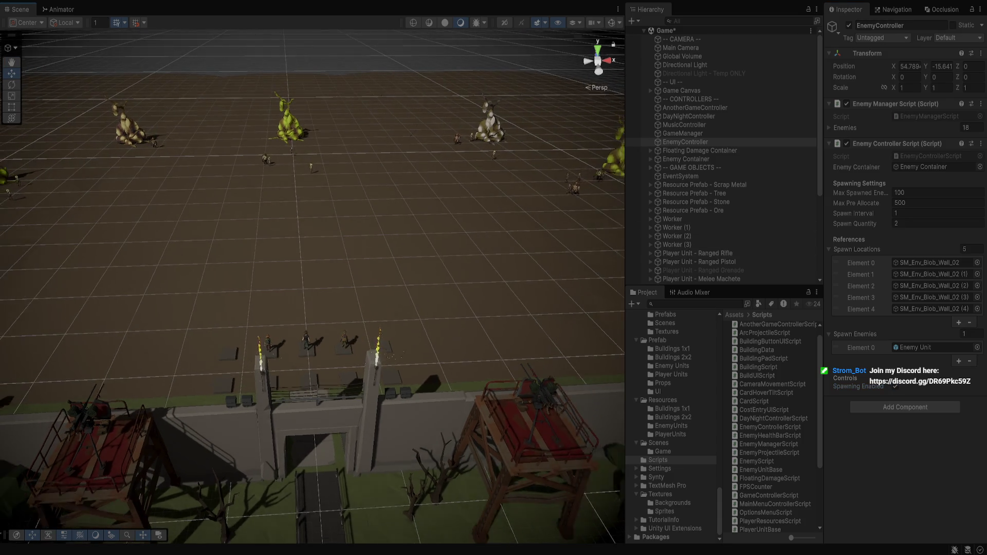
{"action": "key", "text": "s"}
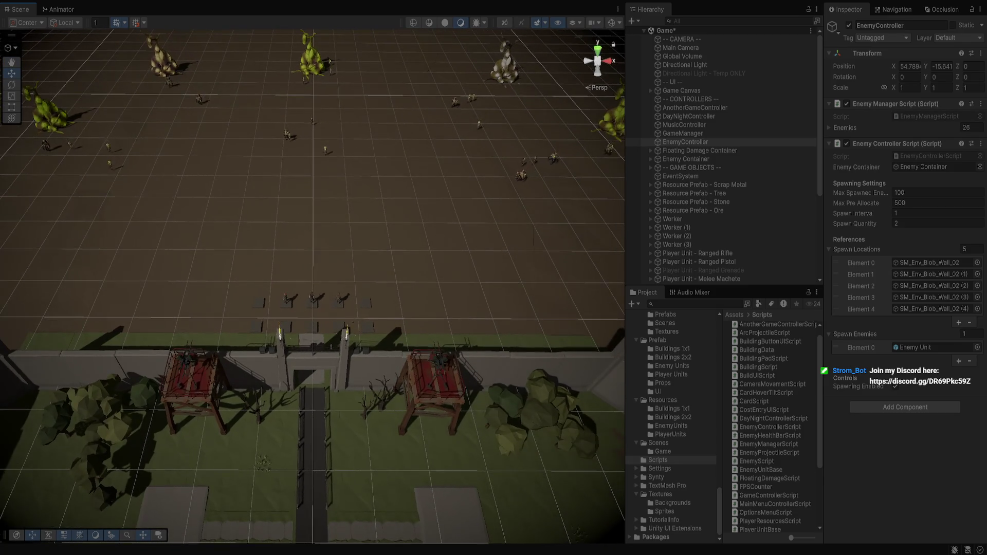
{"action": "key", "text": "s"}
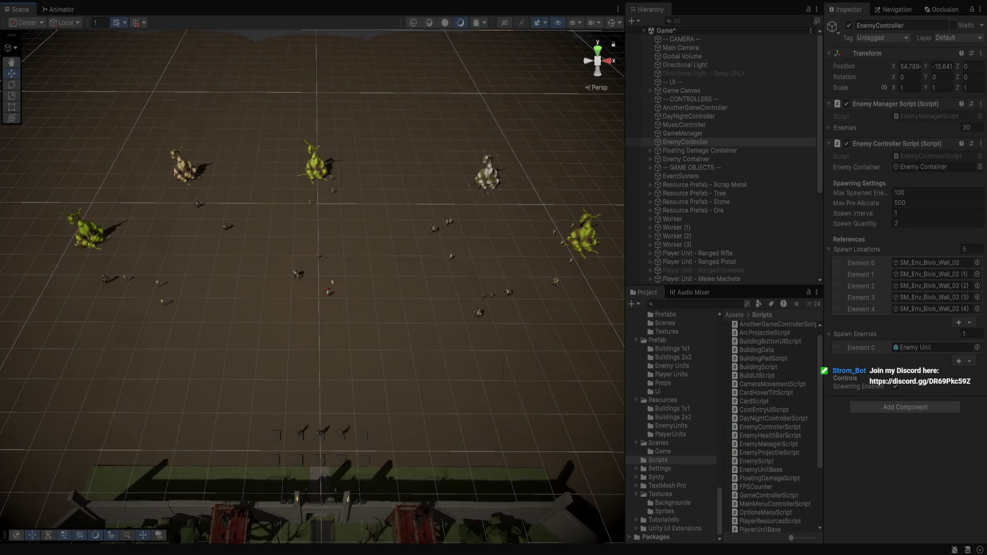
{"action": "key", "text": "w"}
Lower Spawn Interval to 0.1 in the Inspector, watch enemies flood in, then stop the game.
{"action": "left_click", "coordinate": [925, 212]}
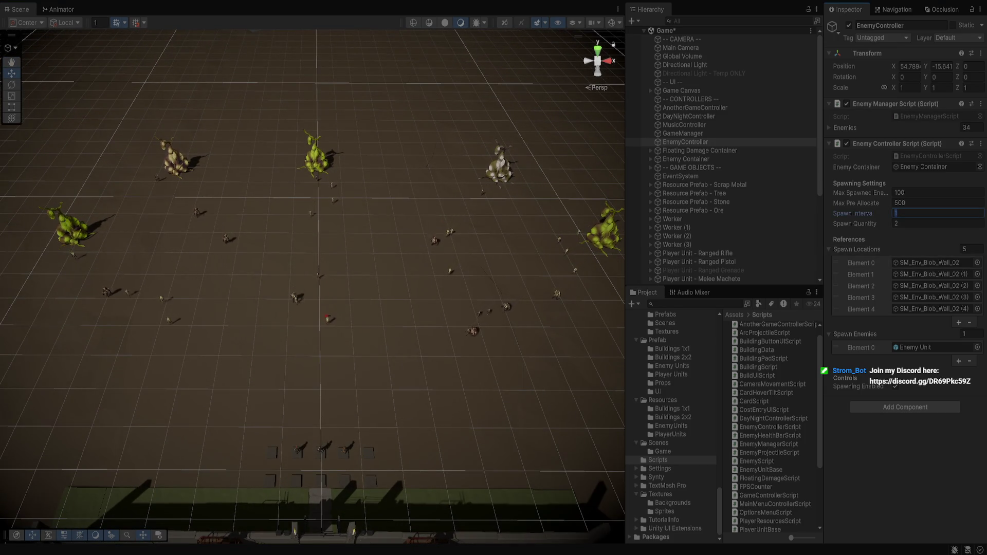
{"action": "type", "text": "0.1"}
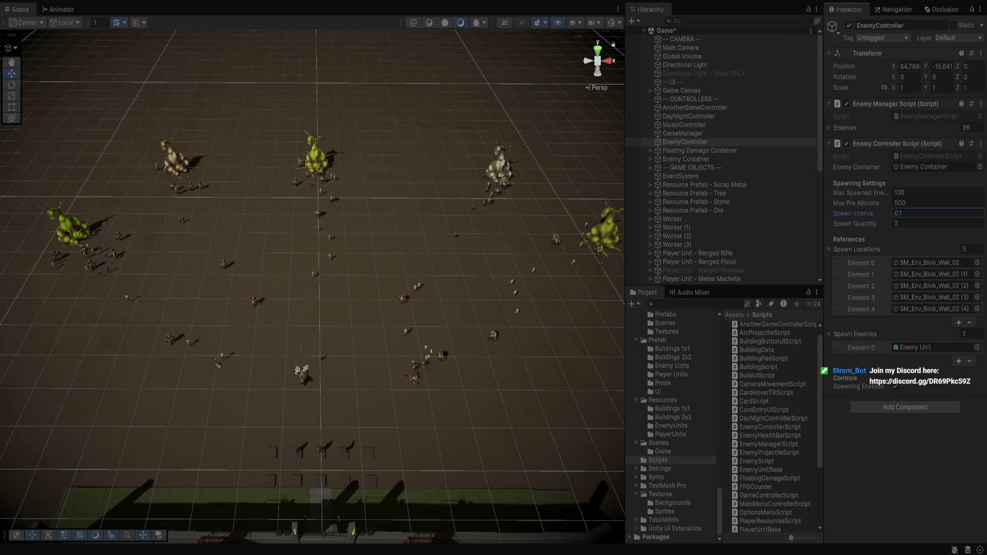
{"action": "scroll", "coordinate": [720, 146], "scroll_direction": "down", "scroll_amount": 3}
{"action": "scroll", "coordinate": [720, 146], "scroll_direction": "down", "scroll_amount": 6}
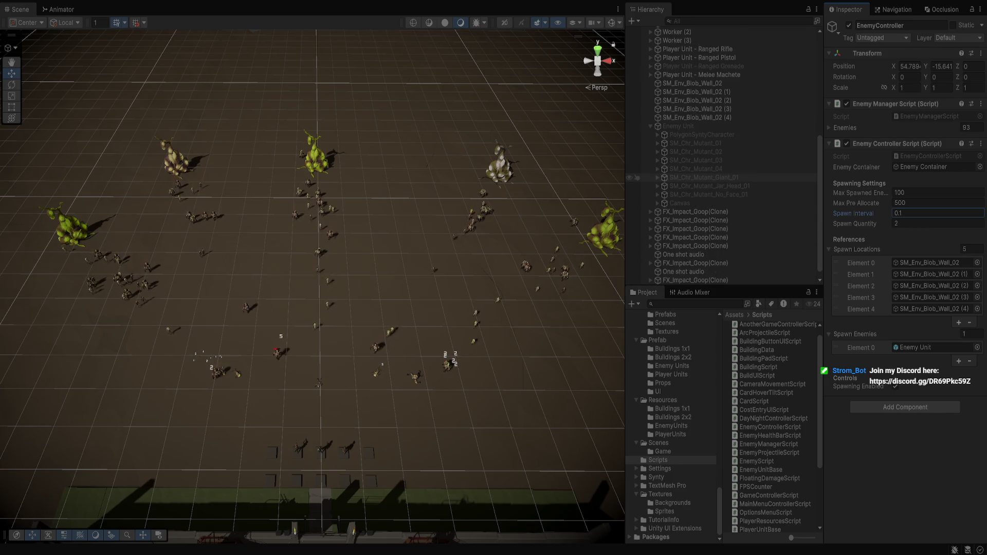
{"action": "scroll", "coordinate": [720, 169], "scroll_direction": "up", "scroll_amount": 2}
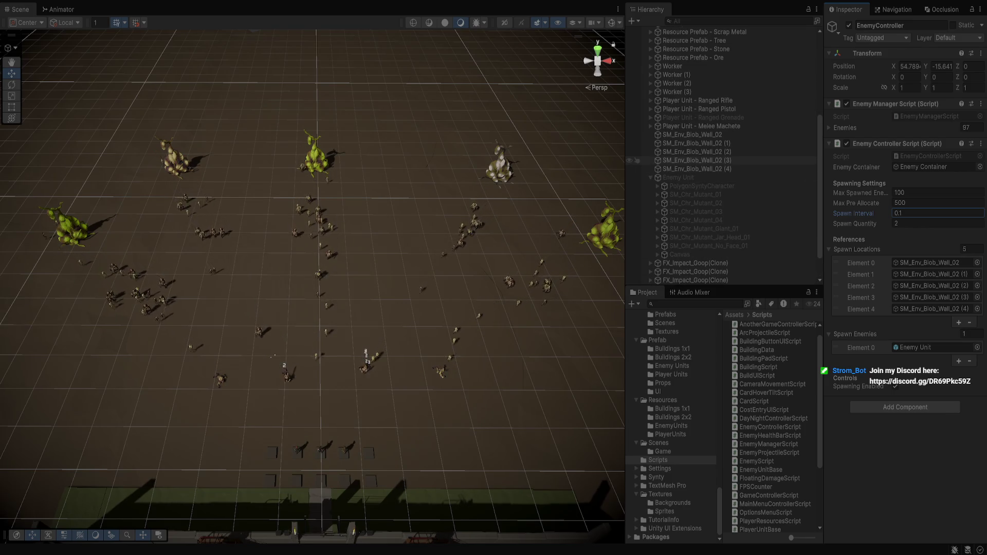
{"action": "scroll", "coordinate": [720, 186], "scroll_direction": "up", "scroll_amount": 1}
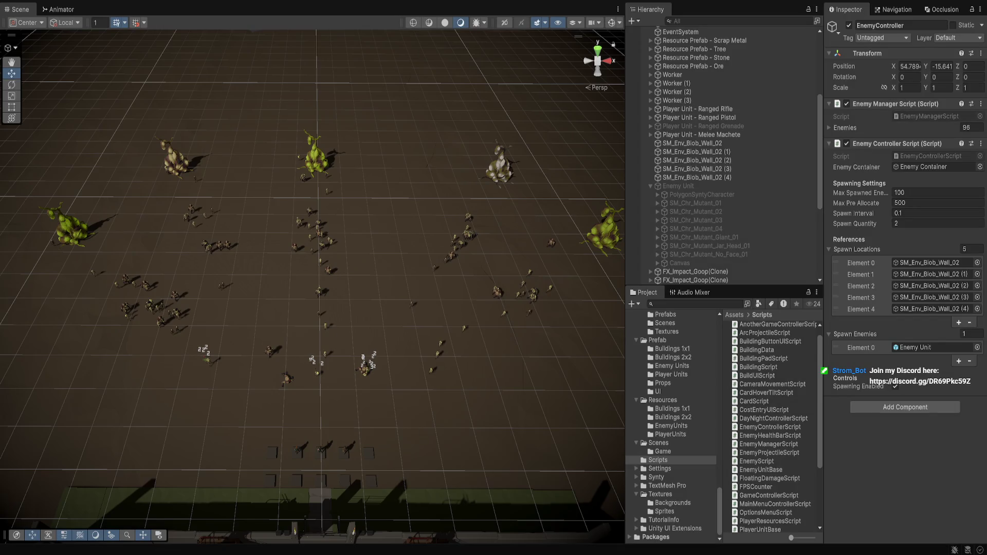
{"action": "key", "text": "ctrl+p"}
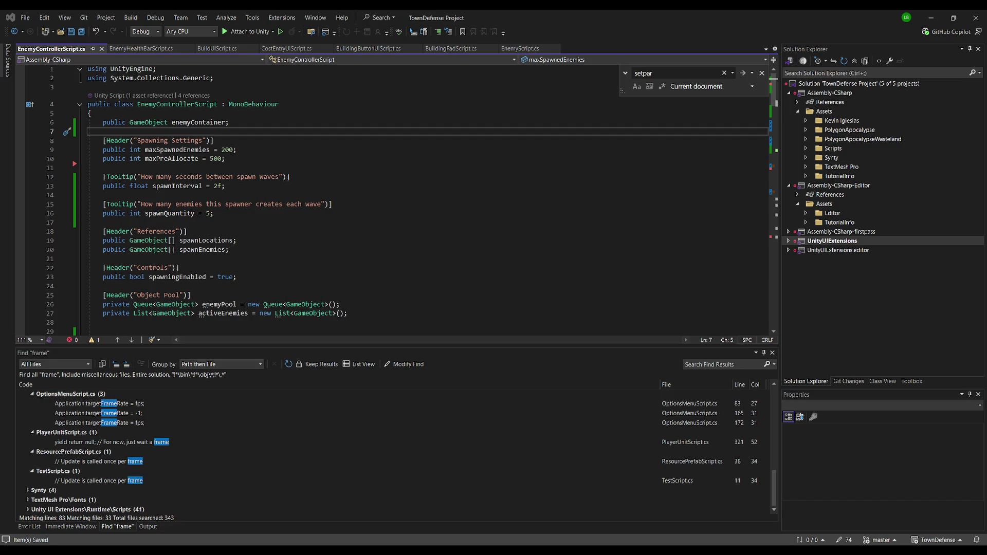
Switch from Visual Studio back to the Unity editor.
{"action": "key", "text": "alt+Tab"}
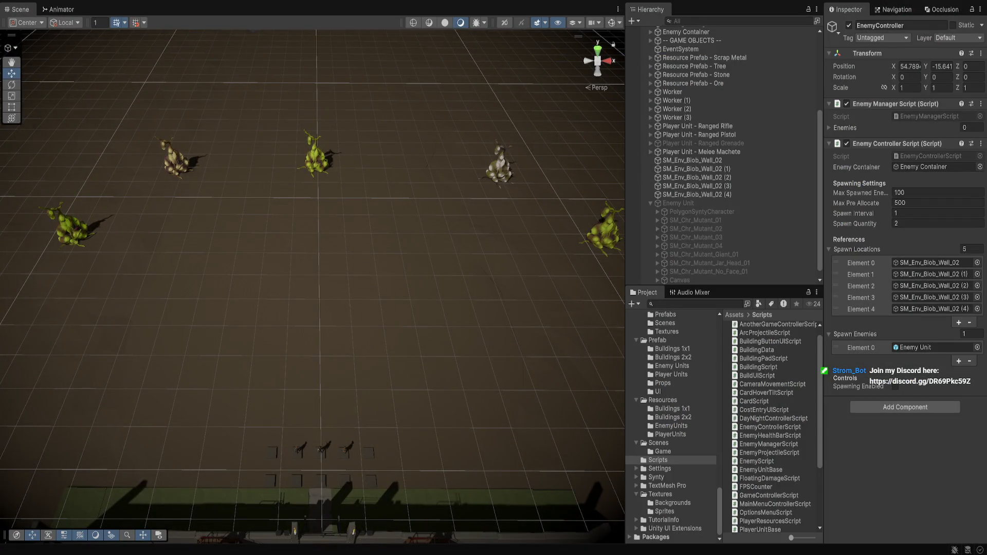
Alt+Tab from Unity back to the EnemyControllerScript code.
{"action": "key", "text": "alt+Tab"}
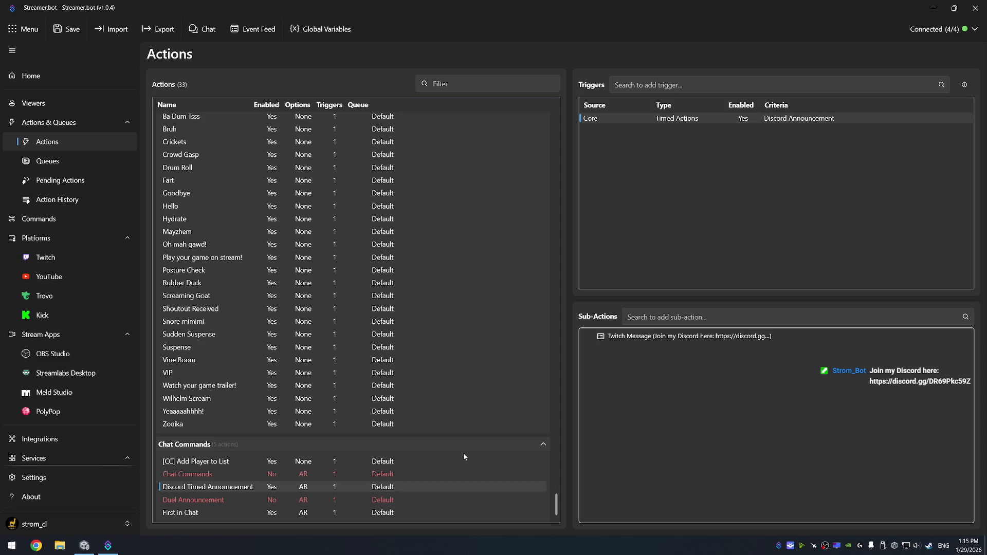
Add an action named 'Camera Announcement' to the Chat Commands group and select it.
{"action": "right_click", "coordinate": [467, 454]}
{"action": "left_click", "coordinate": [480, 461]}
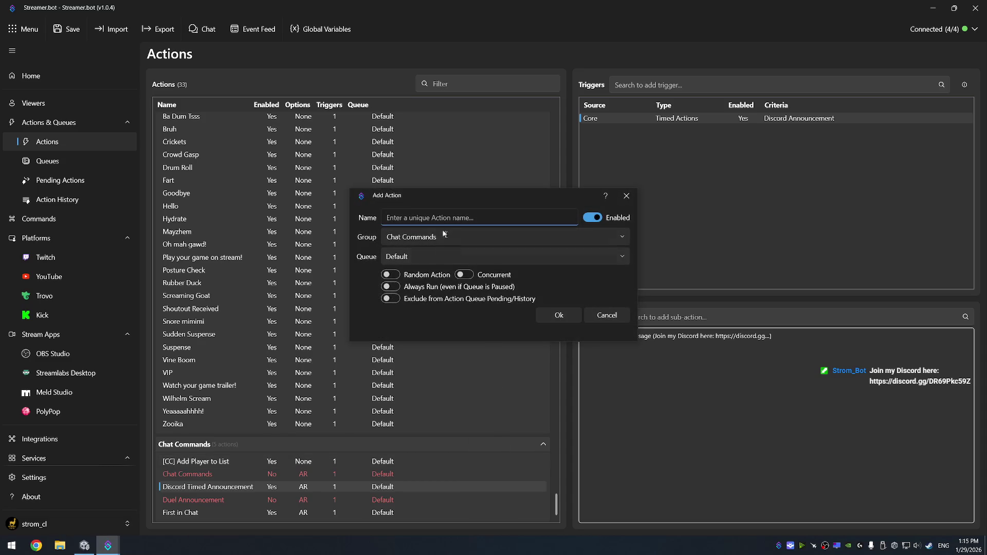
{"action": "type", "text": "Camera A"}
{"action": "type", "text": "nnouncement"}
{"action": "left_click", "coordinate": [559, 315]}
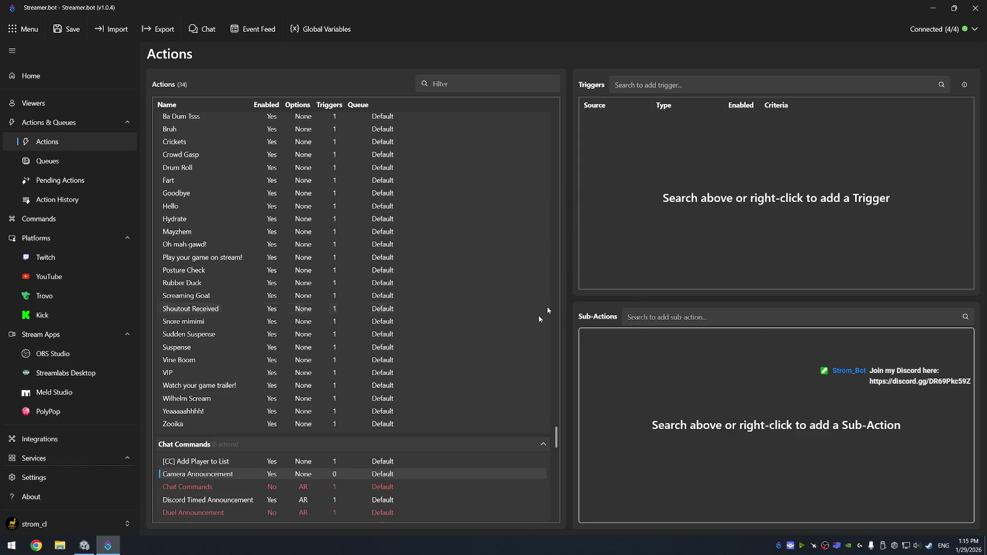
{"action": "left_click", "coordinate": [251, 502]}
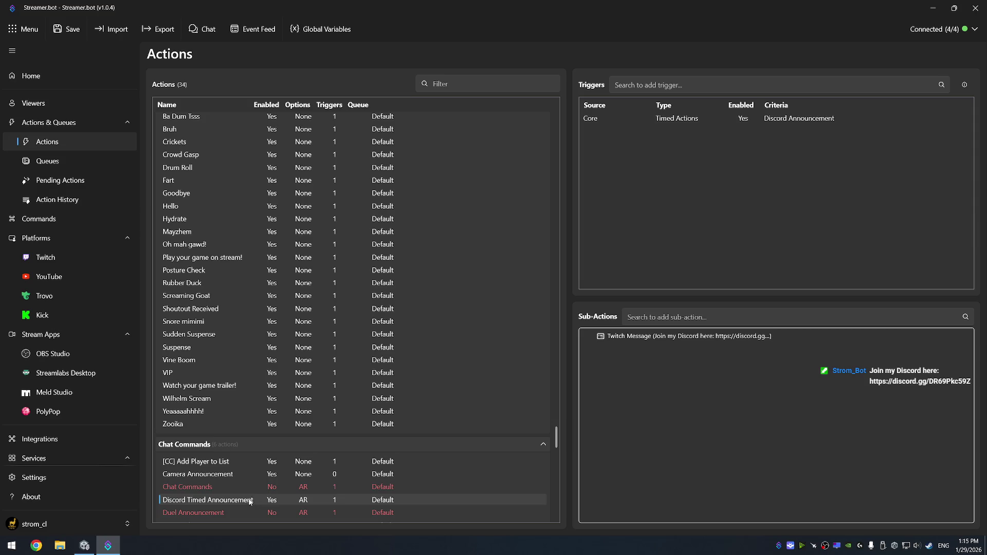
{"action": "left_click", "coordinate": [233, 474]}
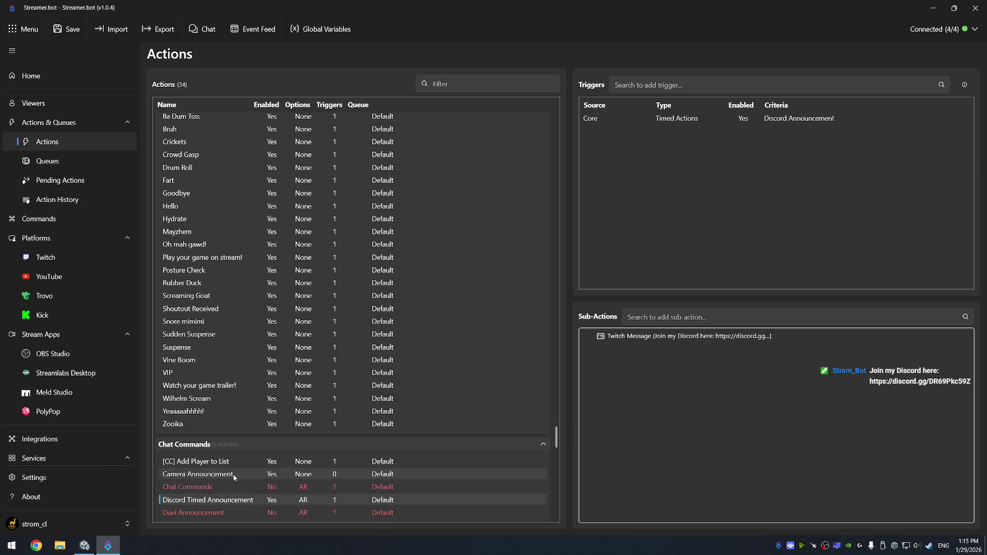
Add a Timed Actions trigger to the Camera Announcement action.
{"action": "right_click", "coordinate": [623, 148]}
{"action": "mouse_move", "coordinate": [654, 241]}
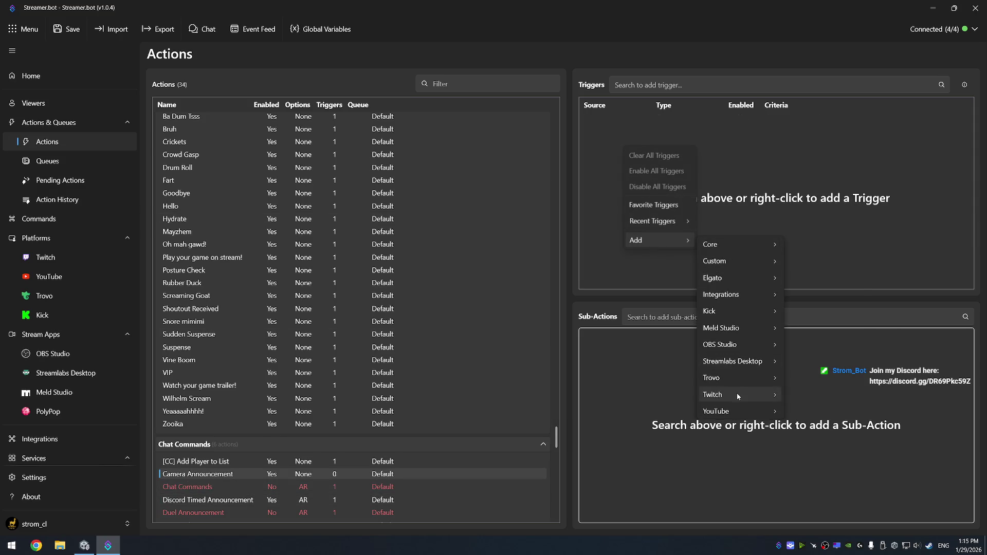
{"action": "mouse_move", "coordinate": [737, 393]}
{"action": "mouse_move", "coordinate": [740, 245]}
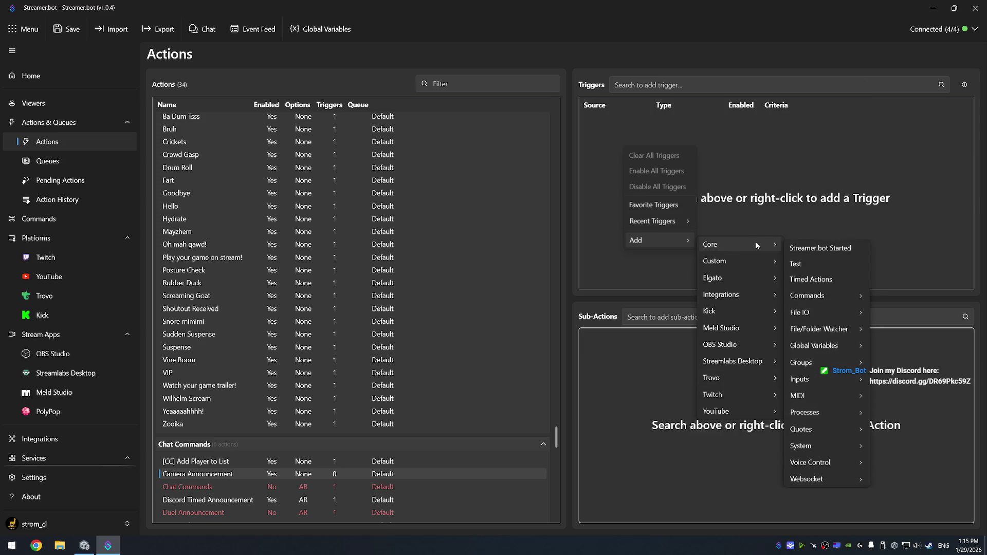
{"action": "left_click", "coordinate": [844, 277]}
Create an enabled, repeating 'Camera Goal' timer with a 900-second interval and add it as the trigger.
{"action": "left_click", "coordinate": [388, 276]}
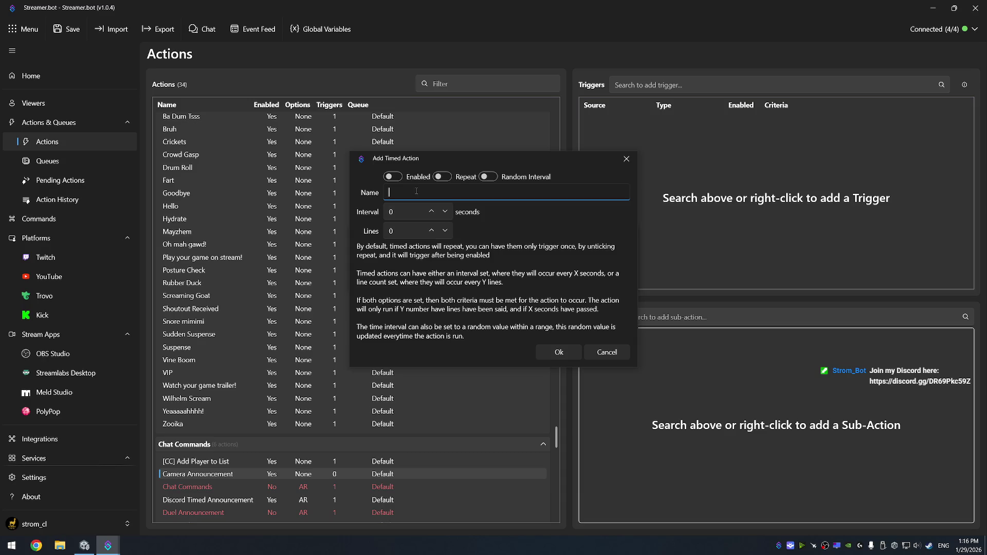
{"action": "type", "text": "Camera Goal"}
{"action": "left_click", "coordinate": [393, 177]}
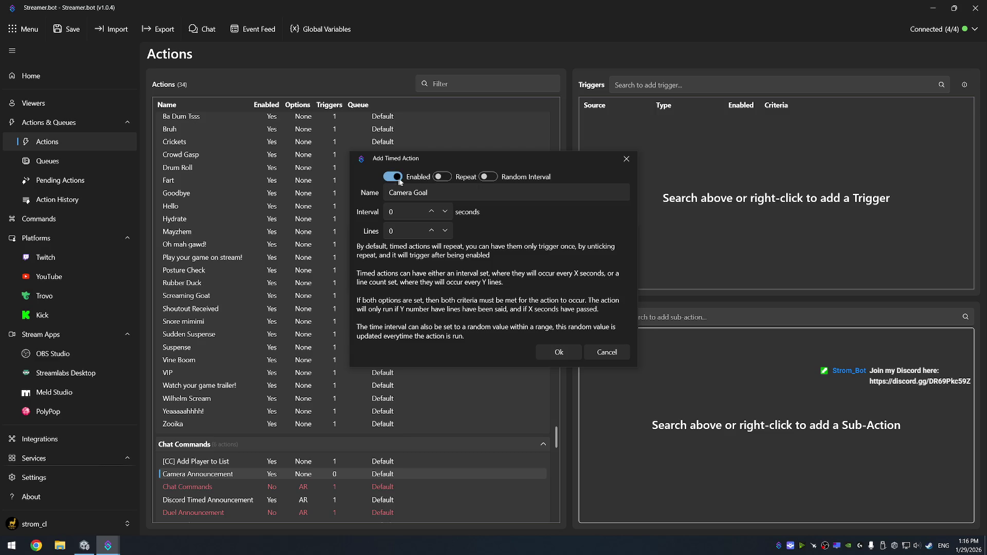
{"action": "left_click", "coordinate": [443, 177]}
{"action": "left_click", "coordinate": [416, 212]}
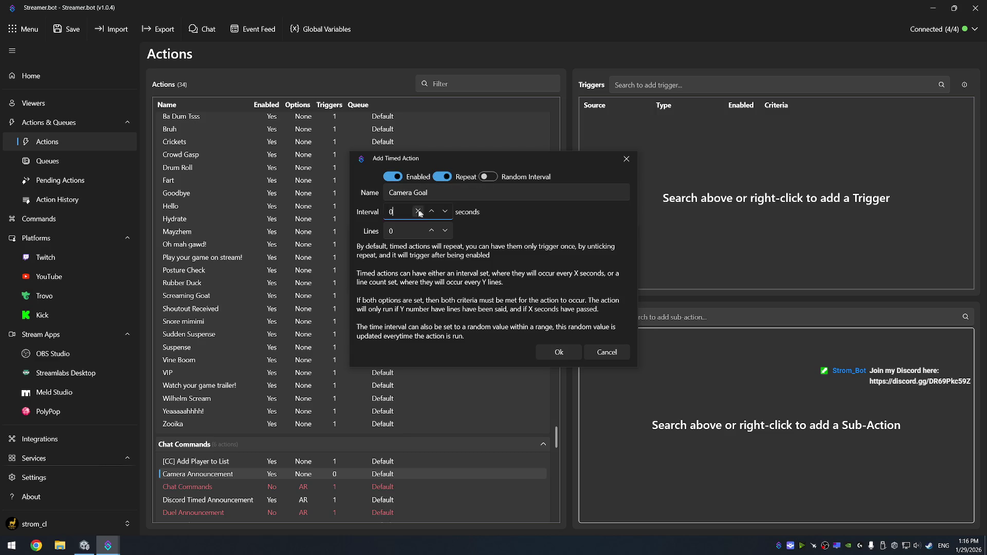
{"action": "key", "text": "BackSpace"}
{"action": "type", "text": "900"}
{"action": "left_click", "coordinate": [563, 354]}
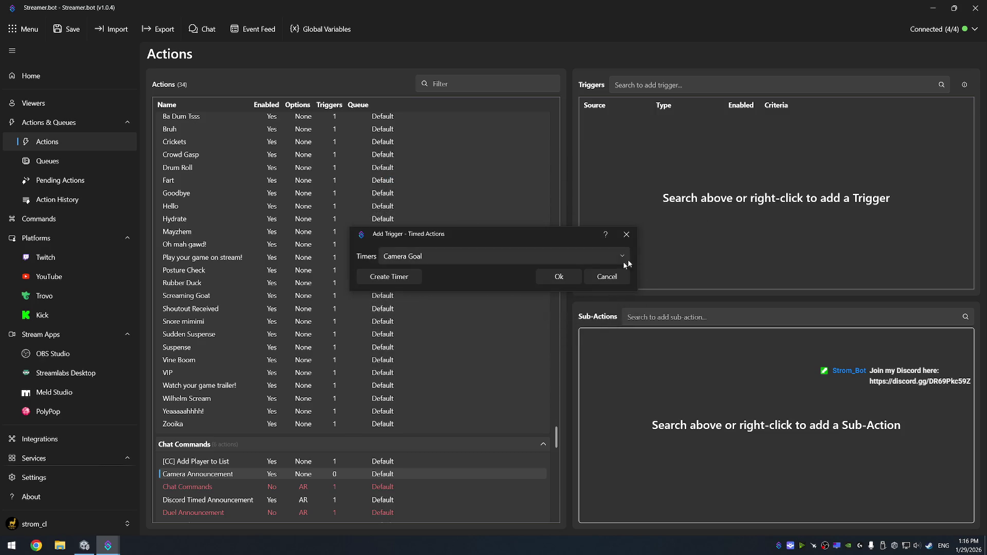
{"action": "left_click", "coordinate": [563, 278]}
{"action": "right_click", "coordinate": [669, 336]}
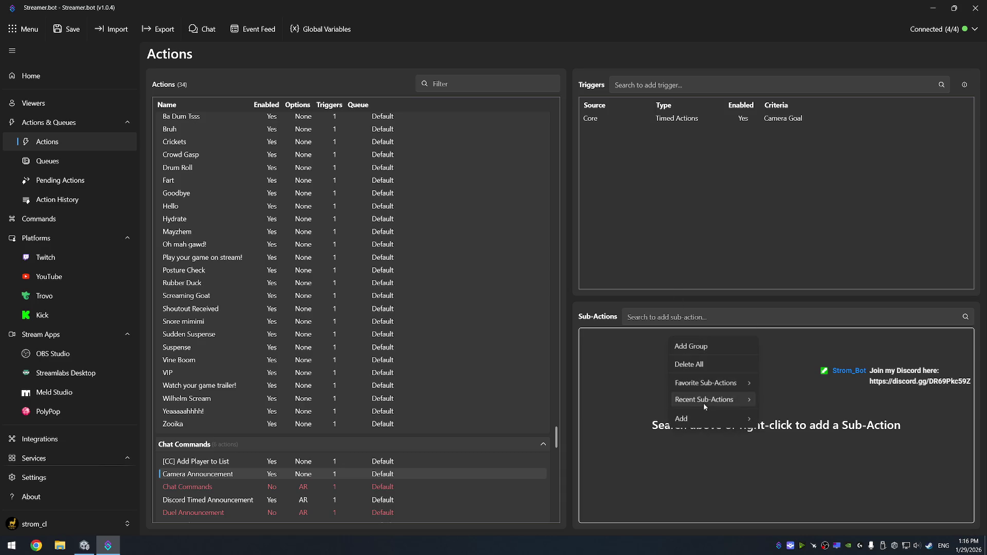
Add a Twitch Send Message to Channel sub-action announcing the community goal to keep the camera on.
{"action": "mouse_move", "coordinate": [740, 418]}
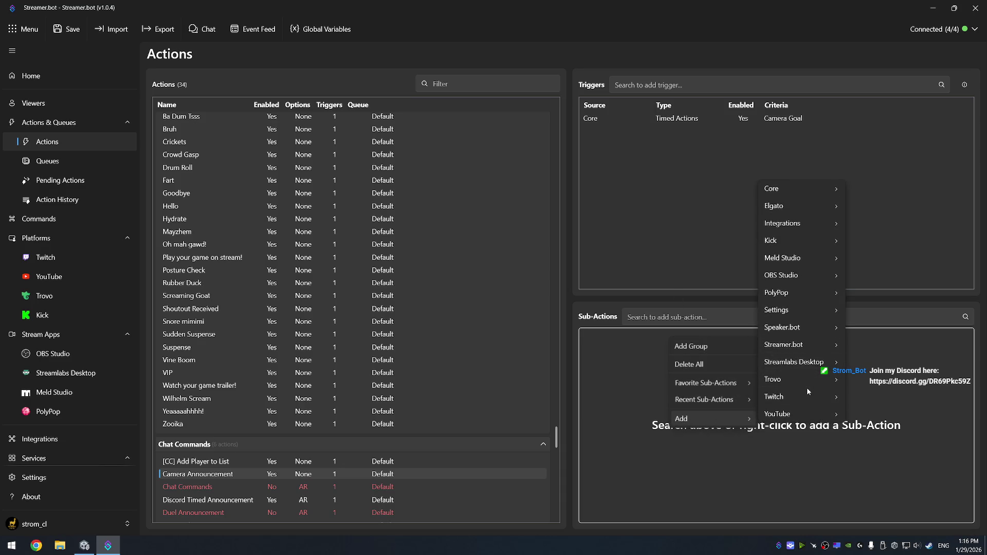
{"action": "mouse_move", "coordinate": [816, 396]}
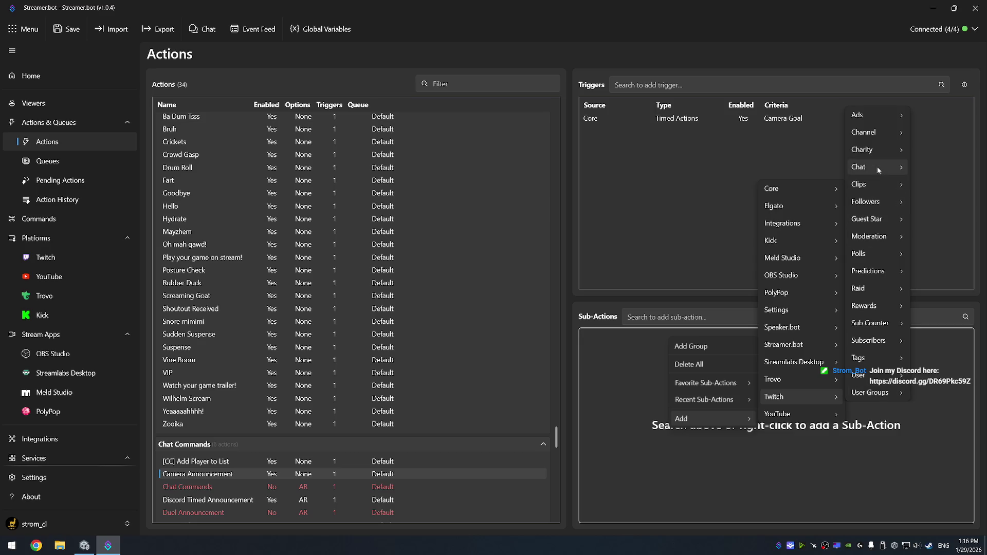
{"action": "mouse_move", "coordinate": [877, 168]}
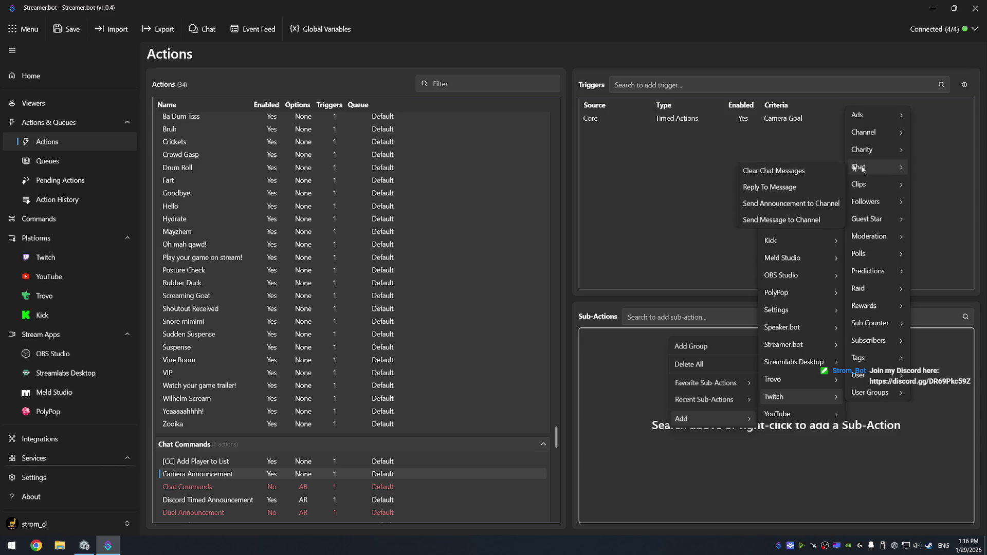
{"action": "left_click", "coordinate": [780, 219]}
{"action": "type", "text": "Did yo"}
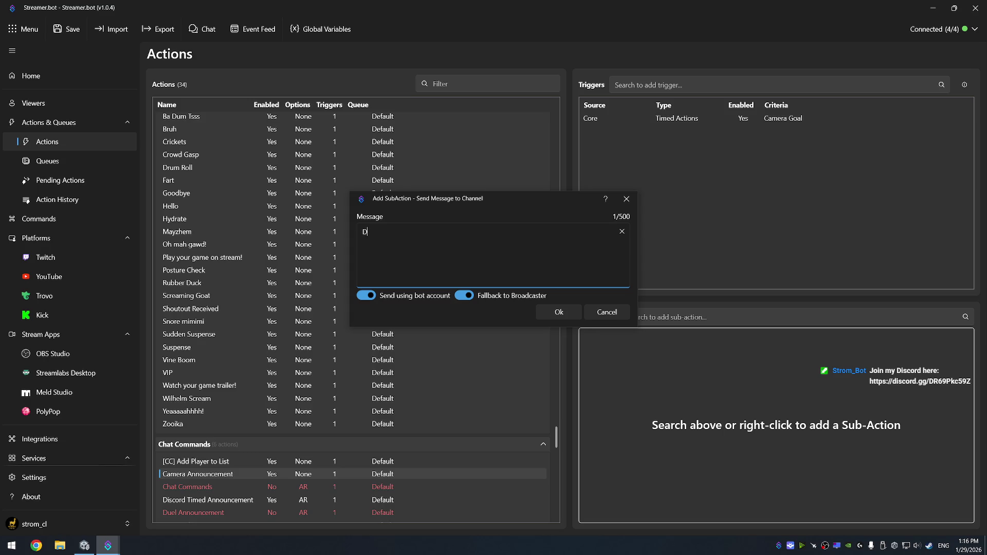
{"action": "type", "text": "u know there's a co"}
{"action": "type", "text": "mmunity goal "}
{"action": "type", "text": "to make Strom "}
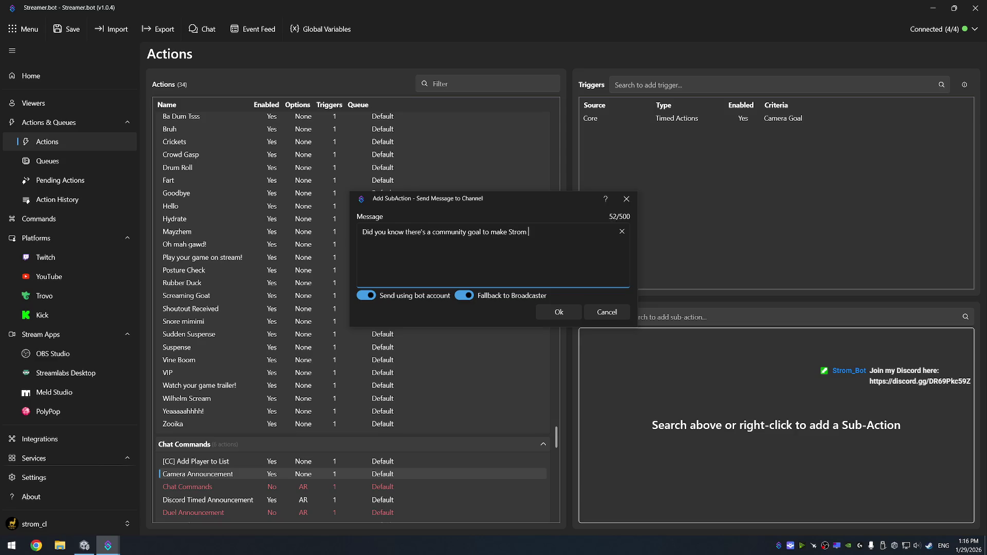
{"action": "type", "text": "turn his camera on p"}
{"action": "type", "text": "ermanently"}
{"action": "type", "text": "?! "}
{"action": "type", "text": "Defi"}
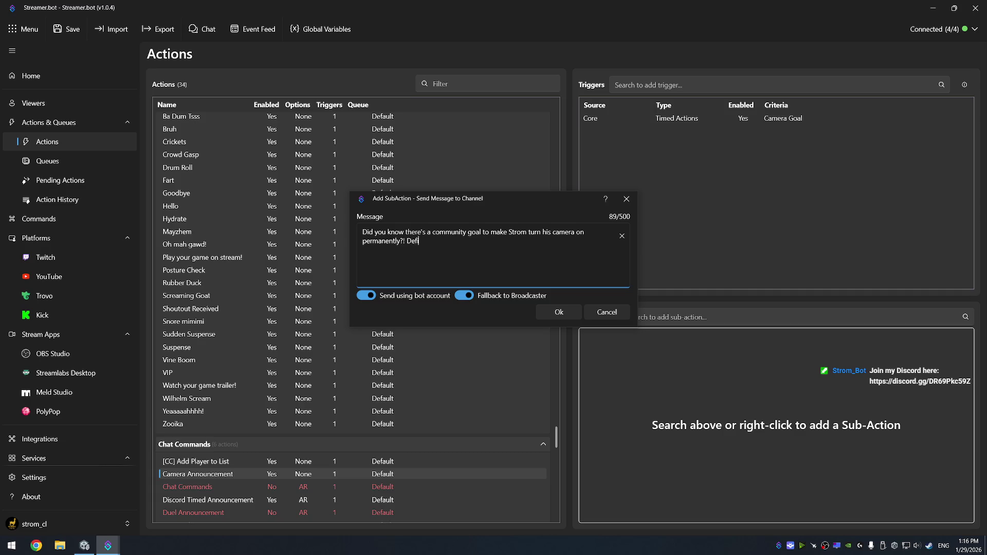
{"action": "type", "text": "nitely don"}
{"action": "type", "text": "'t go donate chan"}
{"action": "type", "text": "nel points to that."}
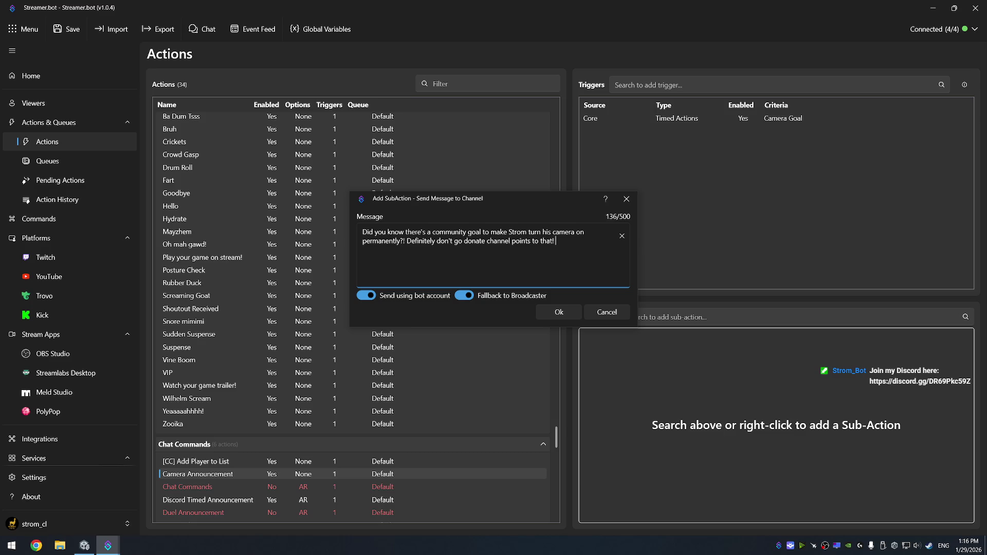
{"action": "left_click", "coordinate": [562, 314]}
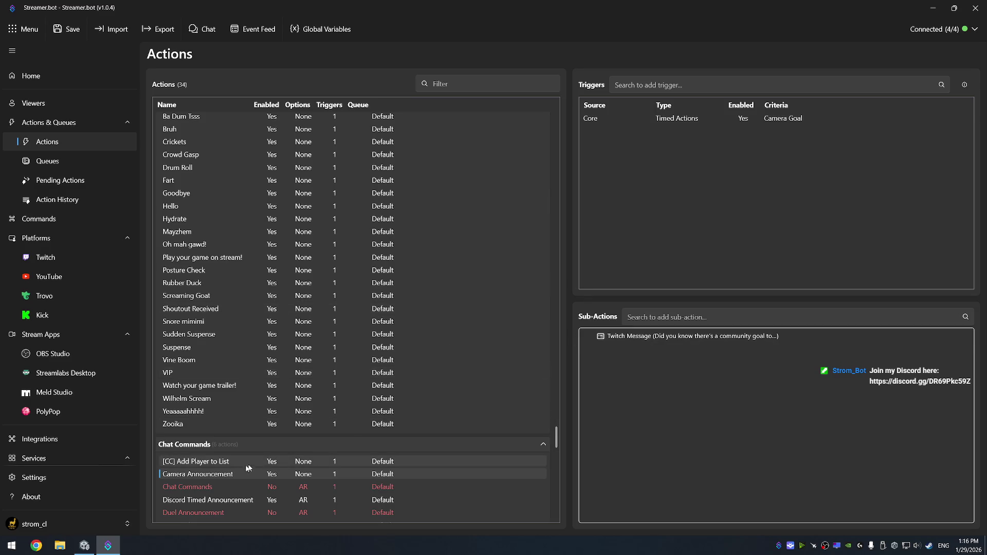
Test-fire the Camera Goal trigger so the announcement posts in chat, then view the Commands page.
{"action": "right_click", "coordinate": [232, 474]}
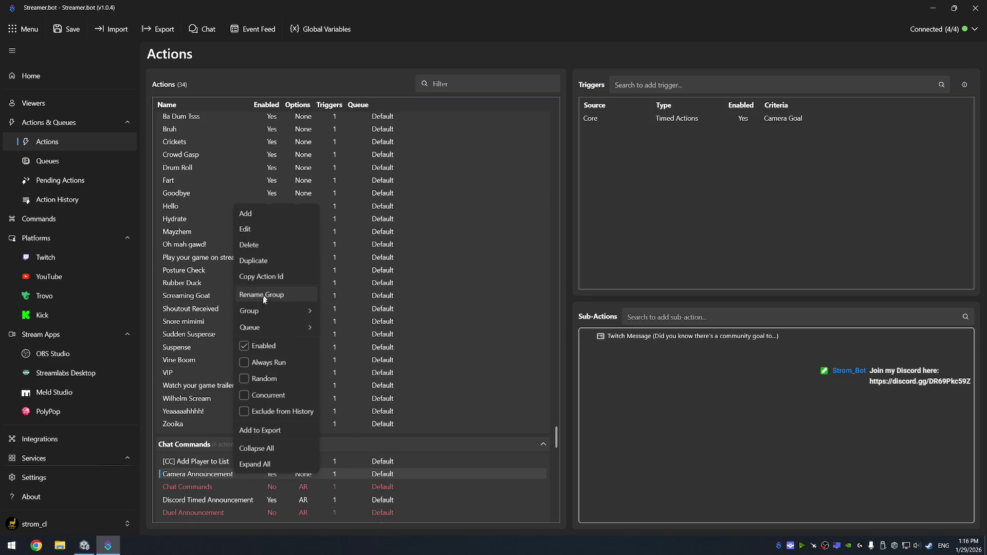
{"action": "left_click", "coordinate": [592, 122]}
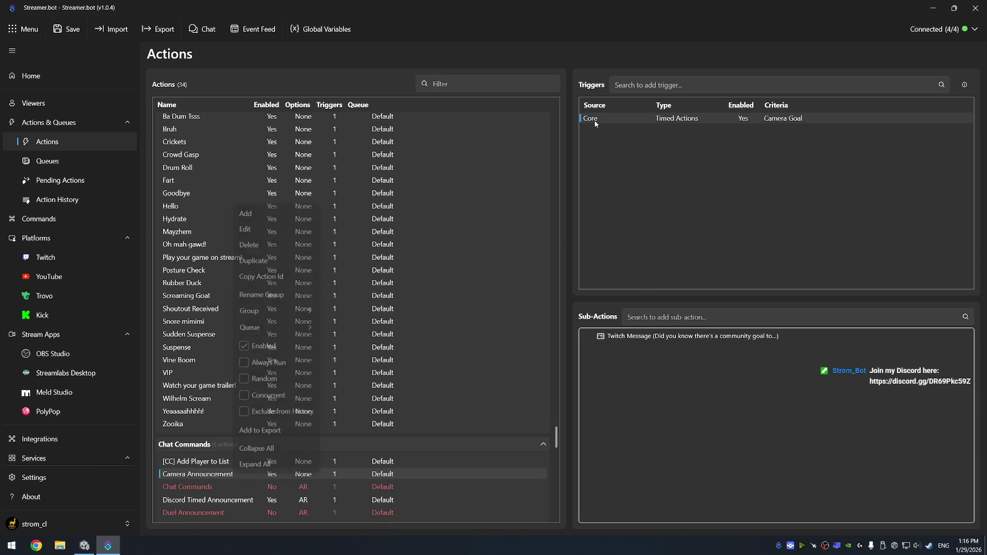
{"action": "right_click", "coordinate": [595, 125]}
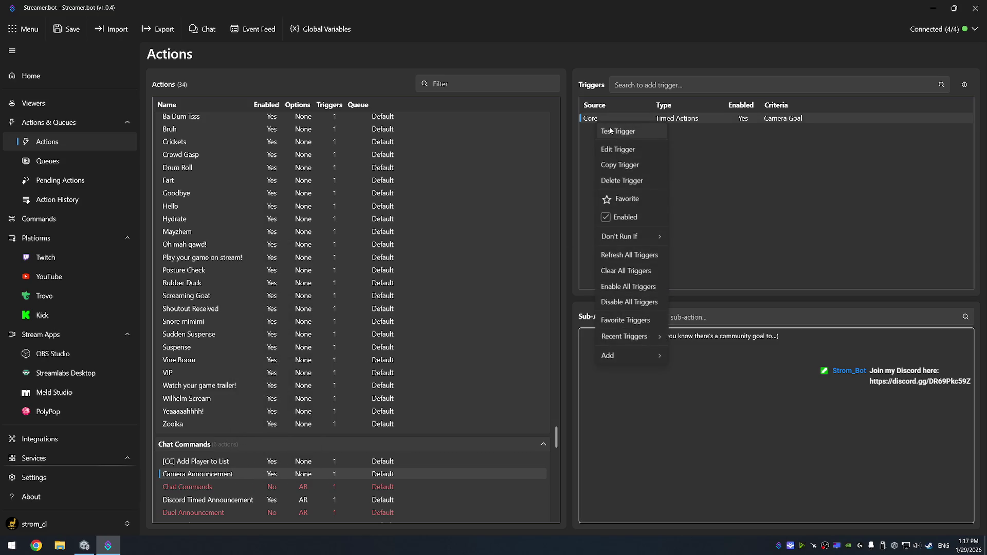
{"action": "left_click", "coordinate": [611, 130]}
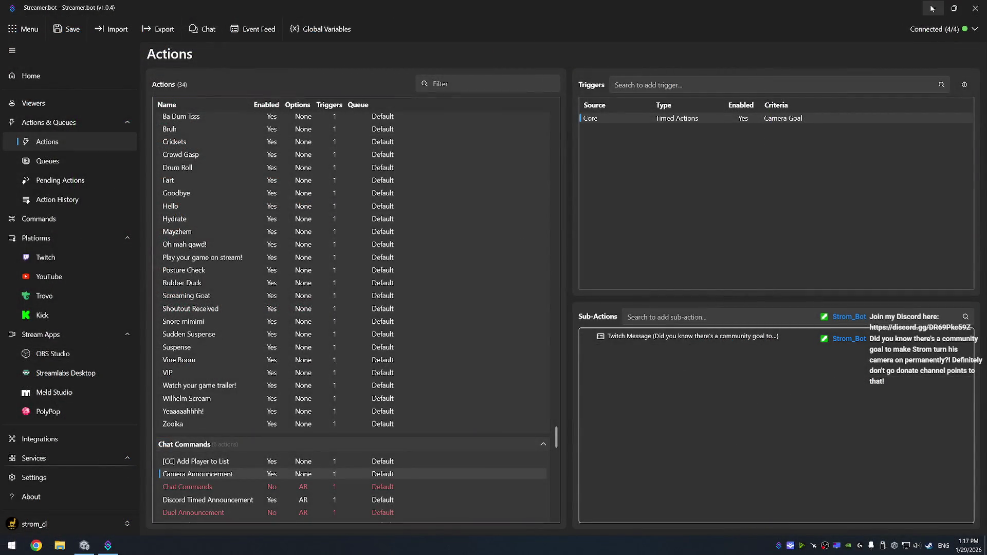
{"action": "left_click", "coordinate": [77, 219]}
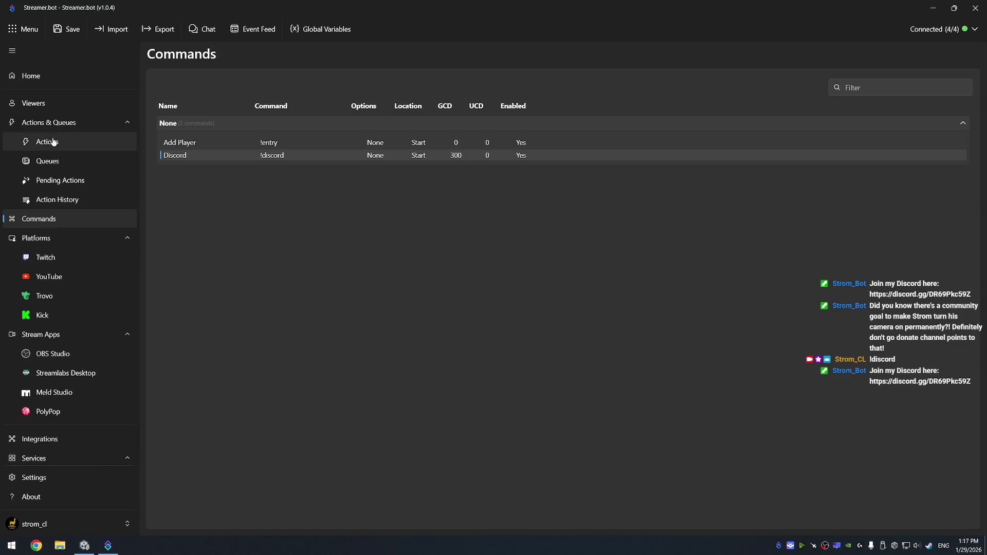
Inspect the bot account's details on the Viewers page, then return to the running Unity game.
{"action": "left_click", "coordinate": [30, 103]}
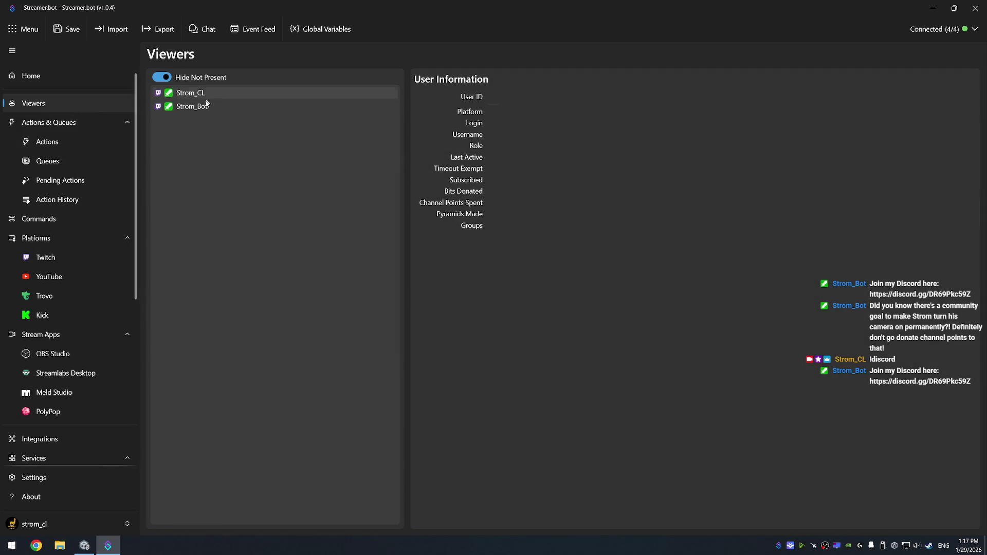
{"action": "left_click", "coordinate": [191, 108]}
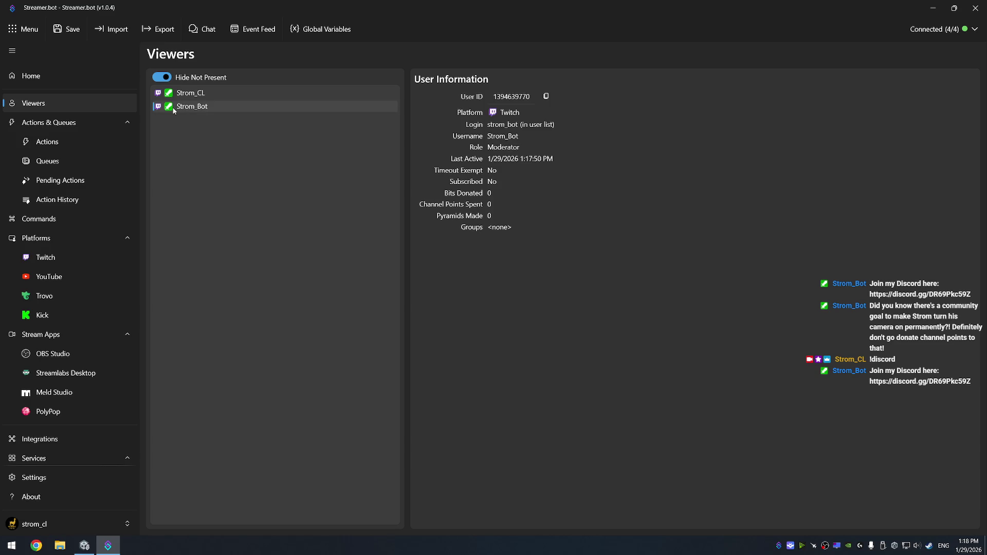
{"action": "right_click", "coordinate": [172, 108]}
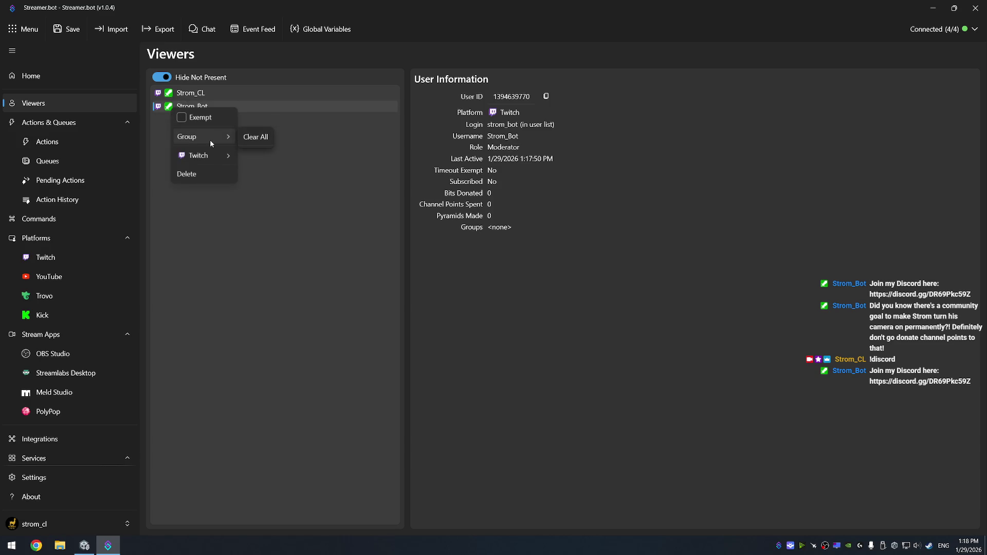
{"action": "mouse_move", "coordinate": [211, 154]}
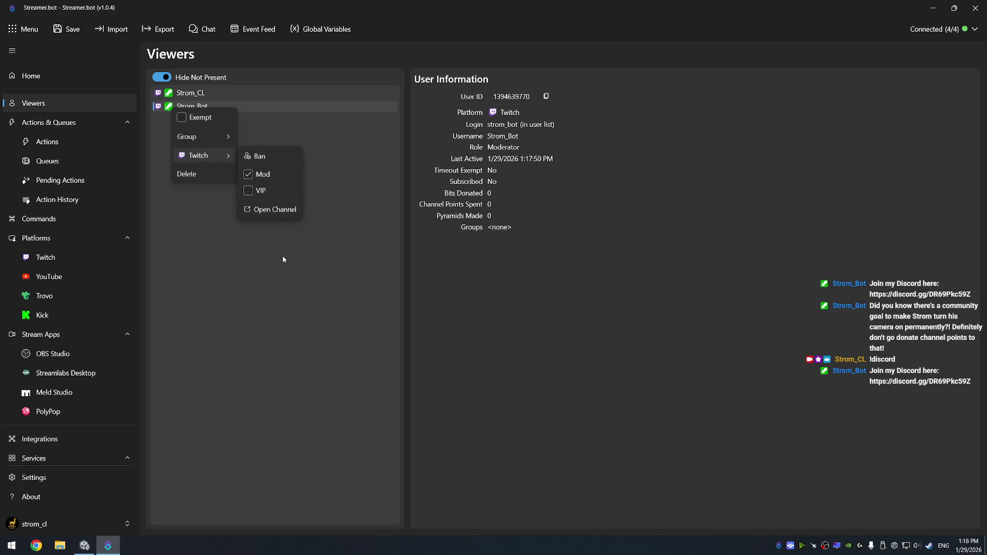
{"action": "left_click", "coordinate": [327, 246]}
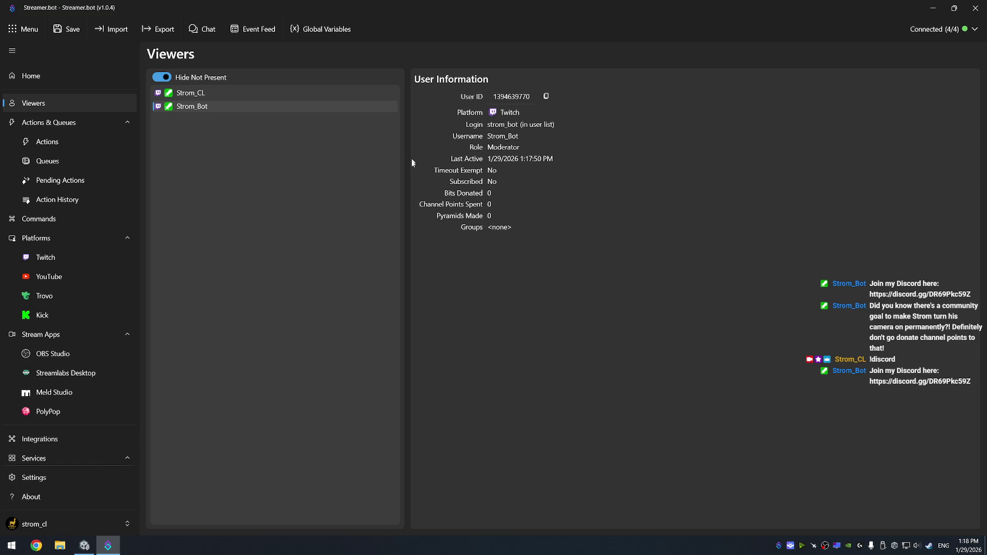
{"action": "left_click", "coordinate": [84, 545]}
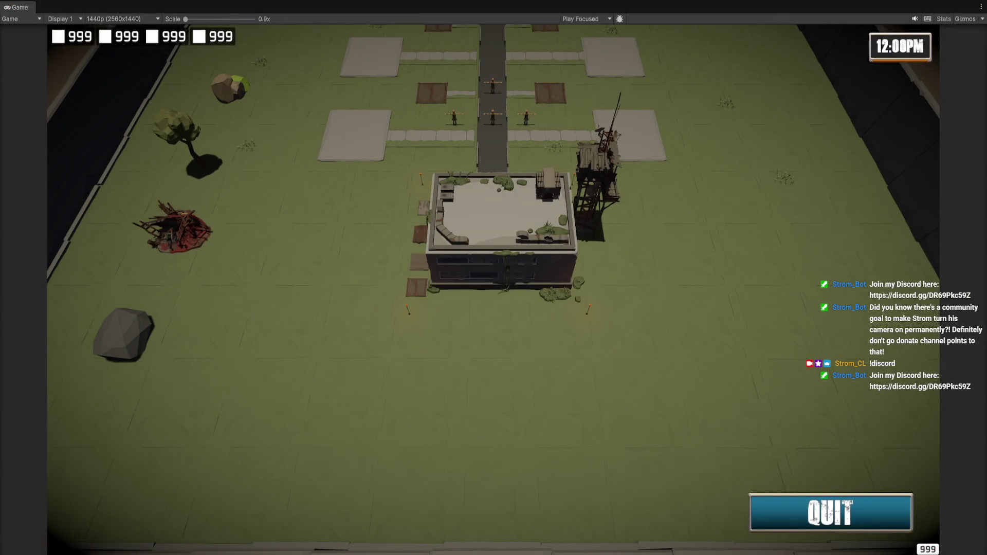
Minimize Streamer.bot to reveal Unity, select Enemy Unit in the Hierarchy and orbit the Scene view.
{"action": "key", "text": "alt+Tab"}
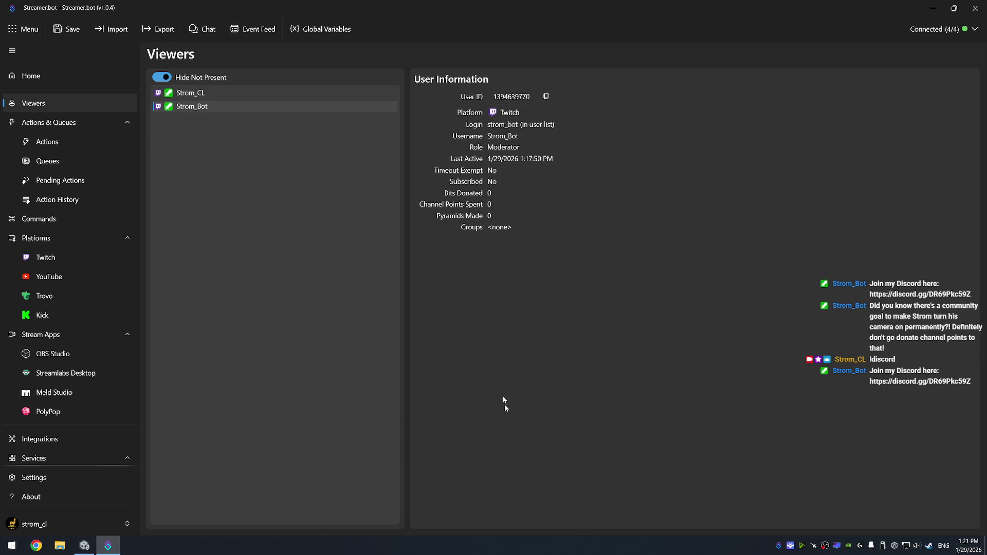
{"action": "left_click", "coordinate": [932, 8]}
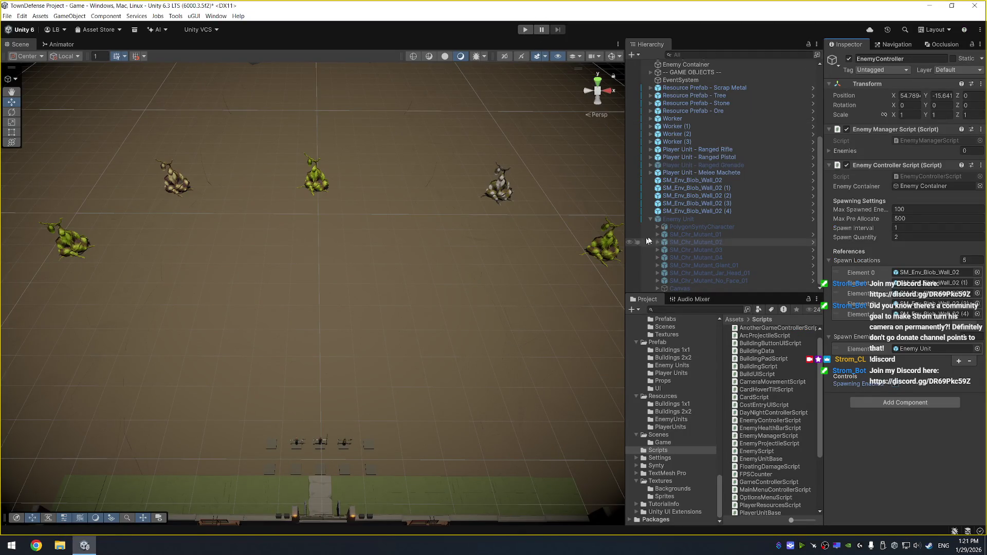
{"action": "left_click", "coordinate": [695, 221]}
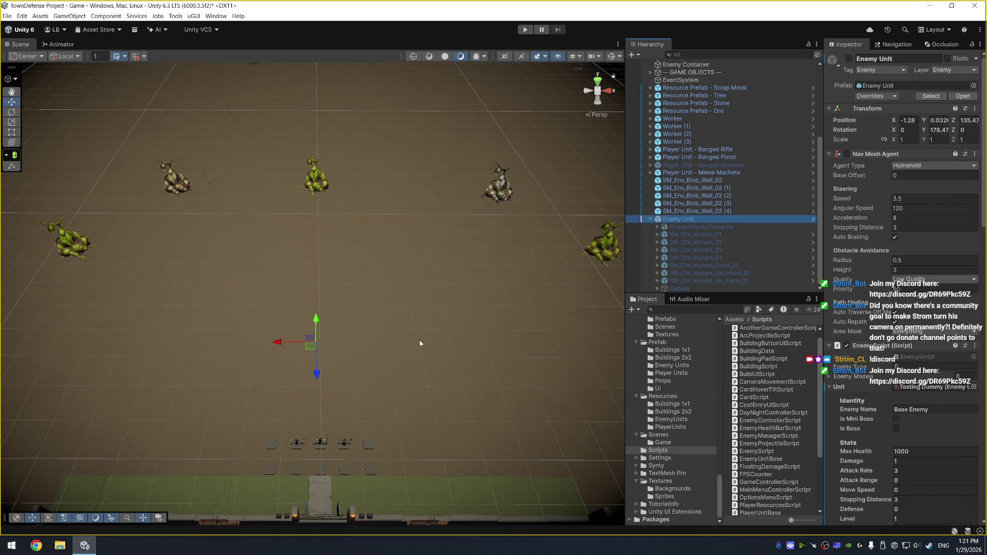
{"action": "mouse_move", "coordinate": [421, 341]}
{"action": "left_mouse_down"}
{"action": "mouse_move", "coordinate": [422, 308]}
{"action": "mouse_move", "coordinate": [424, 337]}
{"action": "mouse_move", "coordinate": [405, 342]}
{"action": "left_mouse_up"}
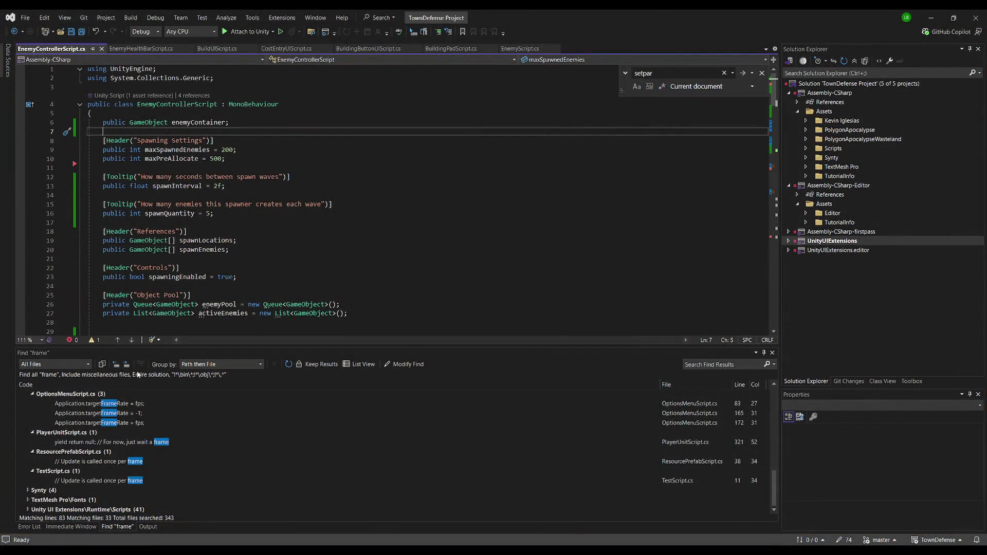
{"action": "left_click", "coordinate": [241, 189]}
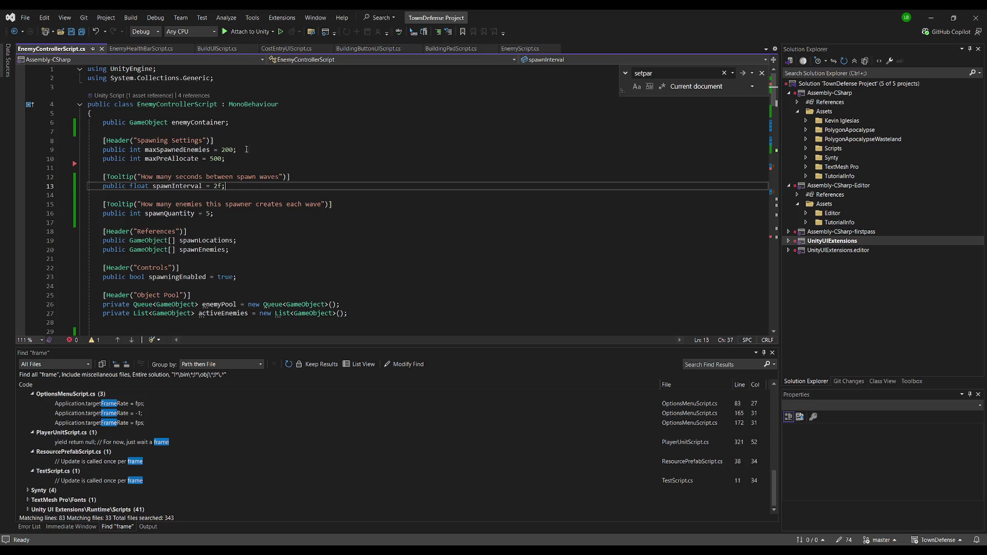
{"action": "scroll", "coordinate": [246, 149], "scroll_direction": "down", "scroll_amount": 4}
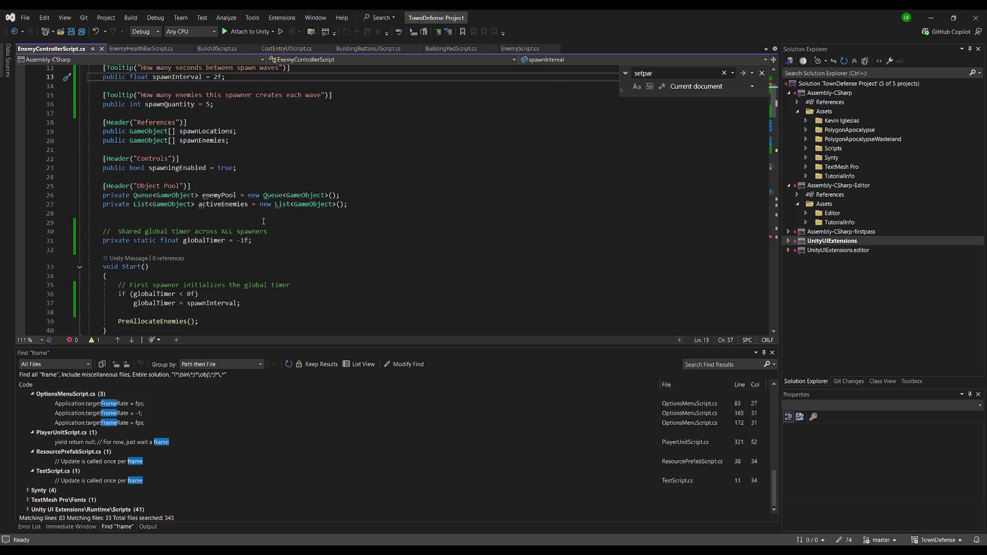
{"action": "scroll", "coordinate": [273, 202], "scroll_direction": "down", "scroll_amount": 4}
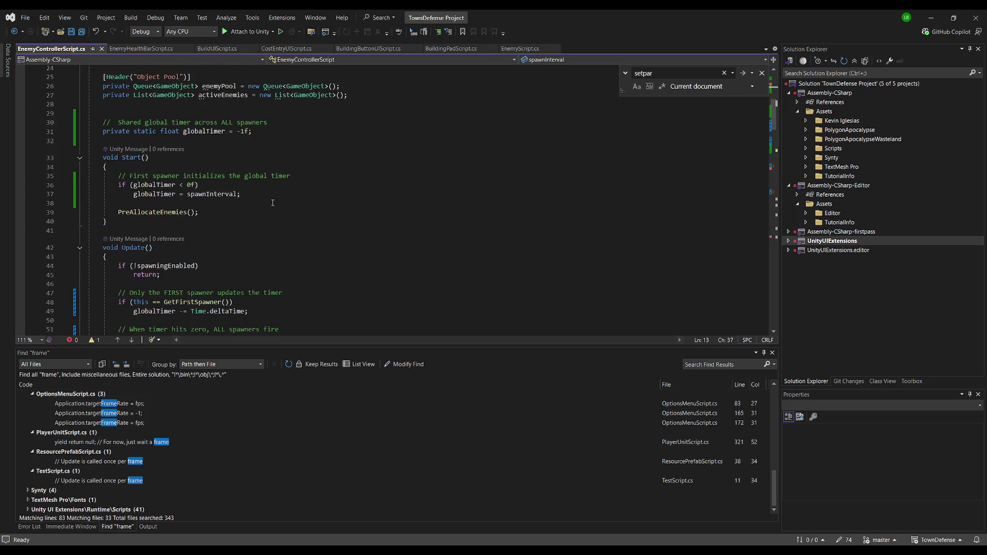
{"action": "scroll", "coordinate": [273, 201], "scroll_direction": "down", "scroll_amount": 3}
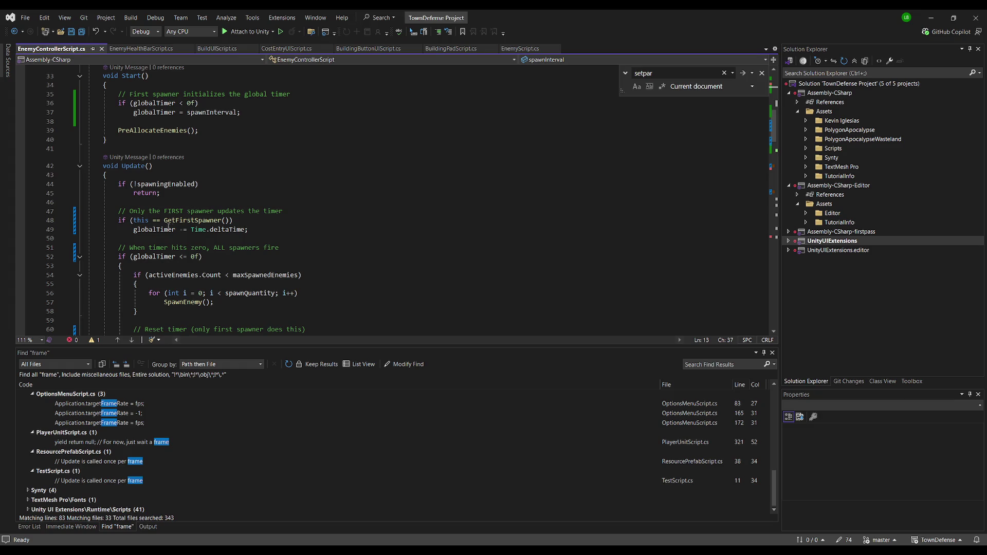
{"action": "scroll", "coordinate": [140, 231], "scroll_direction": "up", "scroll_amount": 10}
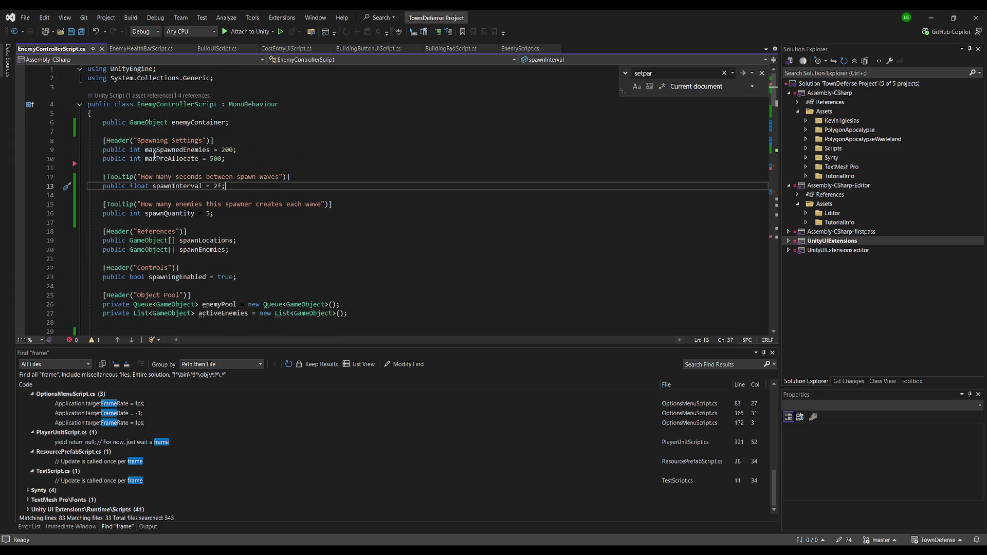
{"action": "scroll", "coordinate": [193, 282], "scroll_direction": "down", "scroll_amount": 4}
{"action": "left_click", "coordinate": [291, 230]}
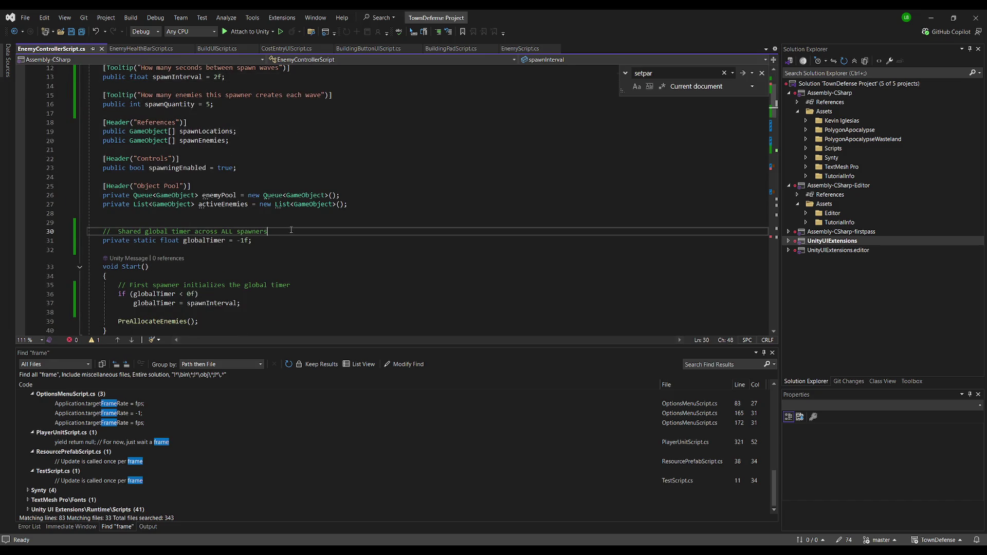
Add [SerializeField] above 'private static float globalTimer', save, and switch to Unity to recompile.
{"action": "key", "text": "Return"}
{"action": "type", "text": "[Ser"}
{"action": "type", "text": "ializeField]"}
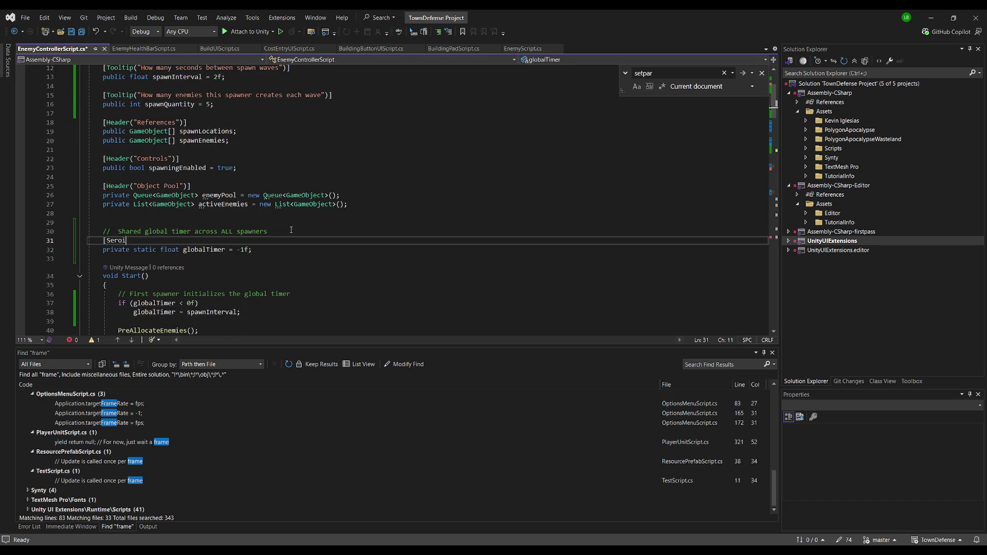
{"action": "left_click", "coordinate": [304, 254]}
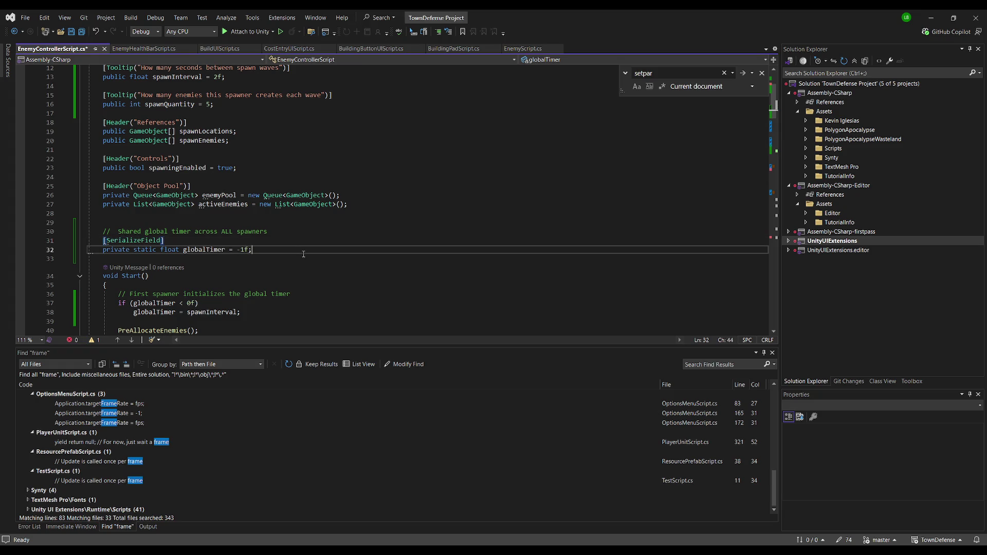
{"action": "key", "text": "ctrl+s"}
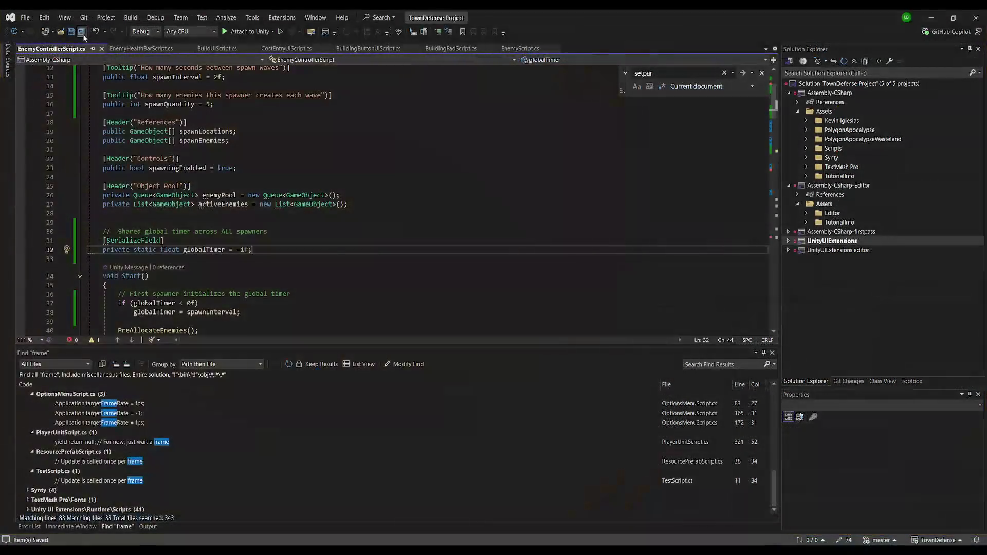
{"action": "key", "text": "alt+Tab"}
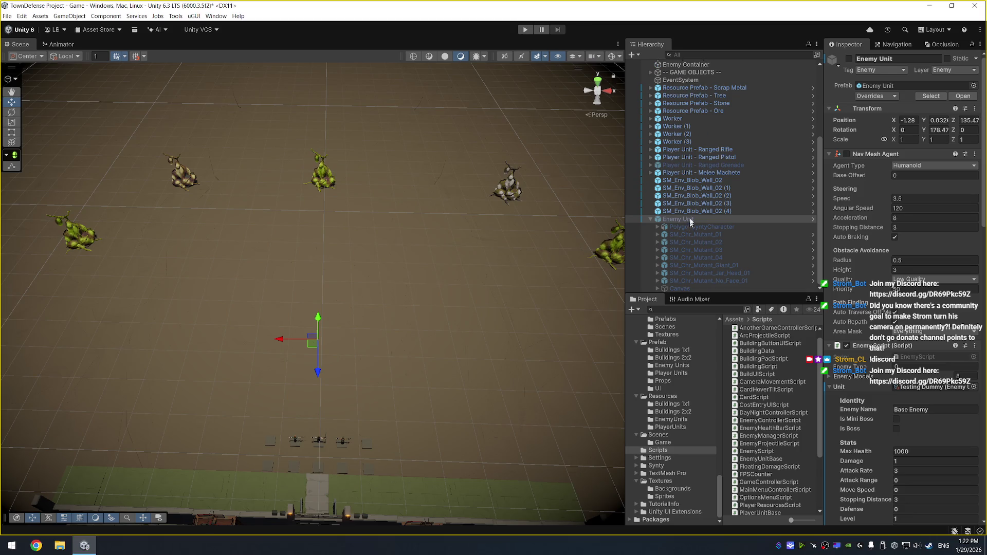
Select EnemyController to check its Enemy Controller Script fields, then return to Visual Studio.
{"action": "scroll", "coordinate": [702, 149], "scroll_direction": "up", "scroll_amount": 5}
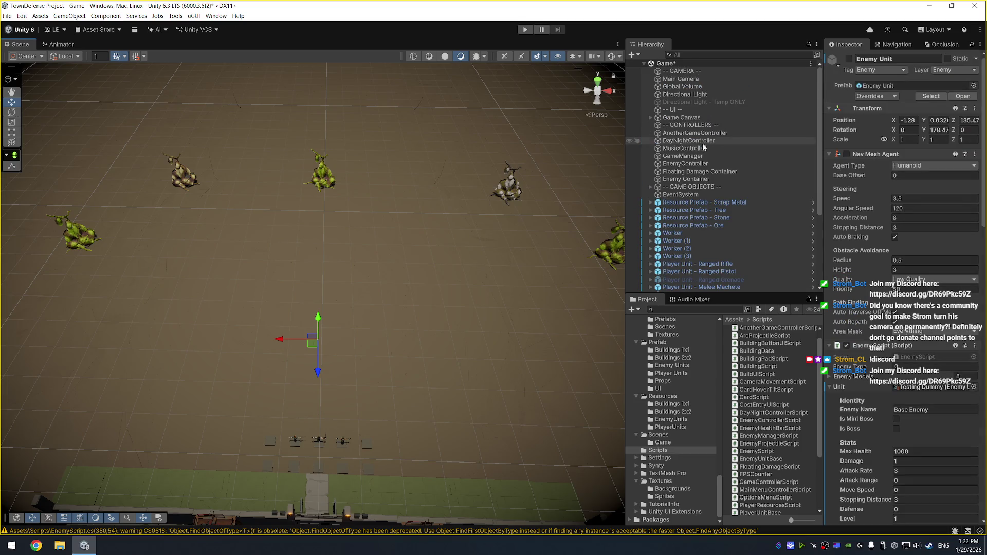
{"action": "left_click", "coordinate": [702, 164]}
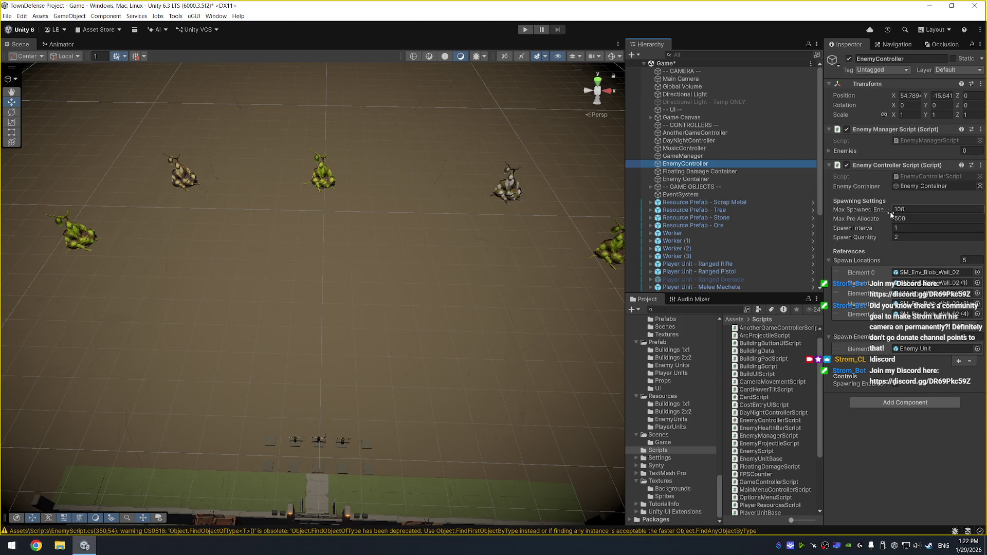
{"action": "key", "text": "alt+Tab"}
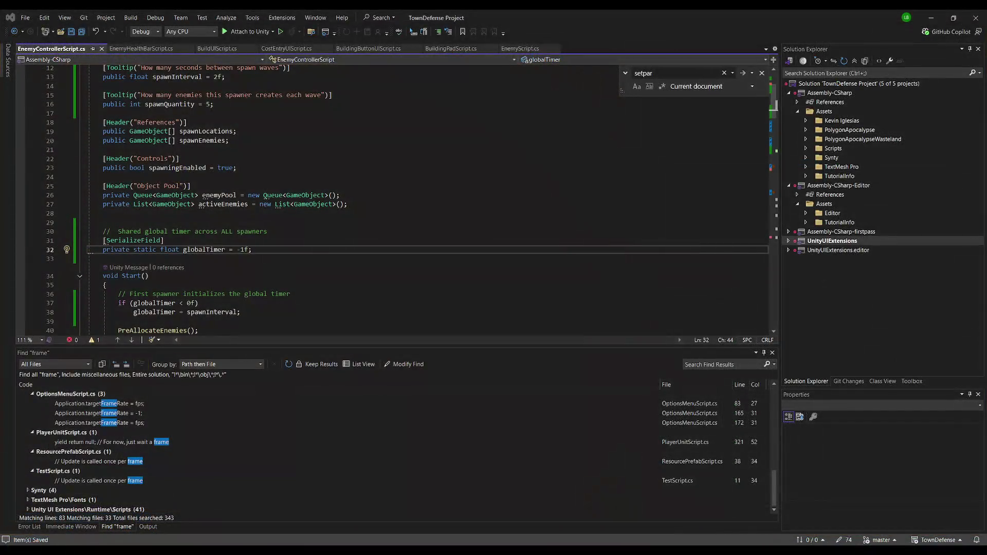
Add a GlobalTimer property below the attribute whose getter returns globalTimer.
{"action": "left_click", "coordinate": [165, 240]}
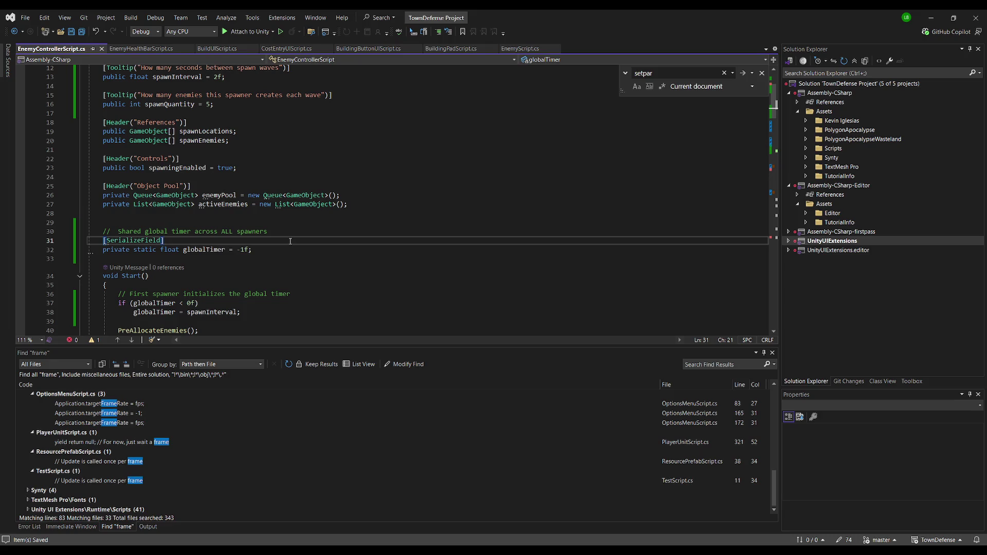
{"action": "key", "text": "Return"}
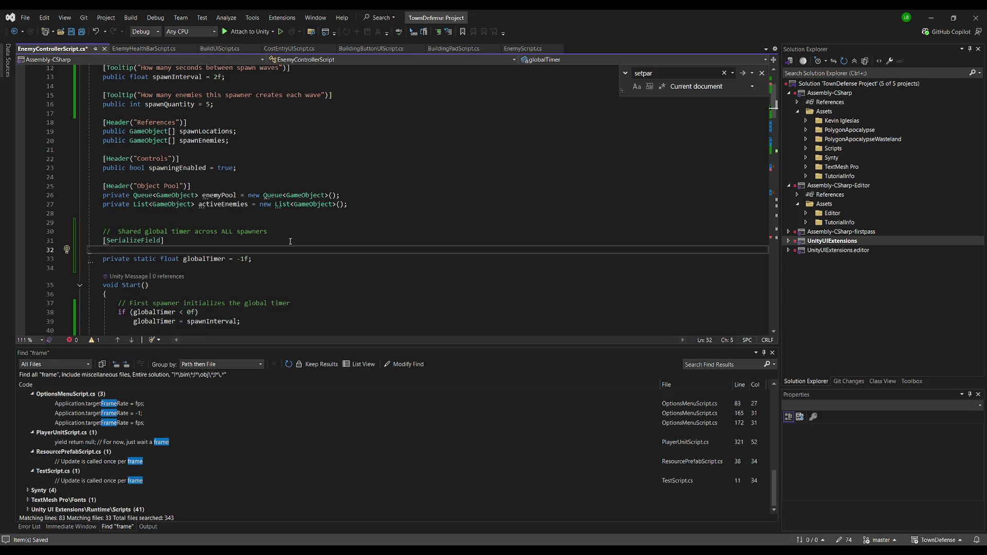
{"action": "type", "text": "privat"}
{"action": "type", "text": "ate fl"}
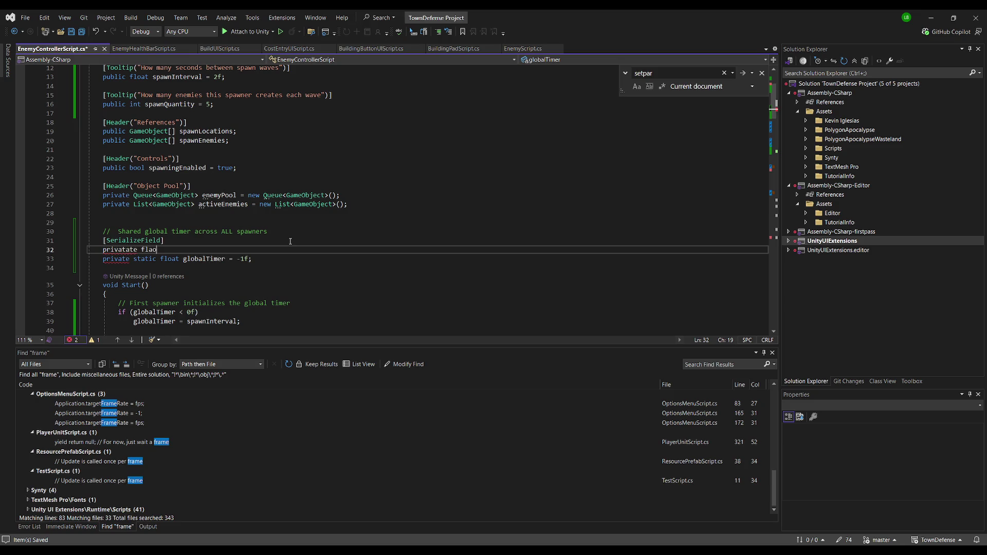
{"action": "type", "text": "oat GlobalTimer ="}
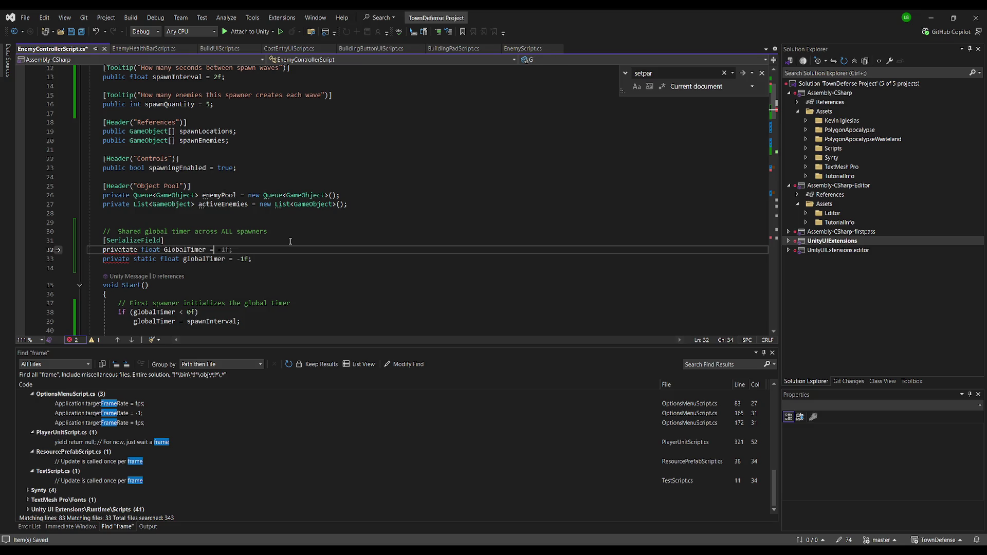
{"action": "key", "text": "BackSpace"}
{"action": "type", "text": ")"}
{"action": "key", "text": "BackSpace"}
{"action": "type", "text": "{"}
{"action": "key", "text": "Tab"}
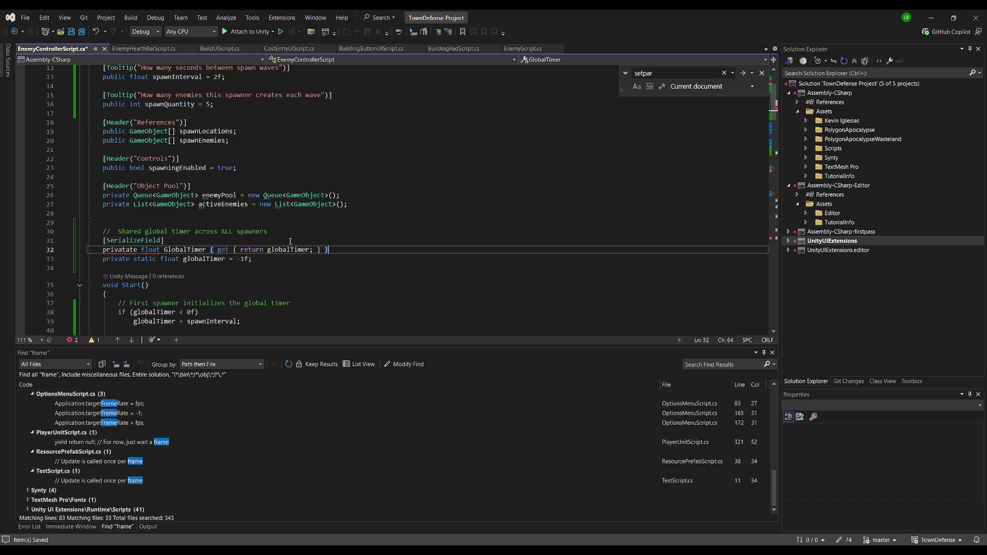
{"action": "left_click", "coordinate": [131, 259]}
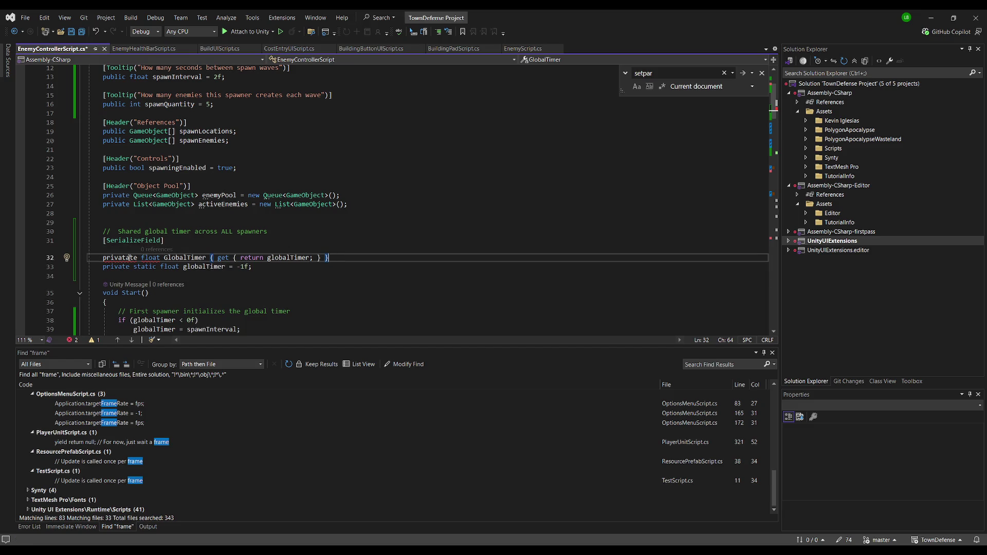
{"action": "key", "text": "BackSpace"}
{"action": "key", "text": "BackSpace"}
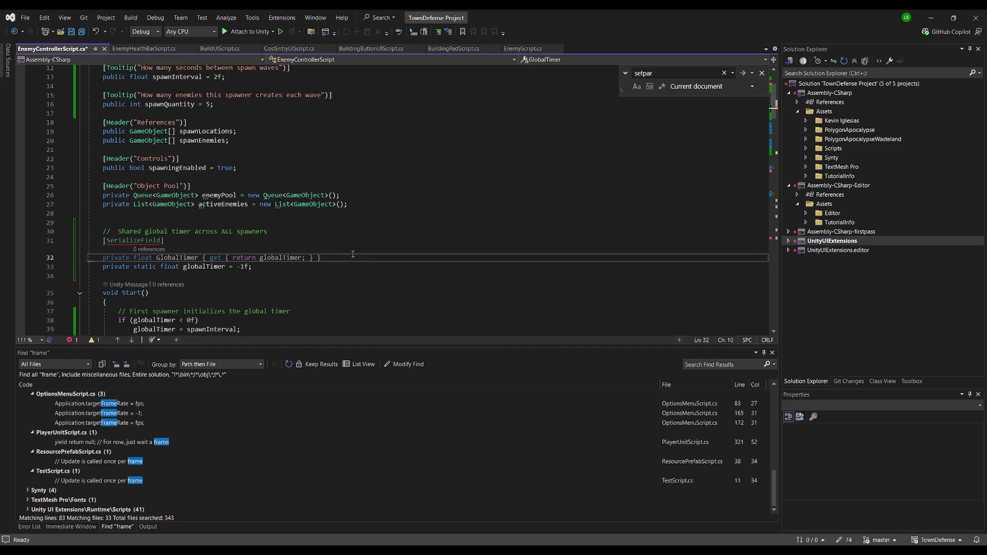
Change the GlobalTimer property's access modifier from private to public.
{"action": "left_click", "coordinate": [366, 237]}
{"action": "key", "text": "Delete"}
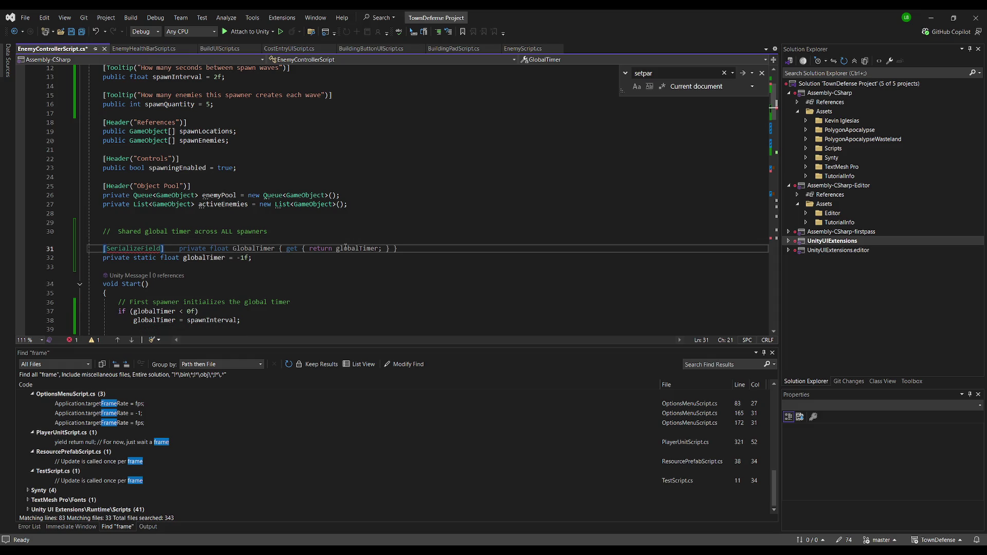
{"action": "key", "text": "Return"}
{"action": "key", "text": "Up"}
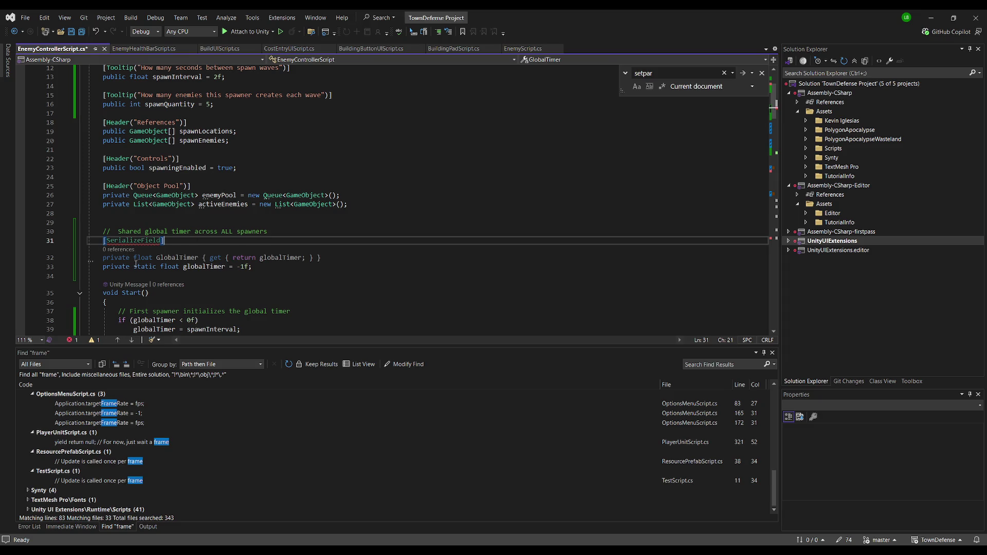
{"action": "double_click", "coordinate": [117, 257]}
{"action": "type", "text": "public"}
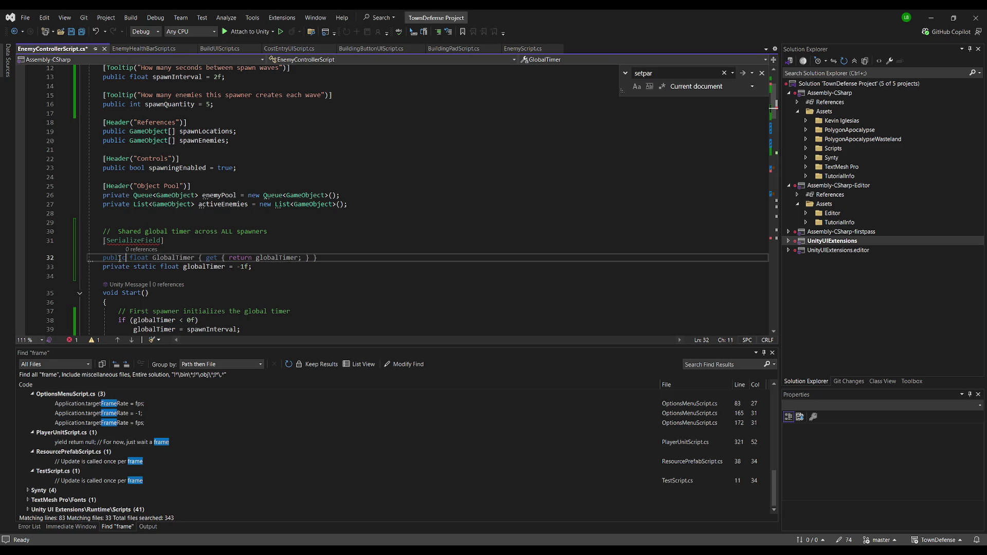
Remove [SerializeField] from above the GlobalTimer property, save, and switch to Unity.
{"action": "left_click", "coordinate": [189, 243]}
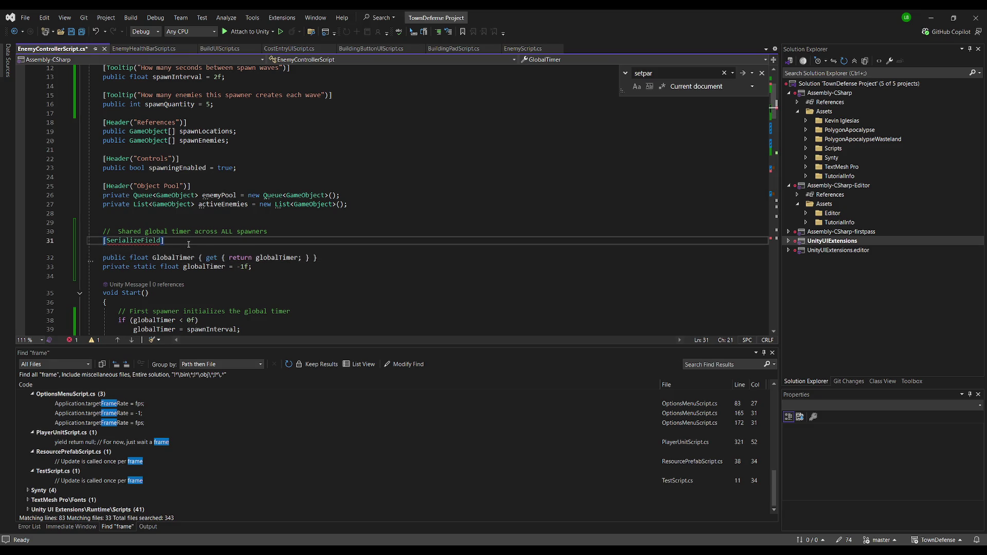
{"action": "key", "text": "ctrl+x"}
{"action": "key", "text": "ctrl+x"}
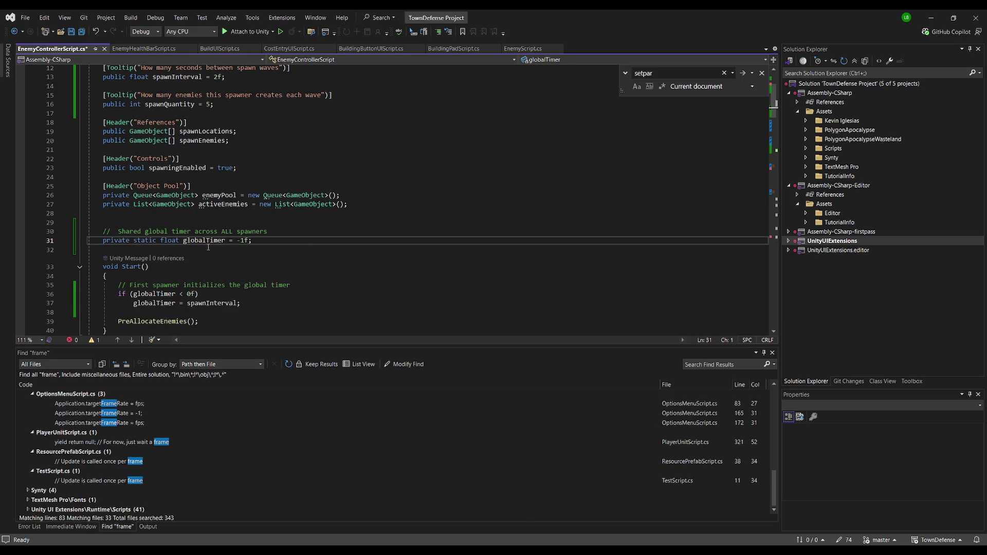
{"action": "key", "text": "ctrl+v"}
{"action": "key", "text": "ctrl+s"}
{"action": "left_click", "coordinate": [352, 225]}
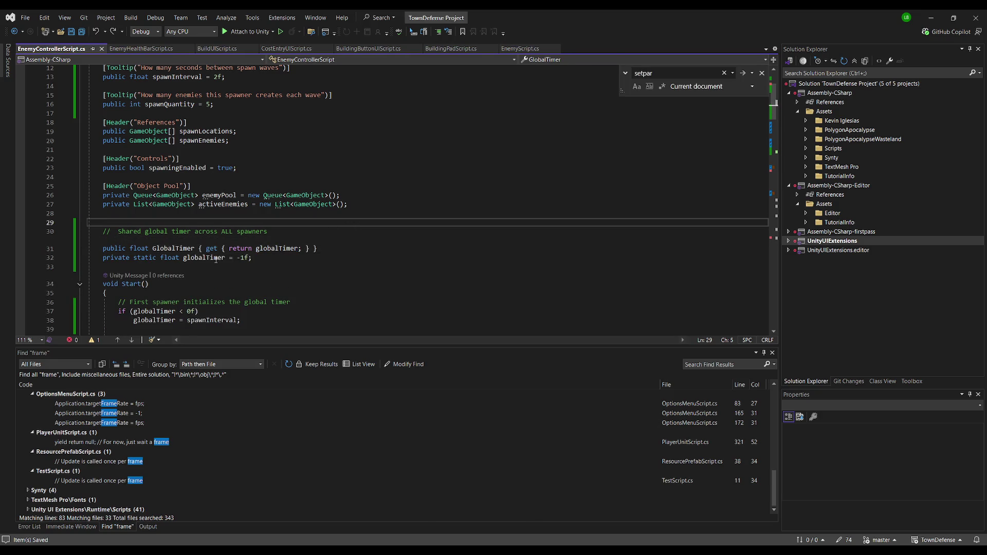
{"action": "key", "text": "alt+Tab"}
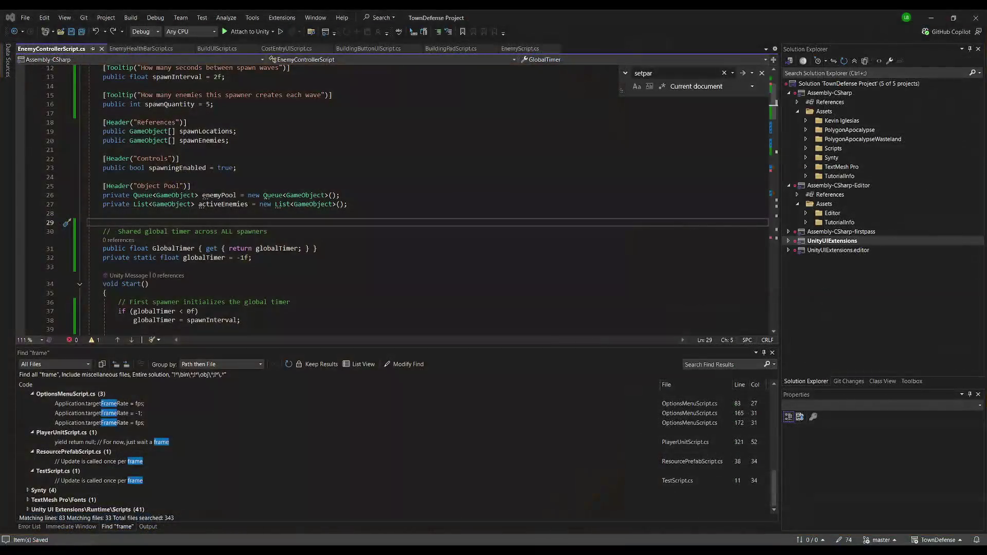
{"action": "left_click_drag", "start_coordinate": [95, 231], "coordinate": [321, 259]}
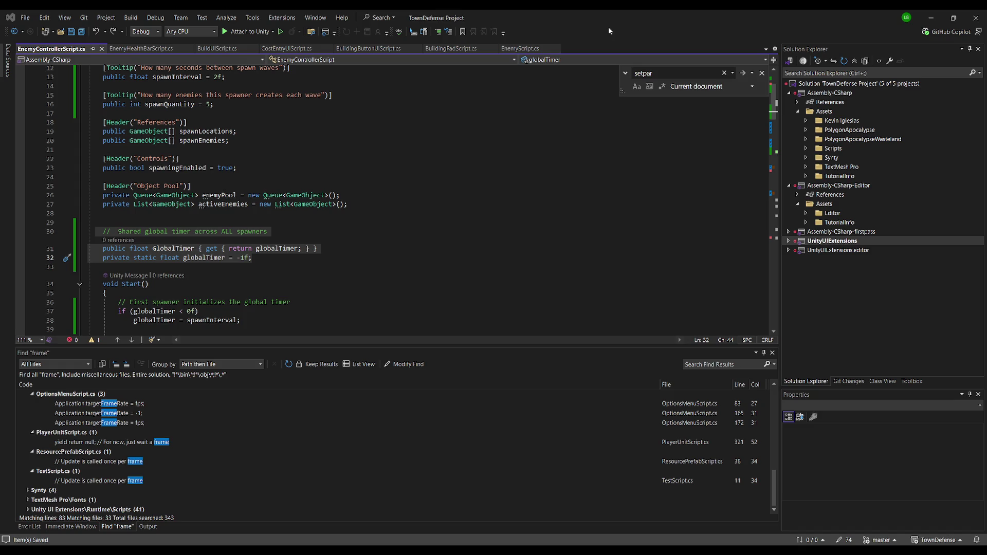
{"action": "left_click_drag", "start_coordinate": [317, 249], "coordinate": [195, 249]}
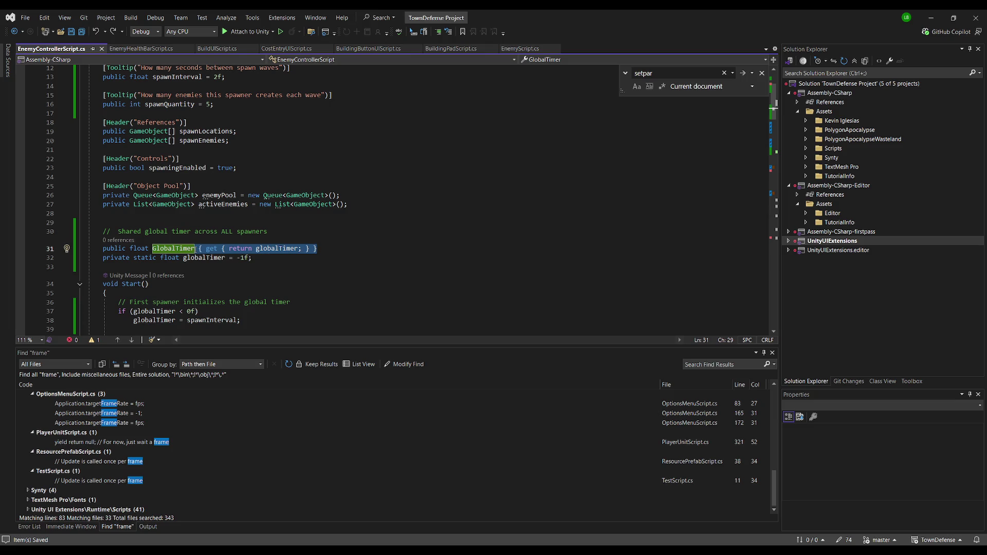
Replace the GlobalTimer getter with a plain 'globalTimerDebug;' field declaration.
{"action": "key", "text": "BackSpace"}
{"action": "key", "text": "BackSpace"}
{"action": "key", "text": "BackSpace"}
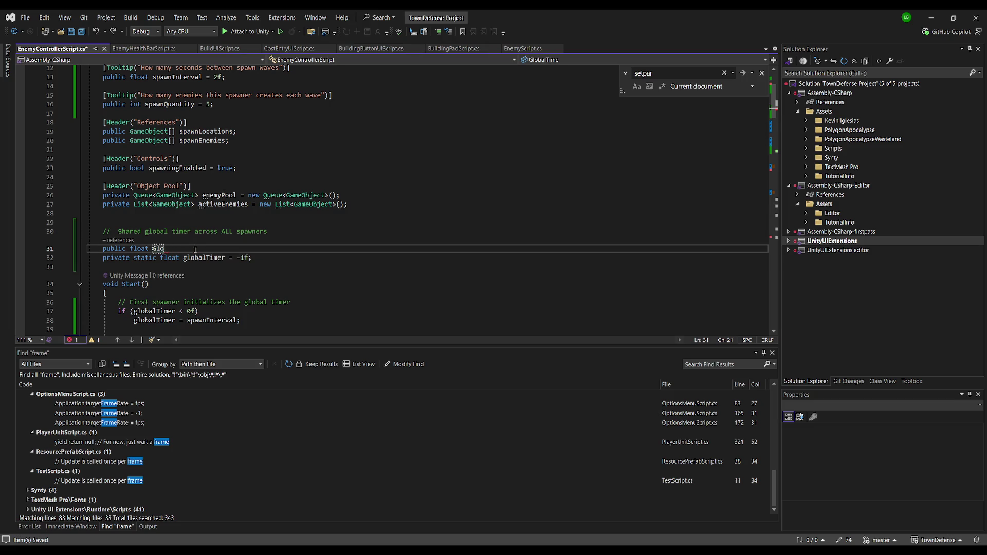
{"action": "key", "text": "BackSpace"}
{"action": "type", "text": "glob"}
{"action": "type", "text": "alTimerDebug"}
{"action": "key", "text": "Escape"}
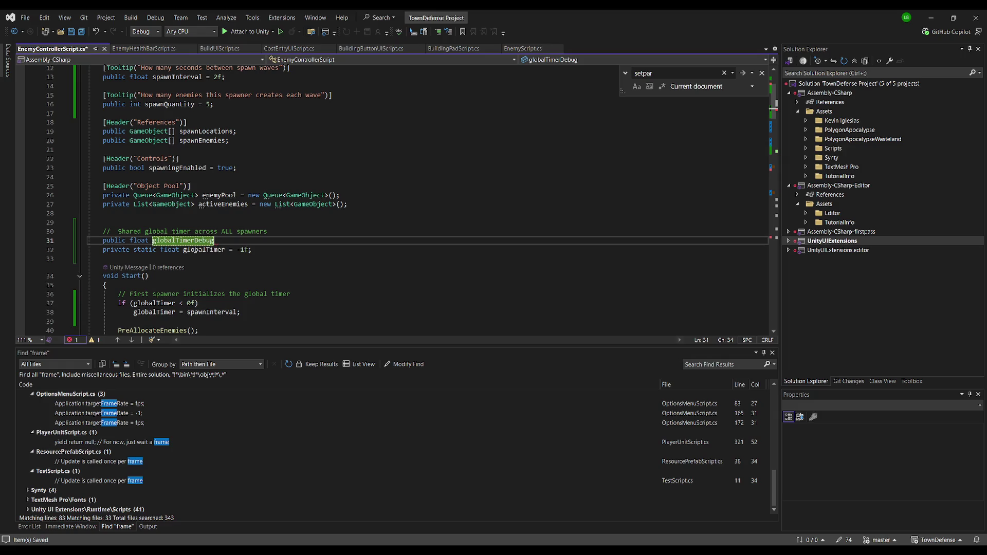
{"action": "type", "text": ";"}
Tag globalTimerDebug with [SerializeField] and change its access from public to private.
{"action": "key", "text": "ctrl+Return"}
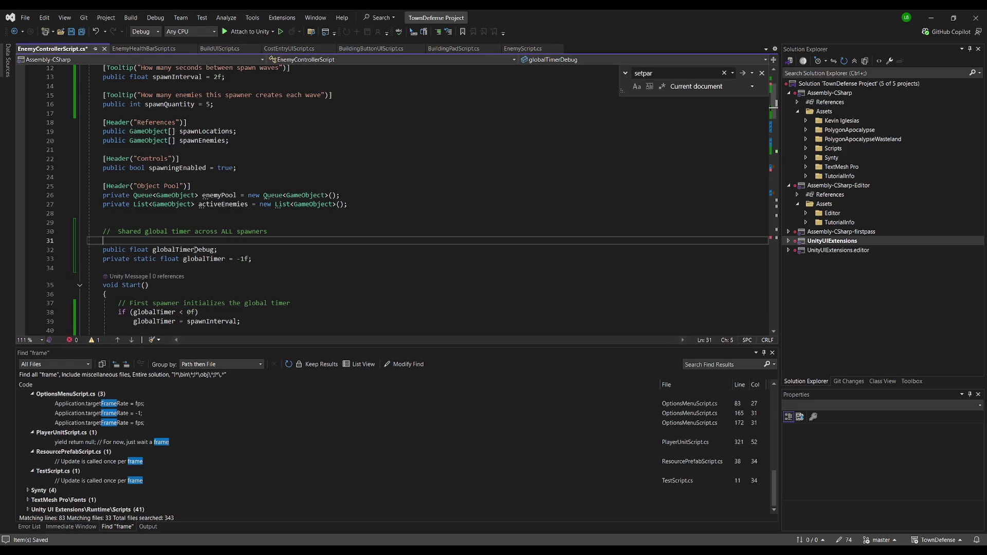
{"action": "type", "text": "[SerializeField]"}
{"action": "key", "text": "Down"}
{"action": "key", "text": "Home"}
{"action": "key", "text": "Right"}
{"action": "key", "text": "Delete"}
{"action": "key", "text": "Delete"}
{"action": "key", "text": "Delete"}
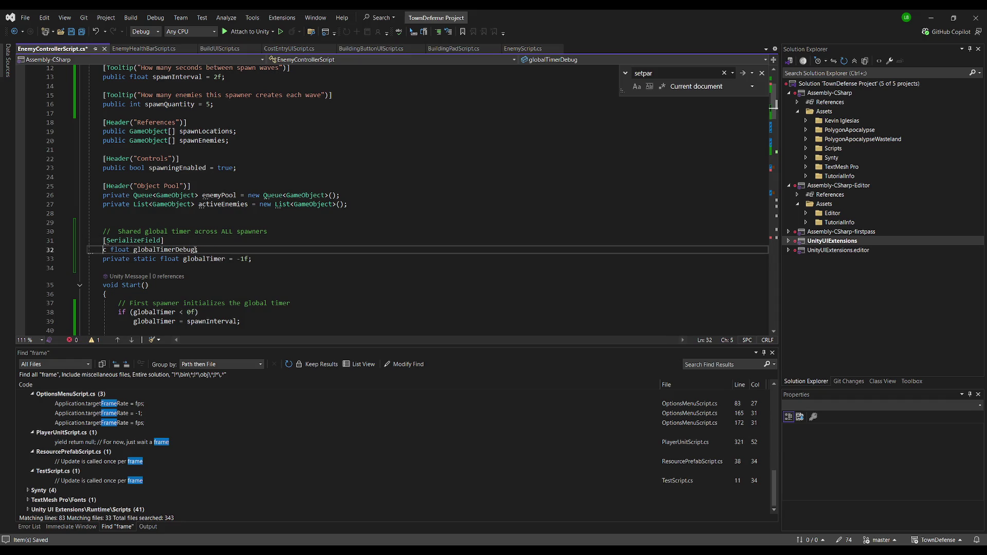
{"action": "type", "text": "rivate"}
{"action": "left_click", "coordinate": [310, 232]}
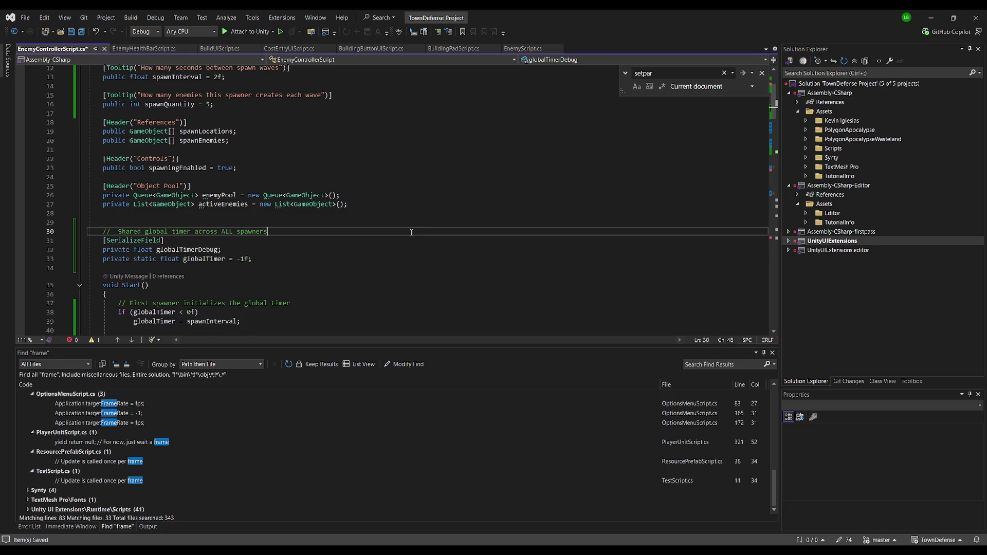
{"action": "scroll", "coordinate": [310, 213], "scroll_direction": "down", "scroll_amount": 4}
{"action": "left_click", "coordinate": [308, 221]}
{"action": "scroll", "coordinate": [283, 221], "scroll_direction": "down", "scroll_amount": 5}
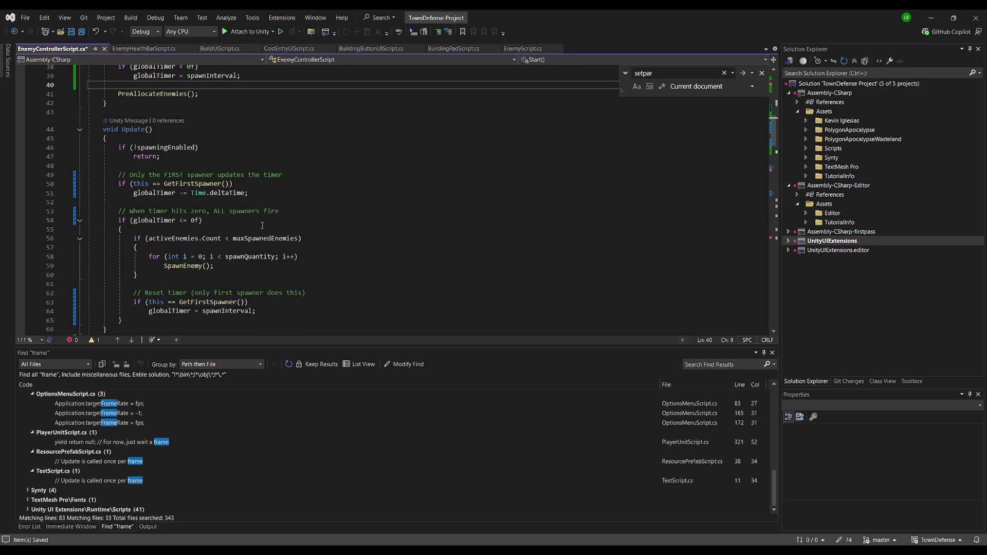
Add 'globalTimerDebug = globalTimer;' after the timer decrement in Update, save, and recompile in Unity.
{"action": "left_click", "coordinate": [282, 203]}
{"action": "key", "text": "Return"}
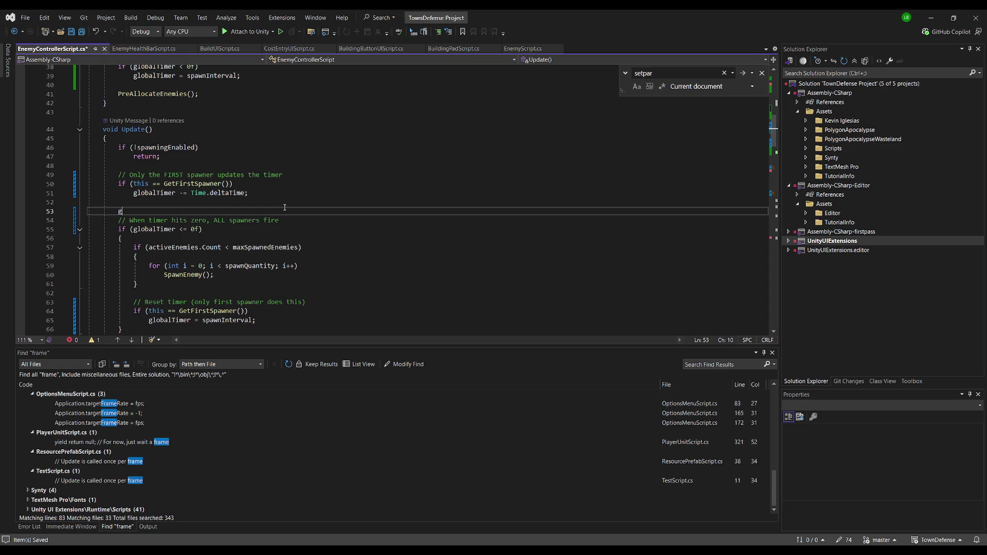
{"action": "type", "text": "globalTimerDebug"}
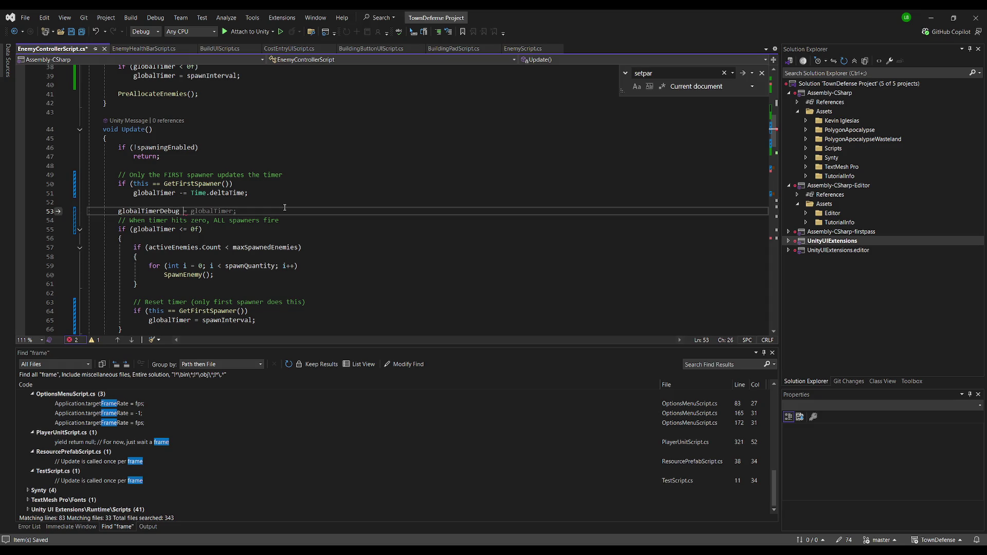
{"action": "key", "text": "Tab"}
{"action": "key", "text": "Return"}
{"action": "key", "text": "ctrl+s"}
{"action": "left_click", "coordinate": [307, 208]}
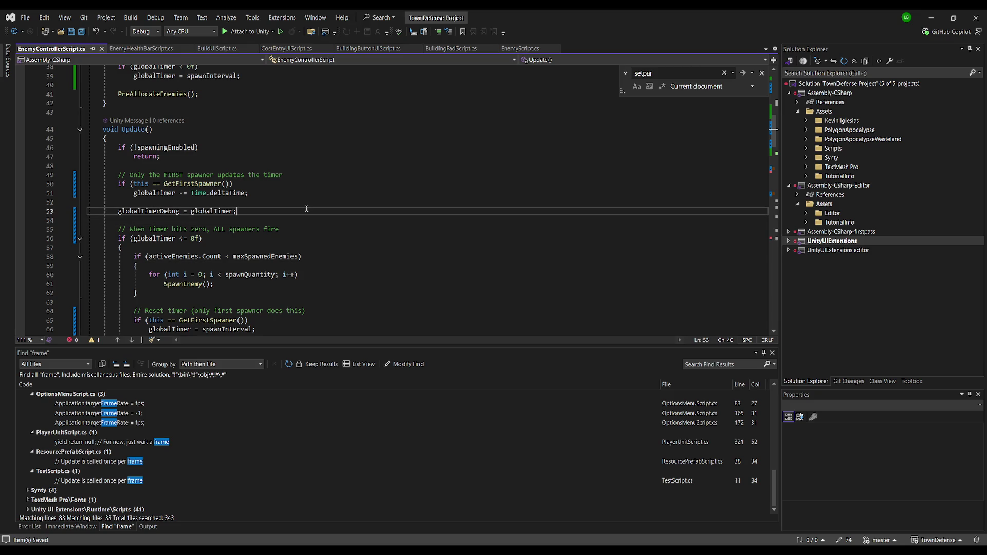
{"action": "key", "text": "alt+Tab"}
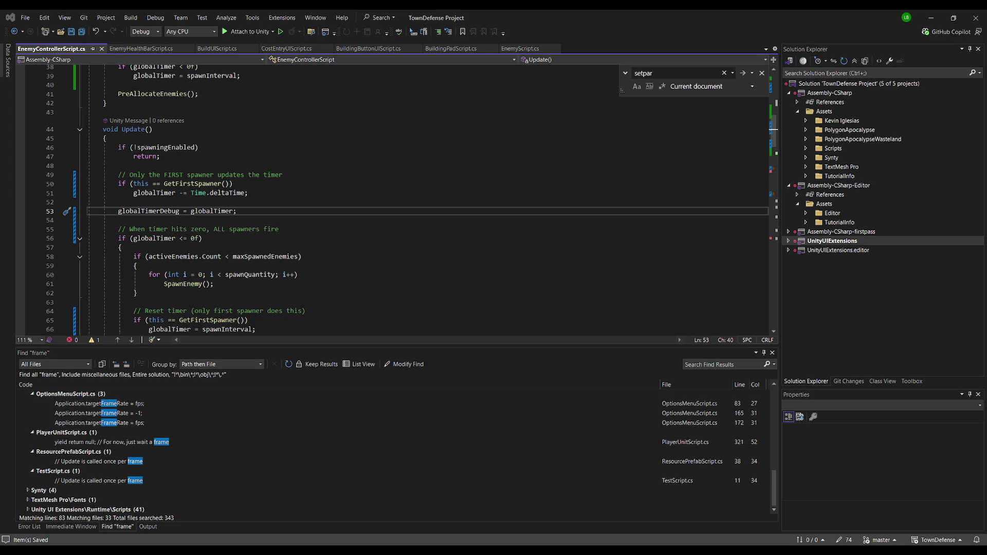
{"action": "scroll", "coordinate": [184, 190], "scroll_direction": "up", "scroll_amount": 5}
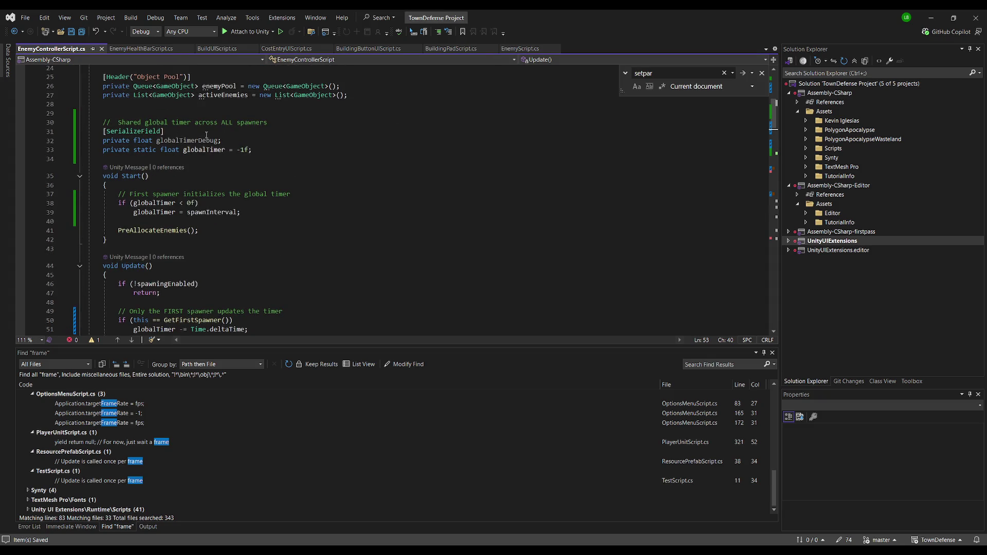
Replace globalTimerDebug's [SerializeField] attribute with [ReadOnlyInspector].
{"action": "left_click", "coordinate": [206, 133]}
{"action": "type", "text": "ReadOnlyInspector]"}
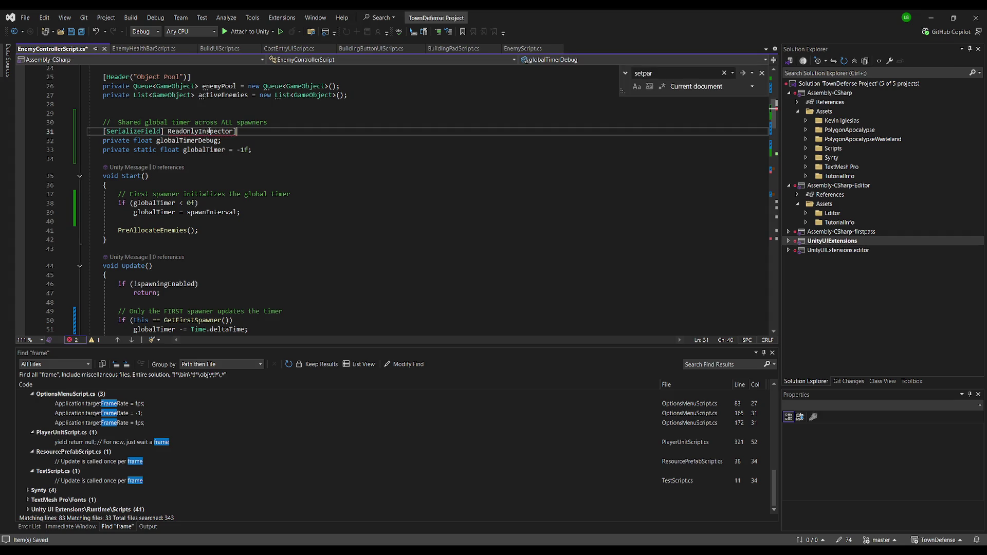
{"action": "left_click", "coordinate": [166, 131]}
{"action": "key", "text": "Delete"}
{"action": "type", "text": "["}
{"action": "left_click_drag", "start_coordinate": [101, 131], "coordinate": [162, 132]}
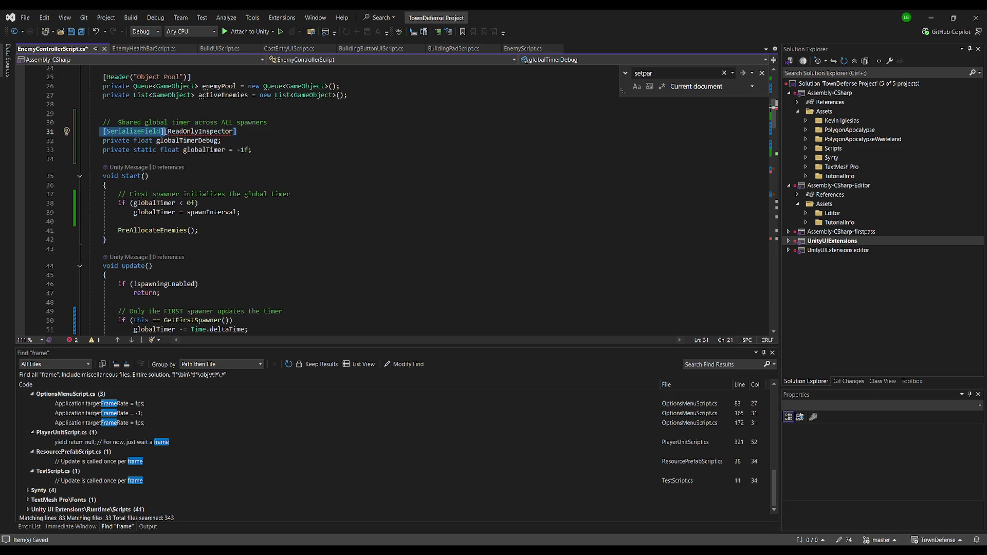
{"action": "key", "text": "Delete"}
{"action": "key", "text": "End"}
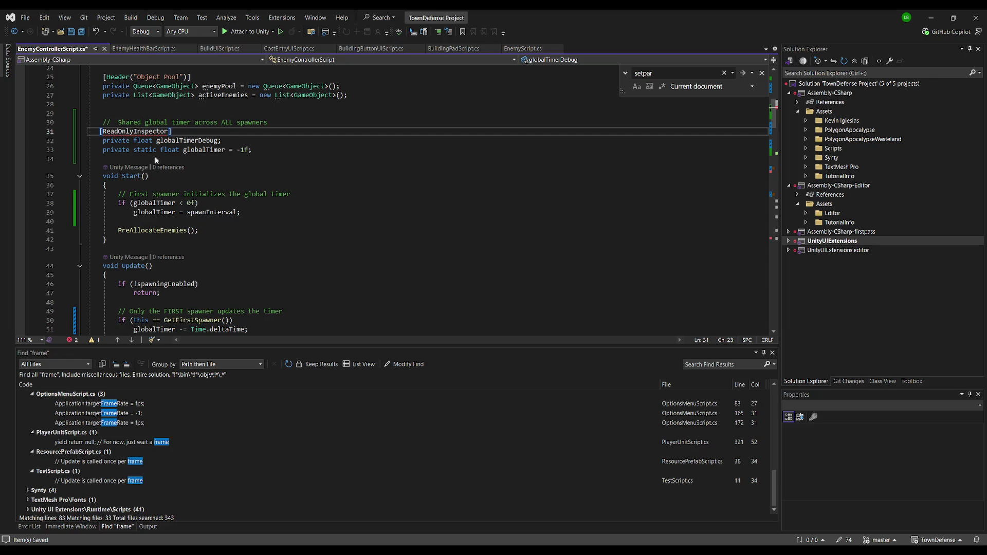
{"action": "key", "text": "Up"}
{"action": "key", "text": "Up"}
{"action": "key", "text": "Up"}
{"action": "key", "text": "alt"}
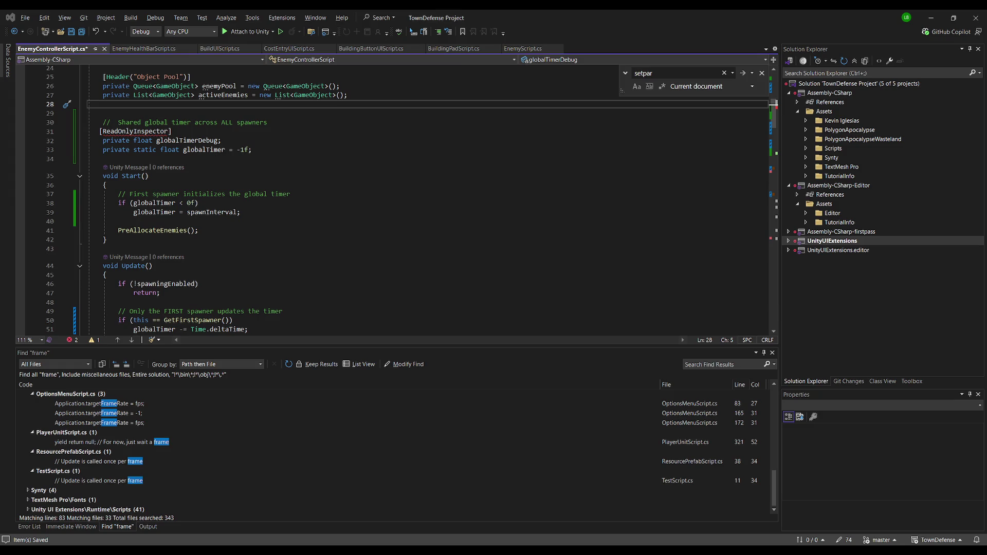
Shorten the attribute name from ReadOnlyInspector to ReadOnly.
{"action": "left_click", "coordinate": [568, 37]}
{"action": "double_click", "coordinate": [111, 133]}
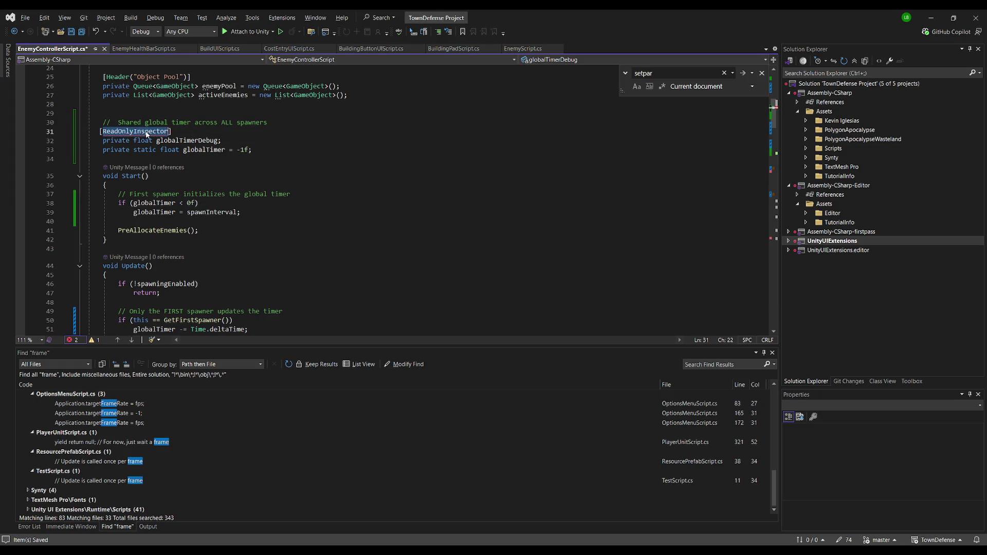
{"action": "left_click", "coordinate": [169, 132]}
{"action": "key", "text": "BackSpace"}
{"action": "key", "text": "BackSpace"}
{"action": "key", "text": "BackSpace"}
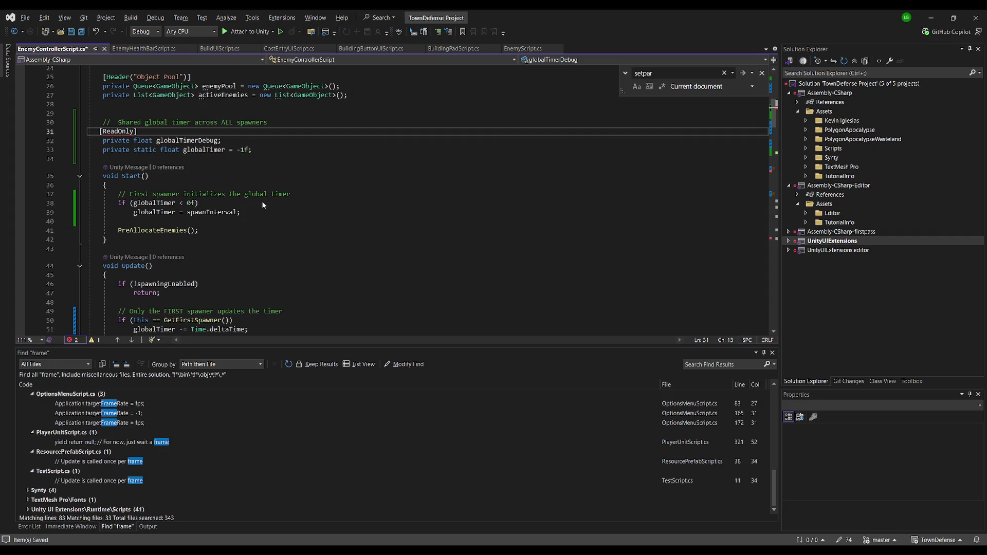
Qualify the attribute as Unity.Collections.ReadOnly via quick fix, save, and recompile in Unity.
{"action": "key", "text": "ctrl+period"}
{"action": "key", "text": "Down"}
{"action": "key", "text": "Return"}
{"action": "left_click", "coordinate": [336, 95]}
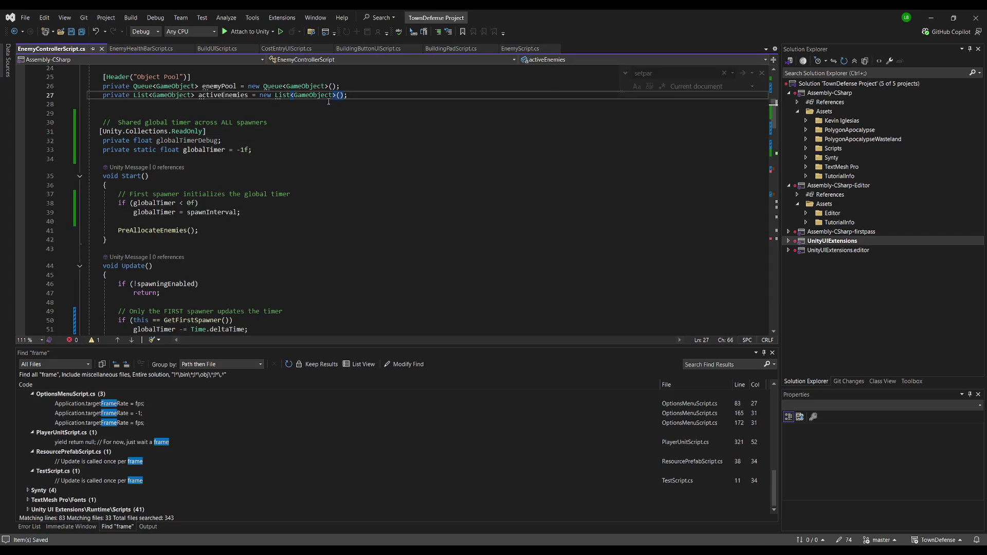
{"action": "key", "text": "ctrl+s"}
{"action": "key", "text": "alt+Tab"}
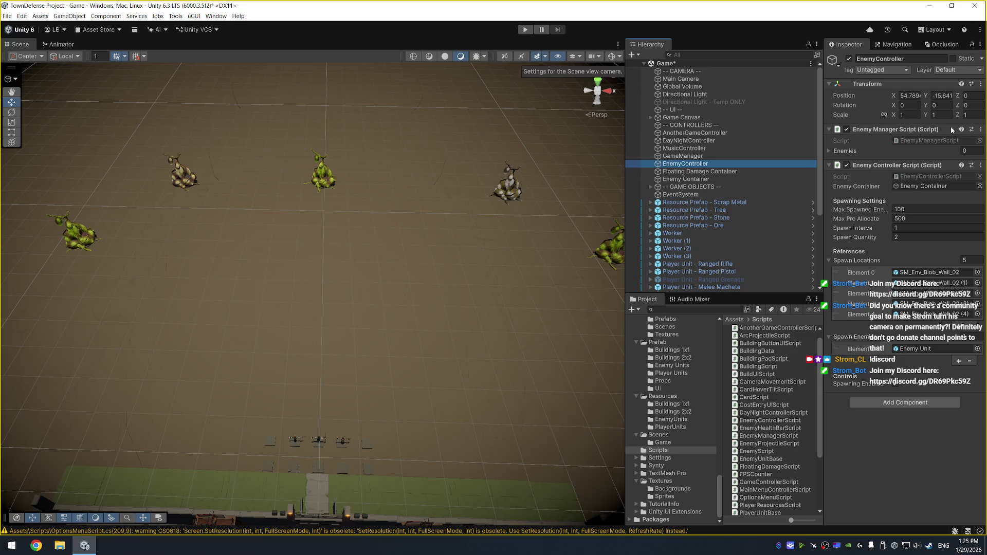
{"action": "key", "text": "alt+Tab"}
{"action": "left_click", "coordinate": [122, 141]}
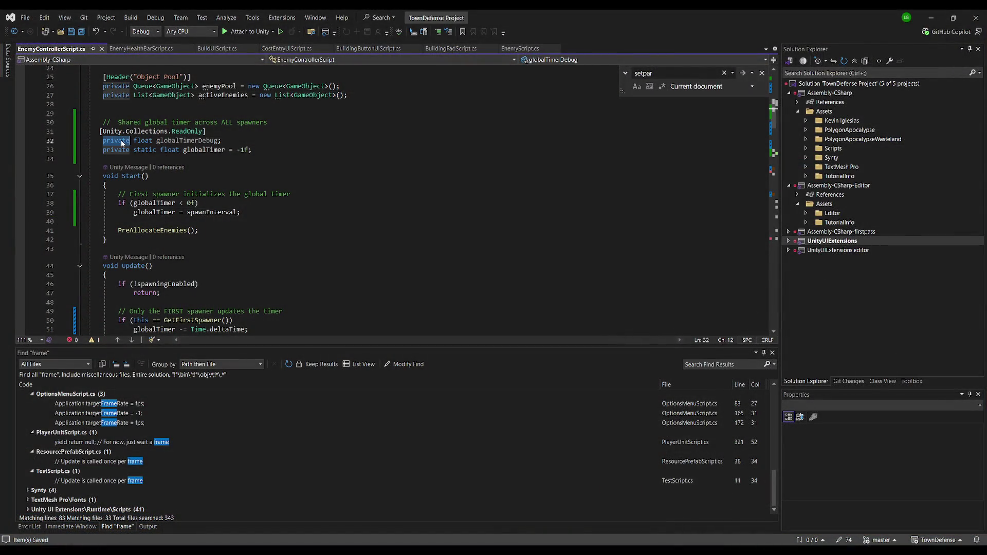
Put '[SerializeField][Unity.Collections.ReadOnly] private float globalTimerDebug' on one formatted line.
{"action": "left_click", "coordinate": [227, 133]}
{"action": "key", "text": "Home"}
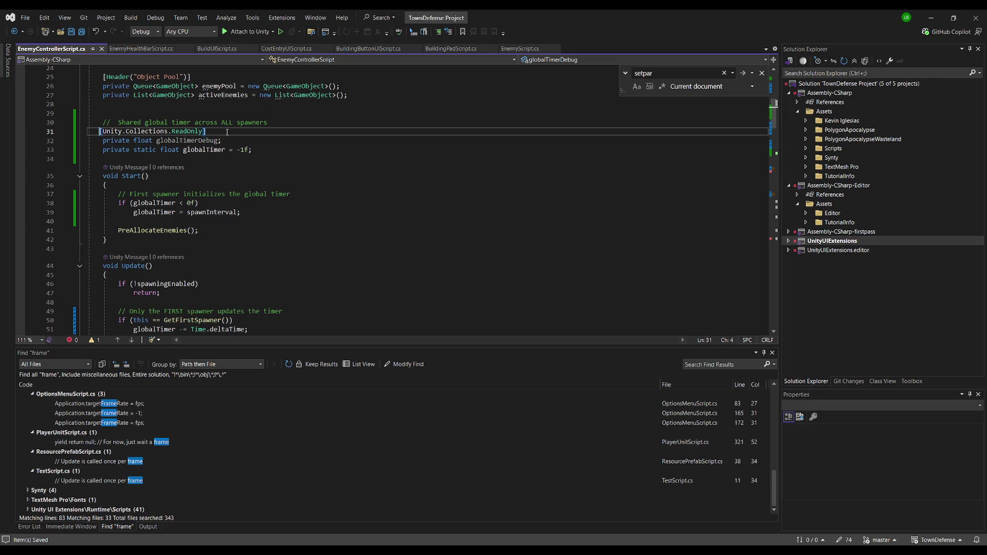
{"action": "key", "text": "End"}
{"action": "key", "text": "Delete"}
{"action": "key", "text": "Home"}
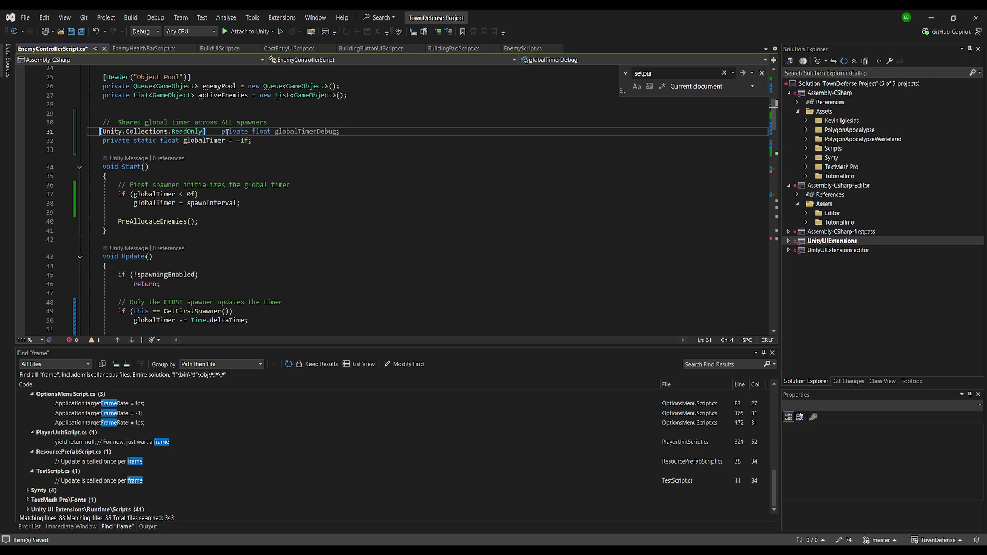
{"action": "type", "text": "[SerializeField"}
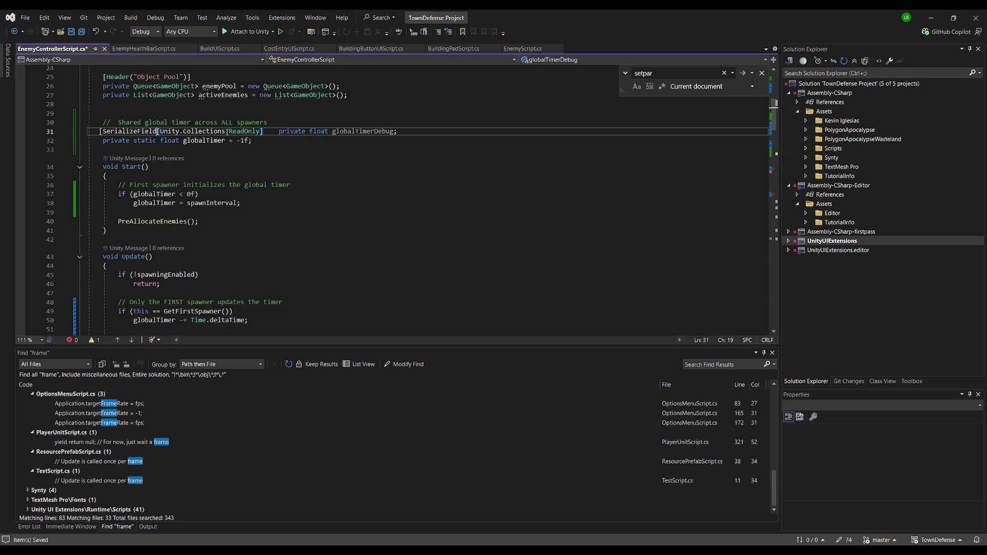
{"action": "type", "text": "]"}
{"action": "key", "text": "Right"}
{"action": "key", "text": "Right"}
{"action": "key", "text": "Right"}
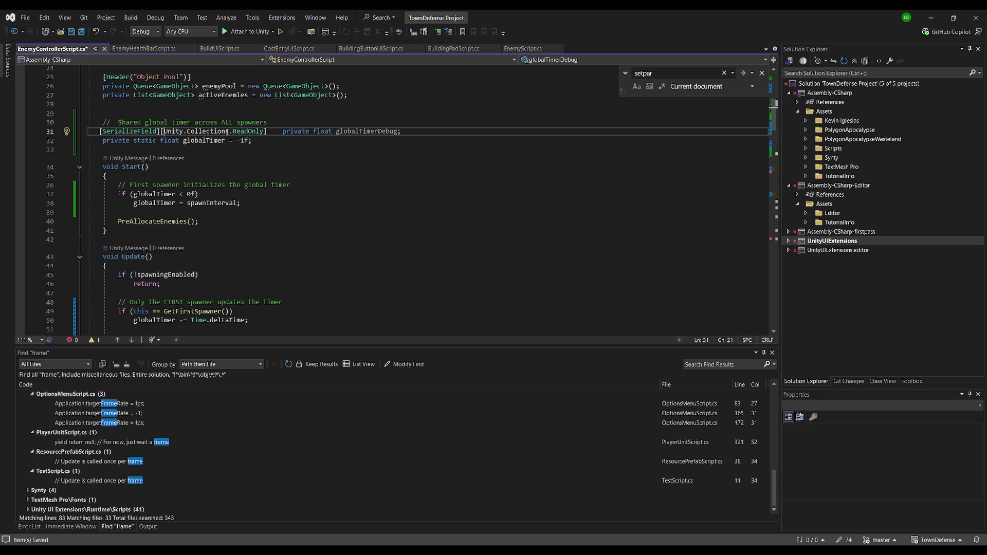
{"action": "key", "text": "ctrl+k"}
{"action": "key", "text": "ctrl+d"}
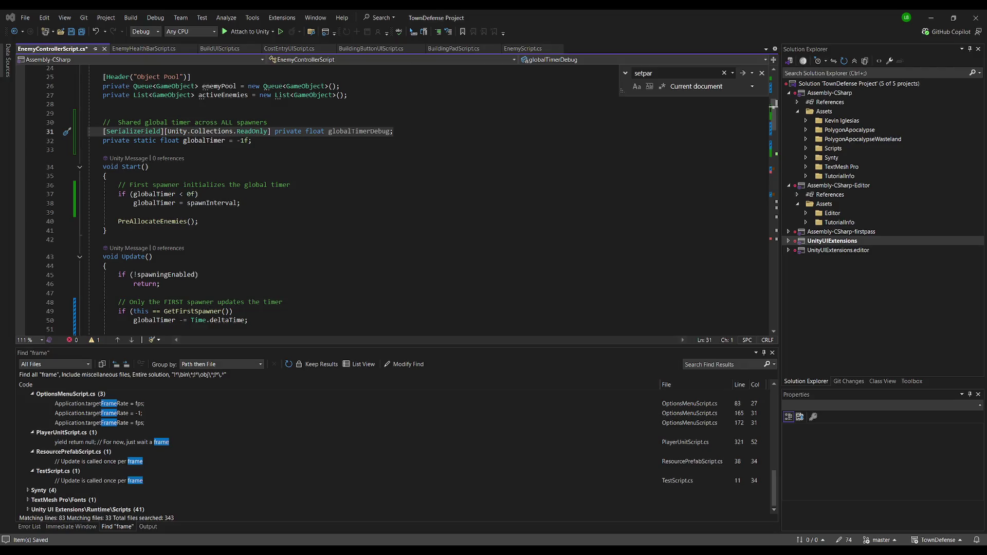
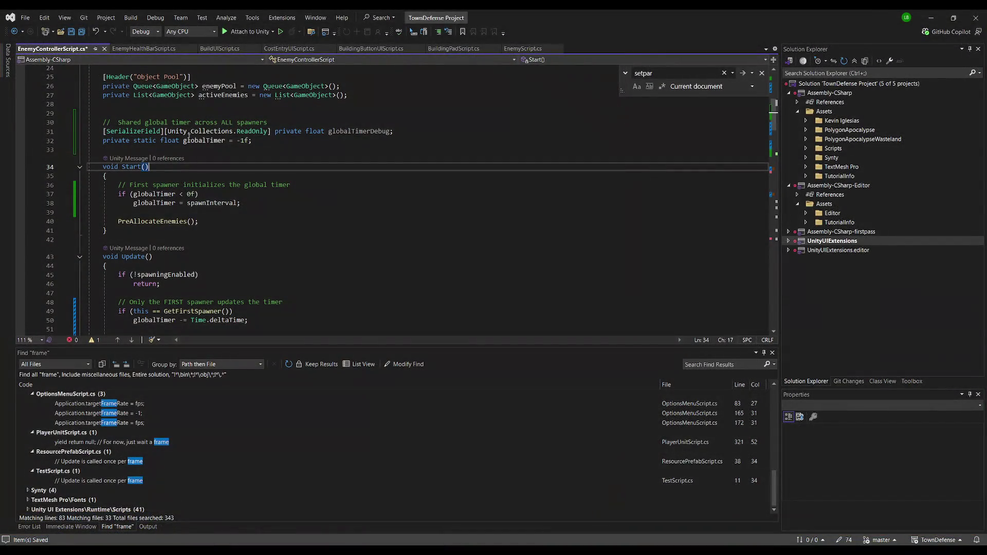
Merge SerializeField and ReadOnly into one attribute and move globalTimerDebug onto its own line.
{"action": "left_click", "coordinate": [167, 132]}
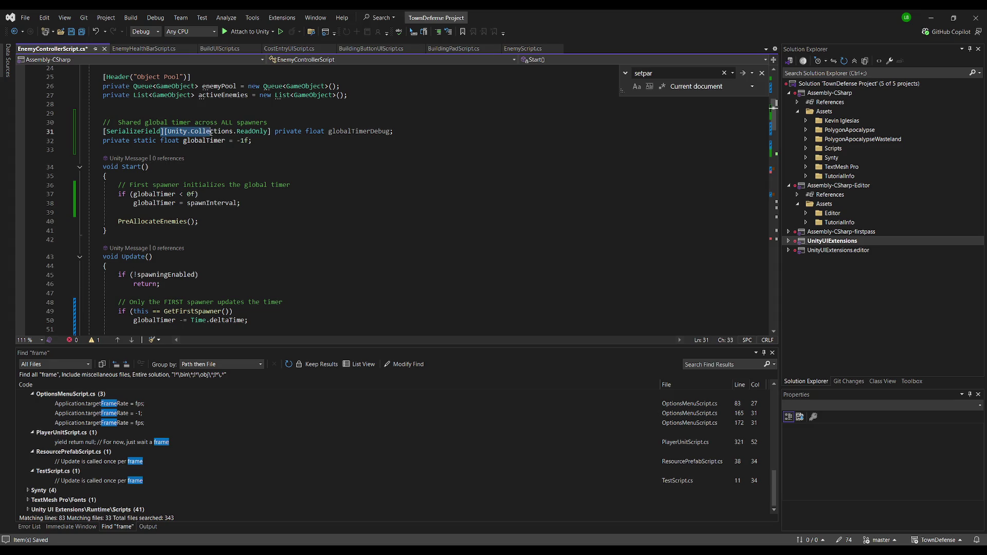
{"action": "left_click", "coordinate": [161, 132]}
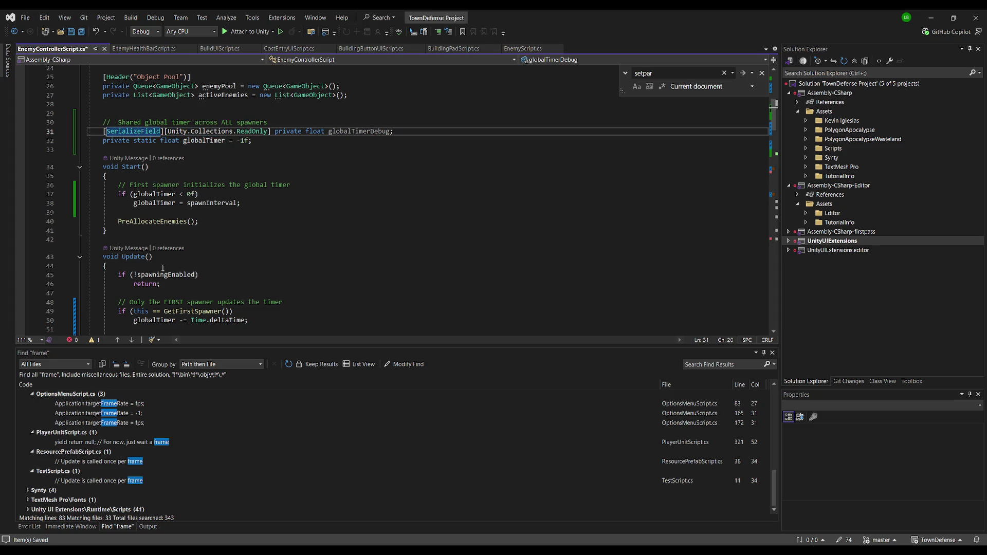
{"action": "type", "text": ","}
{"action": "key", "text": "Delete"}
{"action": "key", "text": "Delete"}
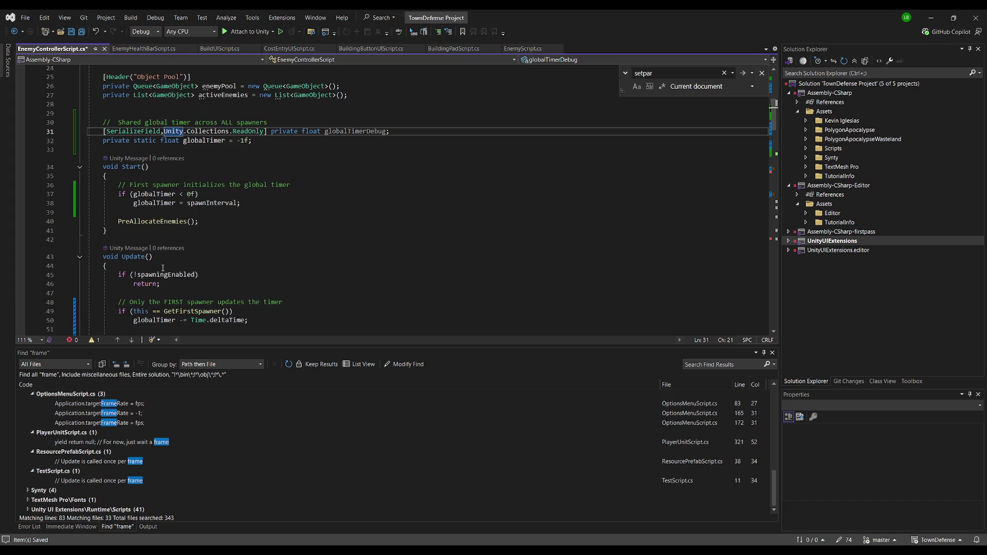
{"action": "key", "text": "ctrl+Right"}
{"action": "key", "text": "ctrl+Right"}
{"action": "key", "text": "ctrl+Right"}
{"action": "key", "text": "Return"}
Save EnemyControllerScript and check Global Timer Debug in Unity after recompiling.
{"action": "left_click", "coordinate": [264, 271]}
{"action": "key", "text": "ctrl+s"}
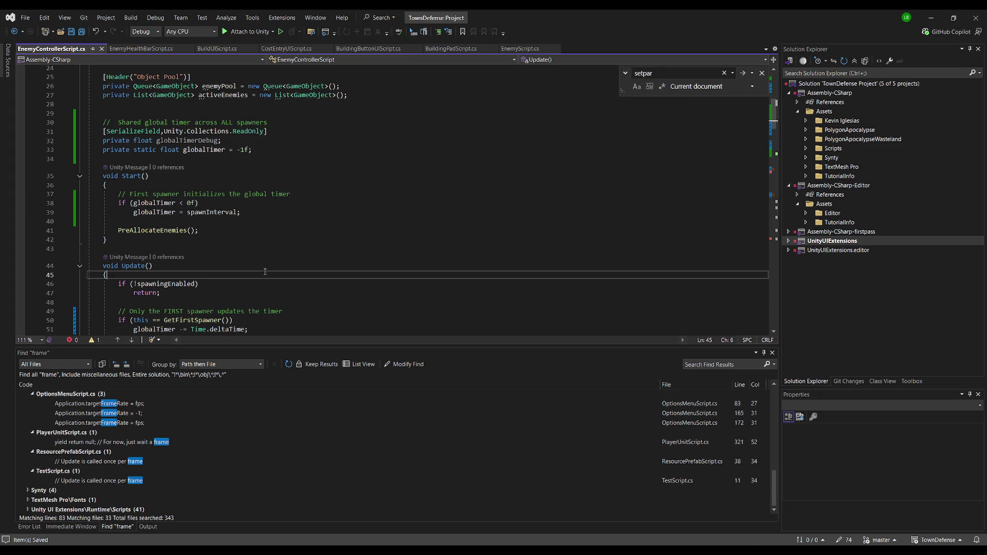
{"action": "key", "text": "alt+Tab"}
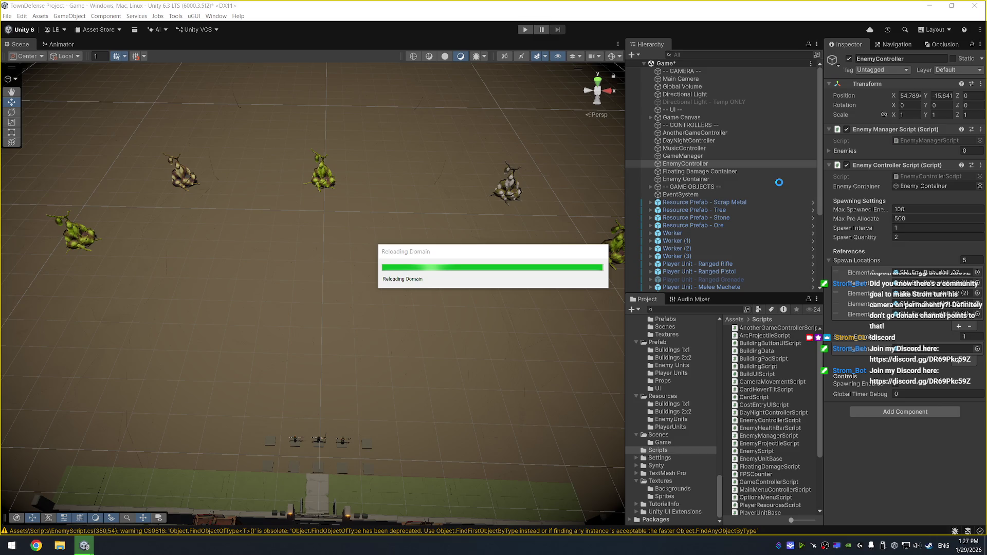
{"action": "key", "text": "alt+Tab"}
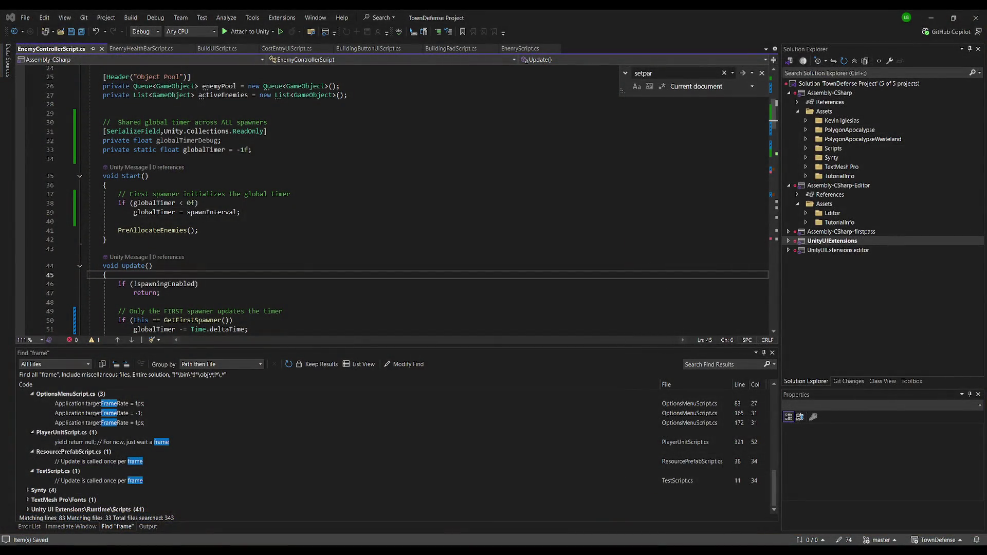
{"action": "key", "text": "alt+Tab"}
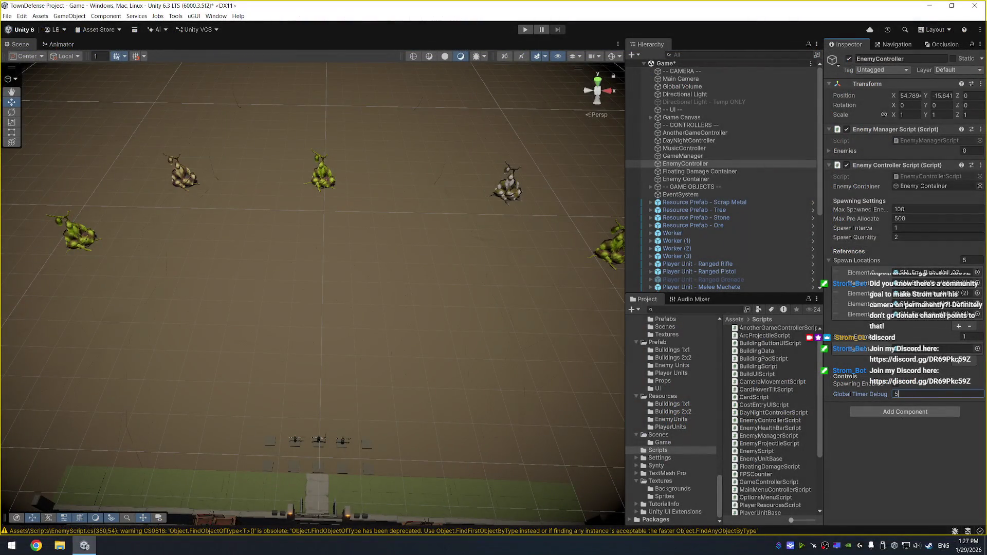
{"action": "key", "text": "alt+Tab"}
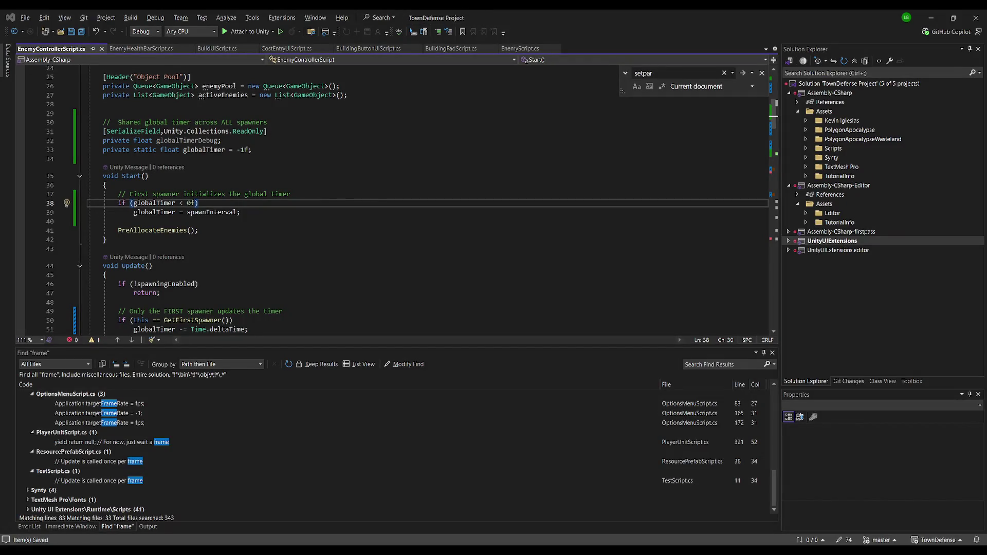
{"action": "key", "text": "alt+Tab"}
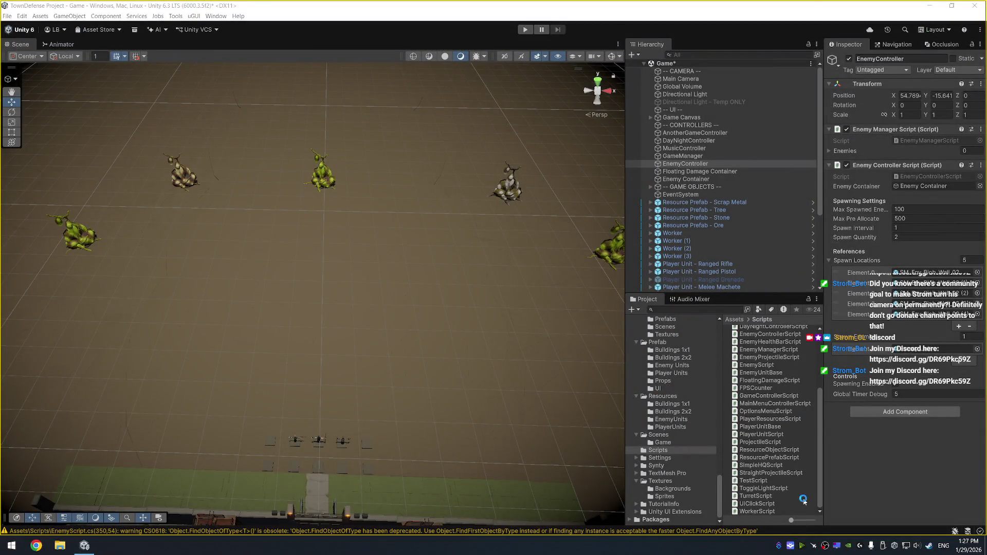
{"action": "right_click", "coordinate": [804, 500]}
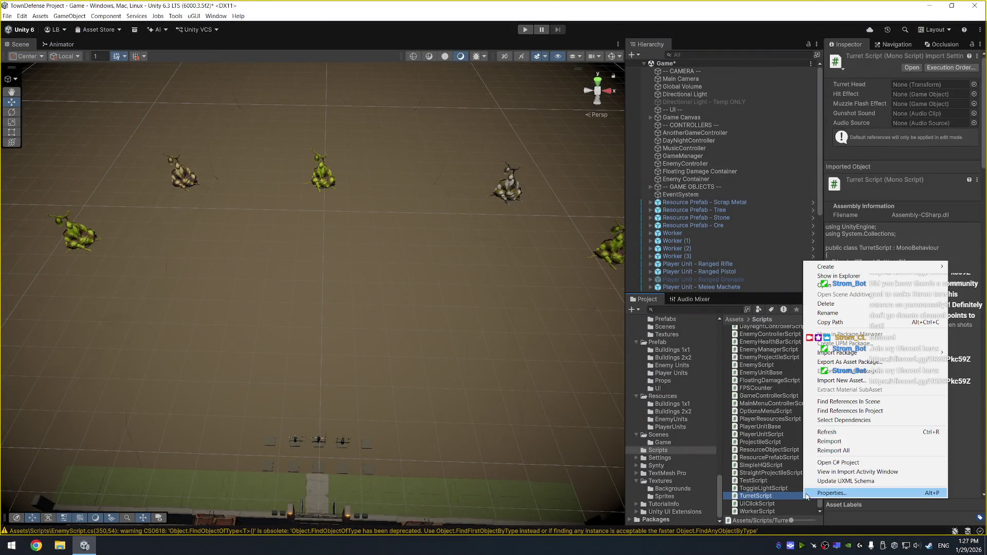
Create a MonoBehaviour script named ReadOnlyDrawer in the Scripts folder.
{"action": "left_click", "coordinate": [833, 473]}
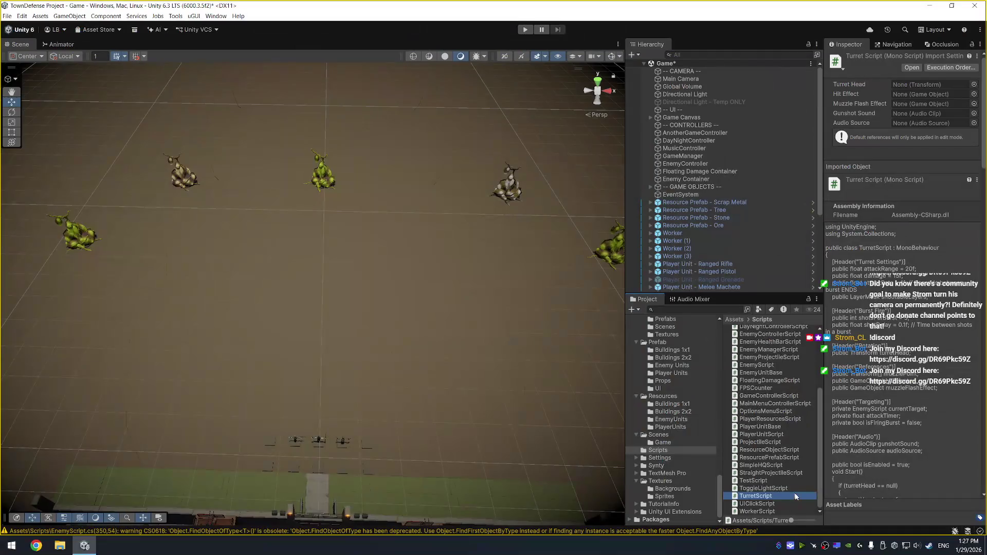
{"action": "right_click", "coordinate": [802, 480]}
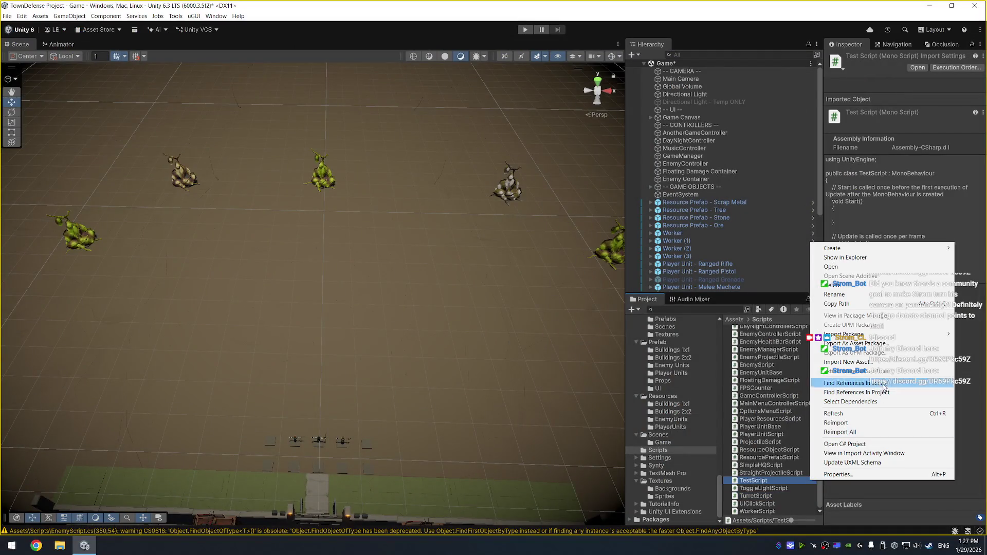
{"action": "mouse_move", "coordinate": [874, 248]}
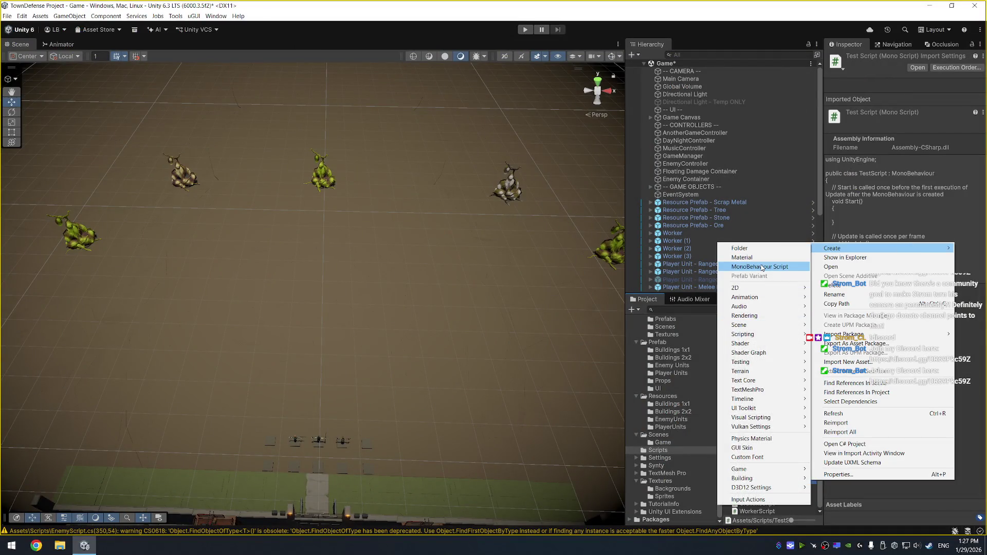
{"action": "left_click", "coordinate": [763, 268]}
{"action": "type", "text": "ReadOn"}
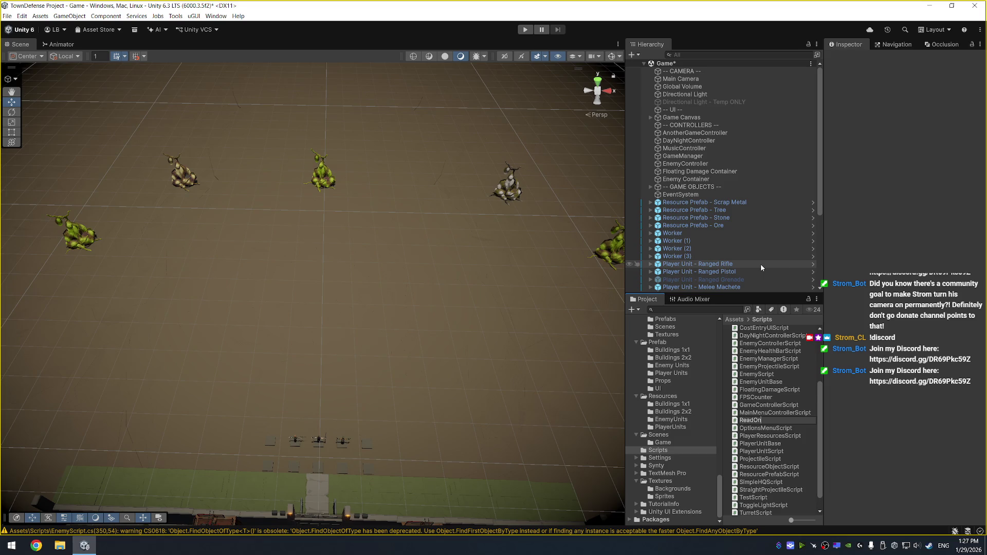
{"action": "type", "text": "lyDrawer.c"}
{"action": "key", "text": "BackSpace"}
{"action": "key", "text": "BackSpace"}
{"action": "key", "text": "Return"}
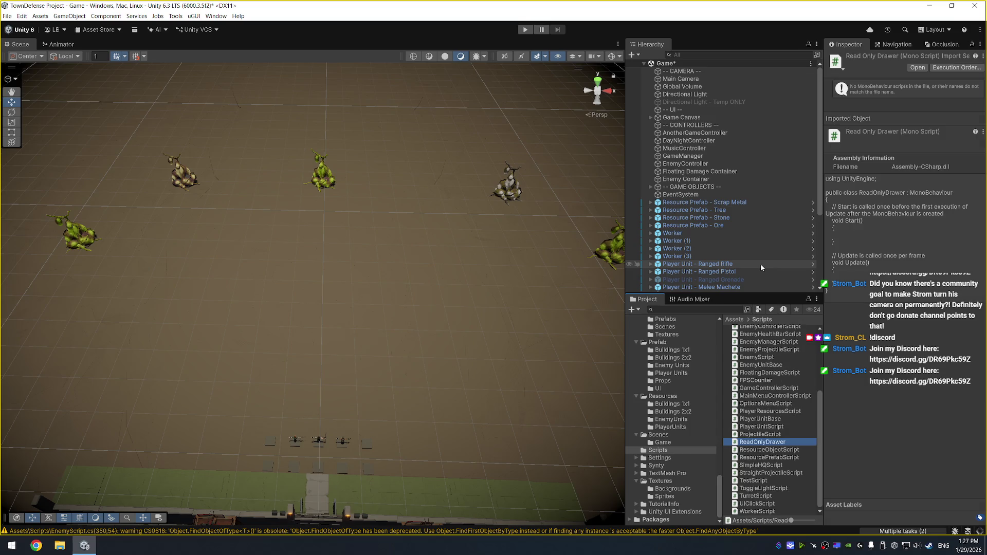
Add the UnityEngine.UI.Extensions import to ReadOnlyDrawer, save it and close the file.
{"action": "key", "text": "alt+Tab"}
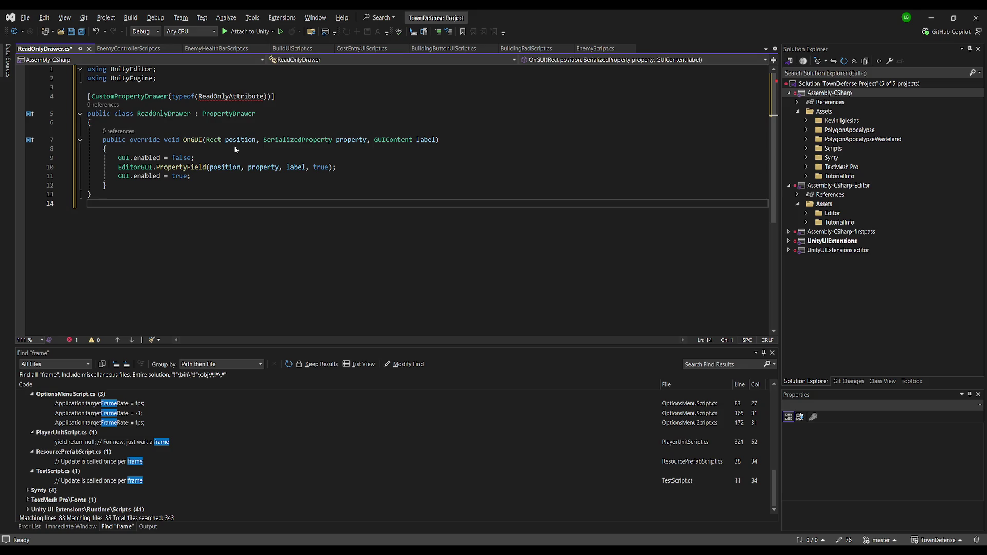
{"action": "key", "text": "ctrl+period"}
{"action": "key", "text": "Return"}
{"action": "double_click", "coordinate": [229, 123]}
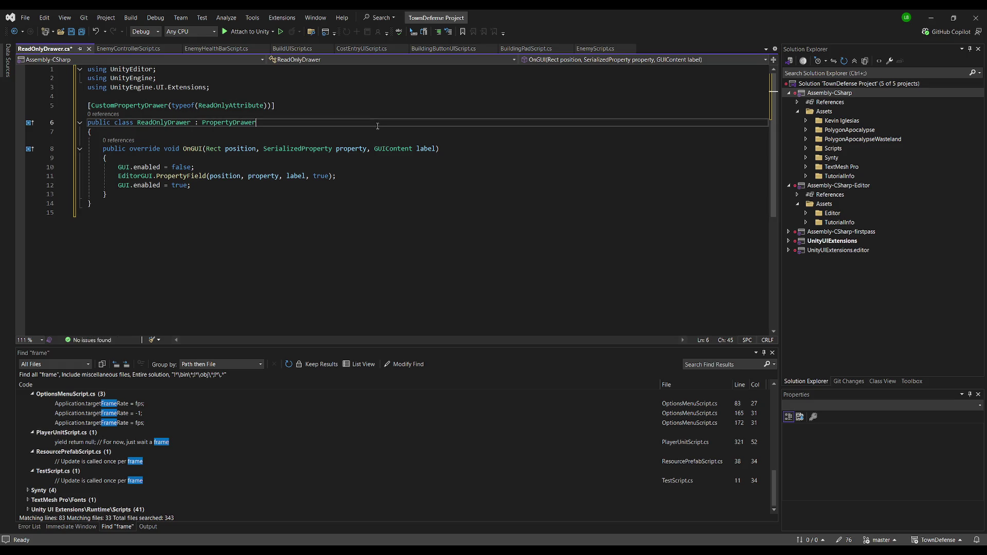
{"action": "key", "text": "ctrl+s"}
{"action": "left_click", "coordinate": [85, 49]}
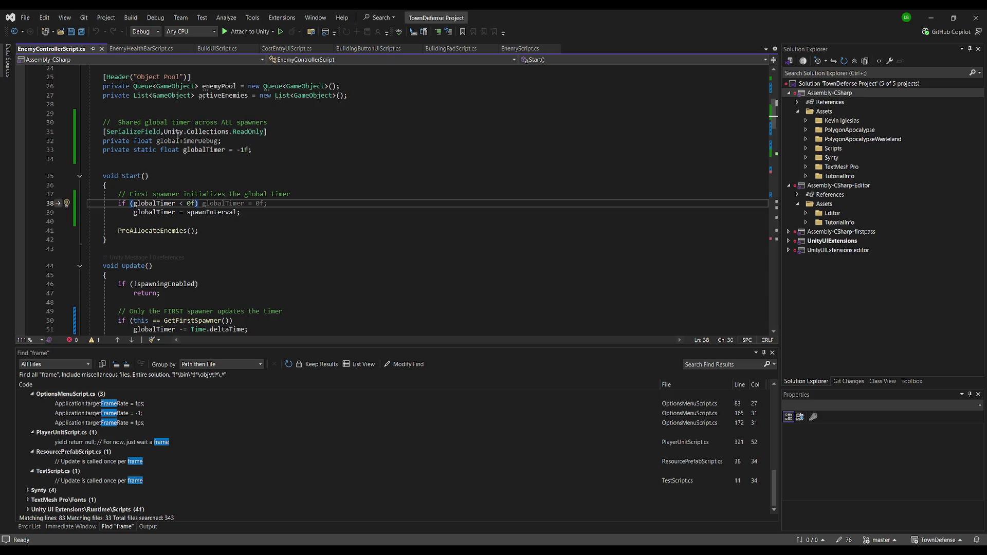
Replace the Unity.Collections. prefix so ReadOnly is qualified with UnityEngine.UI.Extensions.
{"action": "left_click", "coordinate": [162, 132]}
{"action": "left_click_drag", "start_coordinate": [163, 131], "coordinate": [233, 131]}
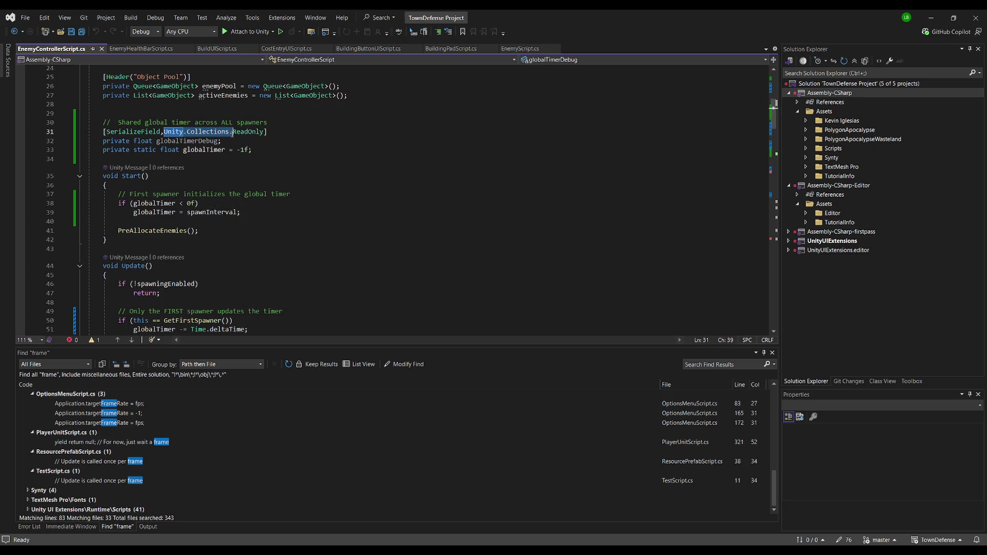
{"action": "key", "text": "Delete"}
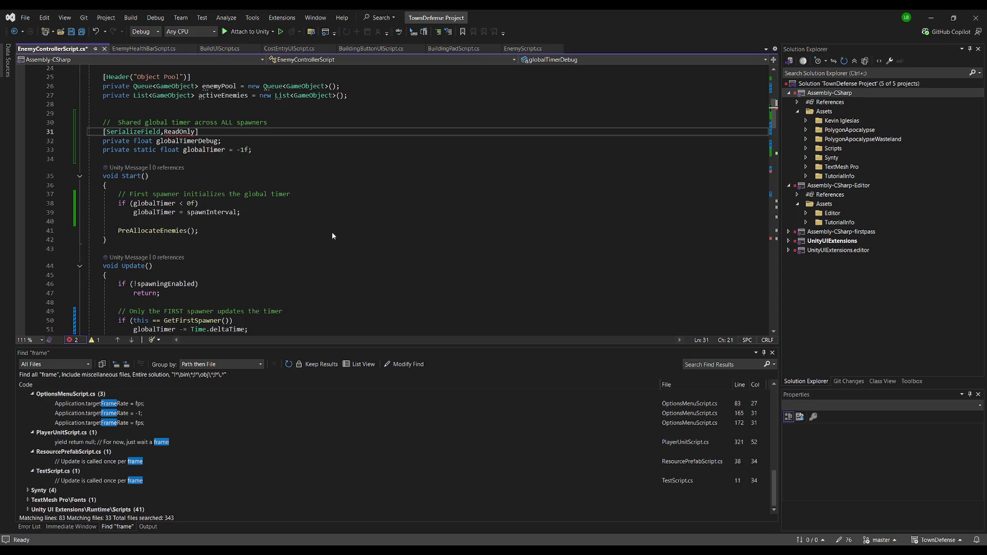
{"action": "key", "text": "ctrl+period"}
{"action": "key", "text": "Return"}
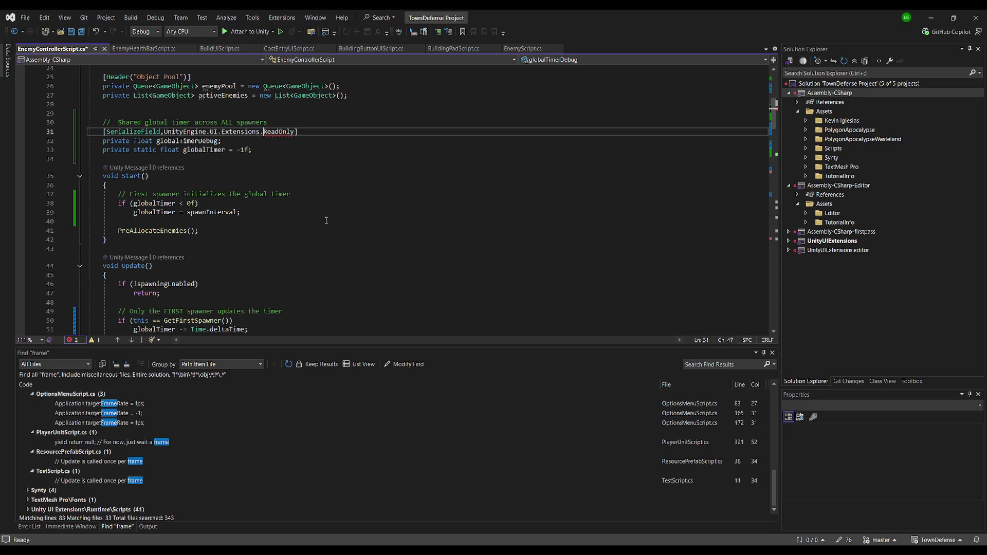
Review the ReadOnlyAttribute definition, save the script, and inspect EnemyController in Unity.
{"action": "key", "text": "F12"}
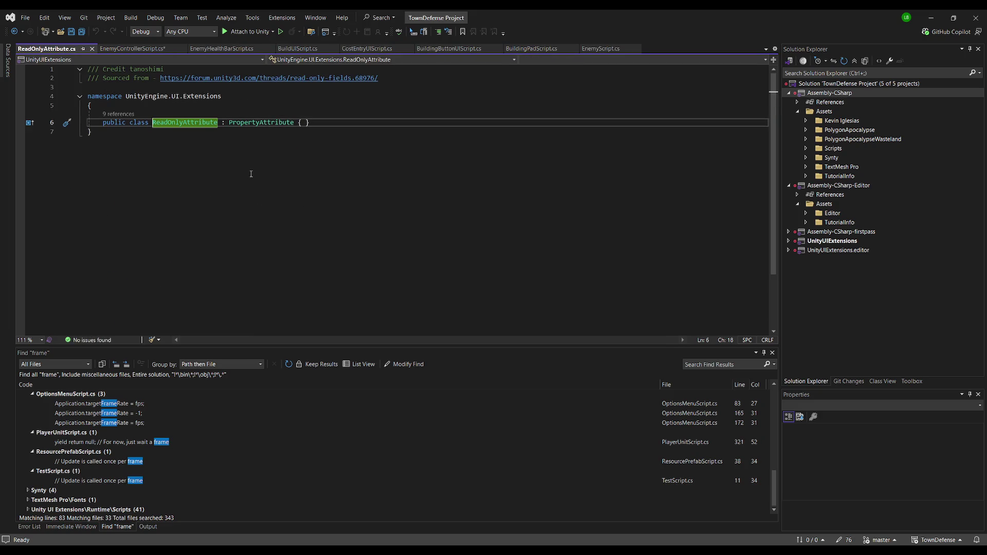
{"action": "key", "text": "ctrl+minus"}
{"action": "key", "text": "Down"}
{"action": "key", "text": "Down"}
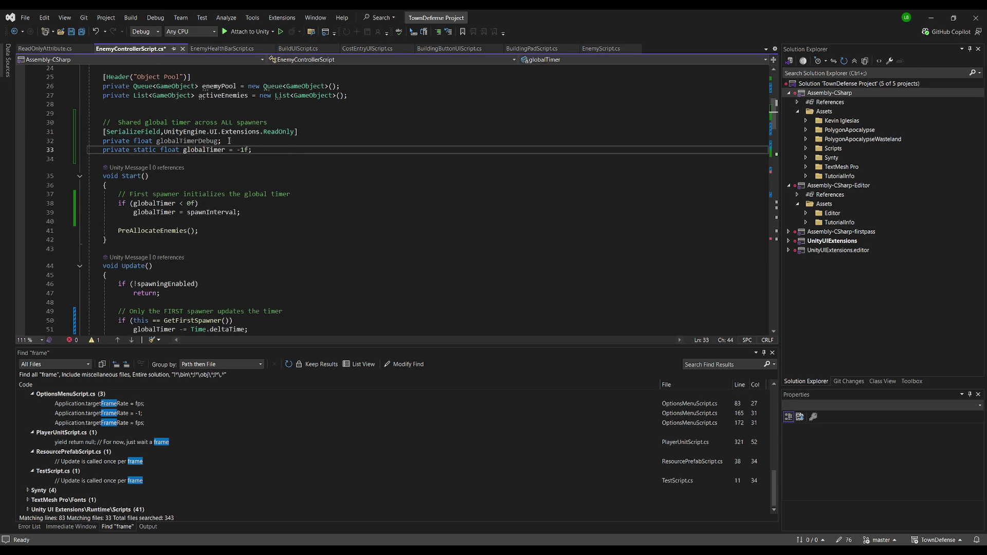
{"action": "key", "text": "ctrl+s"}
{"action": "key", "text": "alt+Tab"}
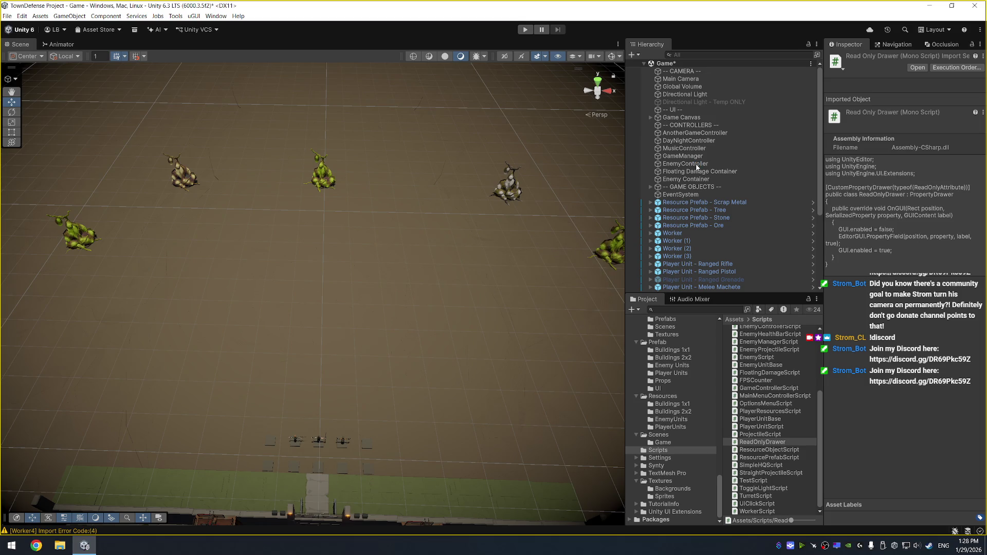
{"action": "left_click", "coordinate": [697, 165]}
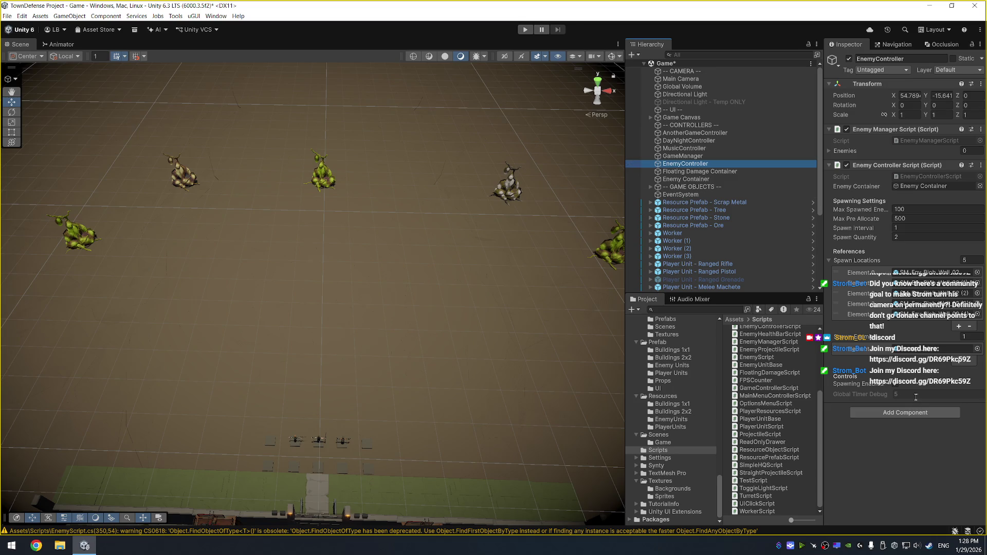
Close the ReadOnlyAttribute file and delete the ReadOnlyDrawer script in Unity.
{"action": "key", "text": "alt+Tab"}
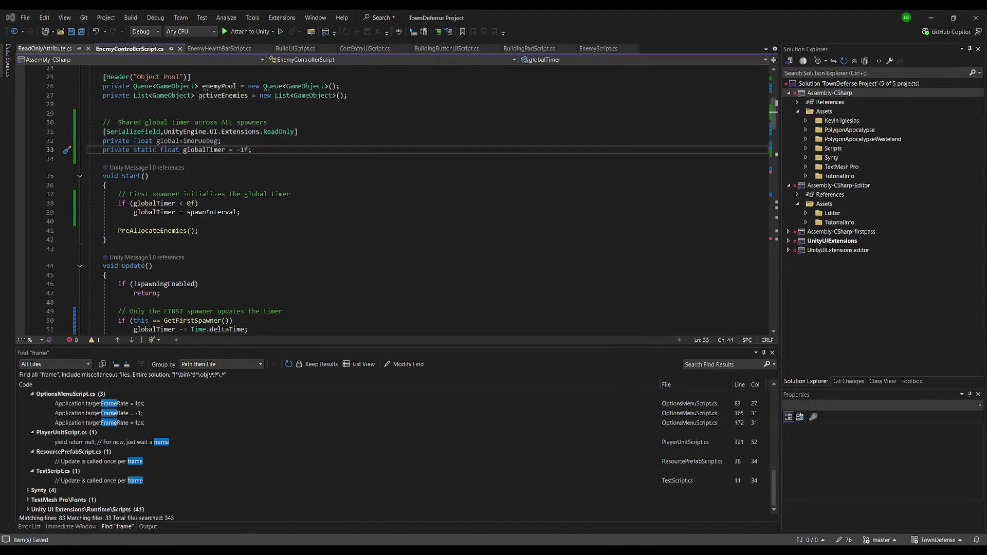
{"action": "left_click", "coordinate": [46, 48]}
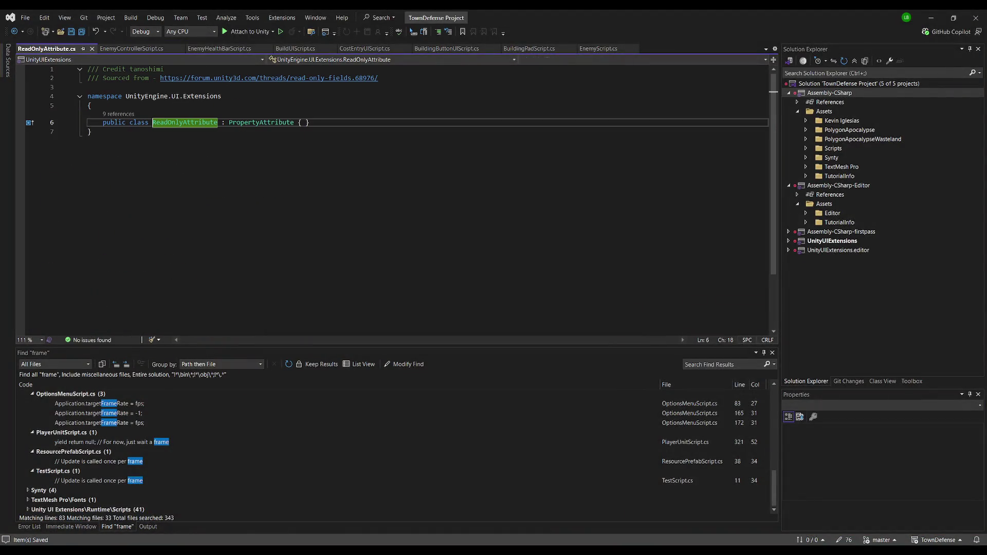
{"action": "left_click", "coordinate": [91, 49]}
{"action": "key", "text": "alt+Tab"}
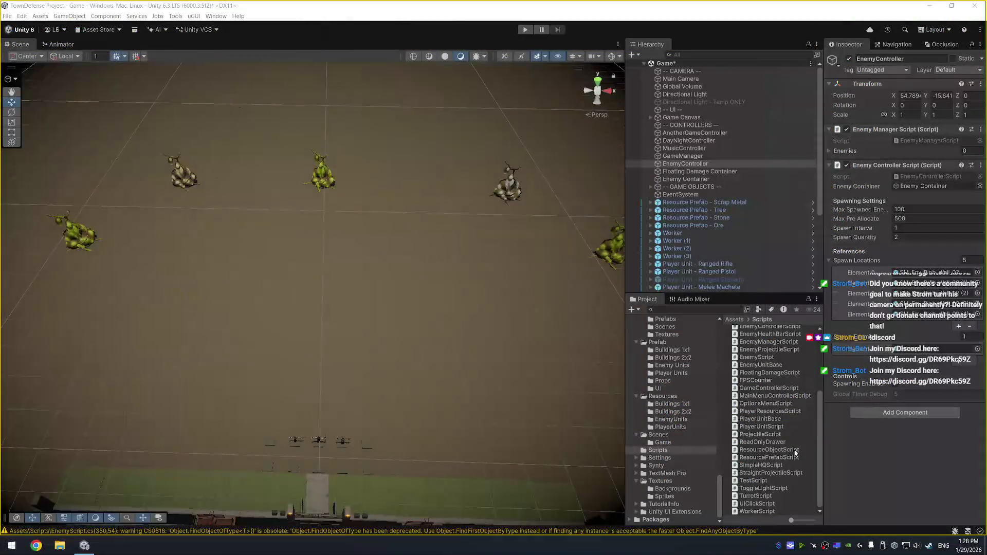
{"action": "left_click", "coordinate": [769, 441]}
{"action": "key", "text": "Delete"}
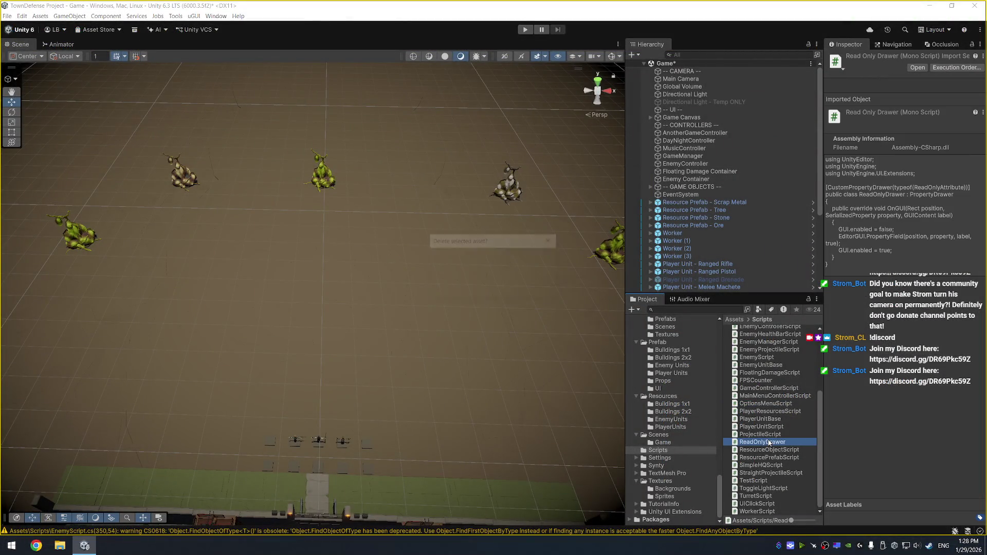
Select the attribute and globalTimerDebug lines, then confirm EnemyController's Global Timer Debug reads 5.
{"action": "key", "text": "alt+Tab"}
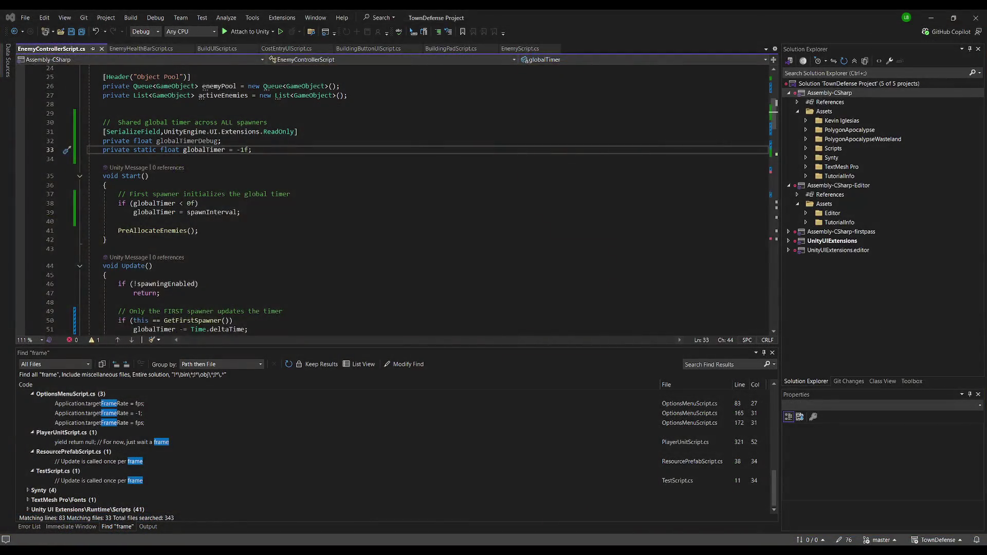
{"action": "left_click", "coordinate": [317, 143]}
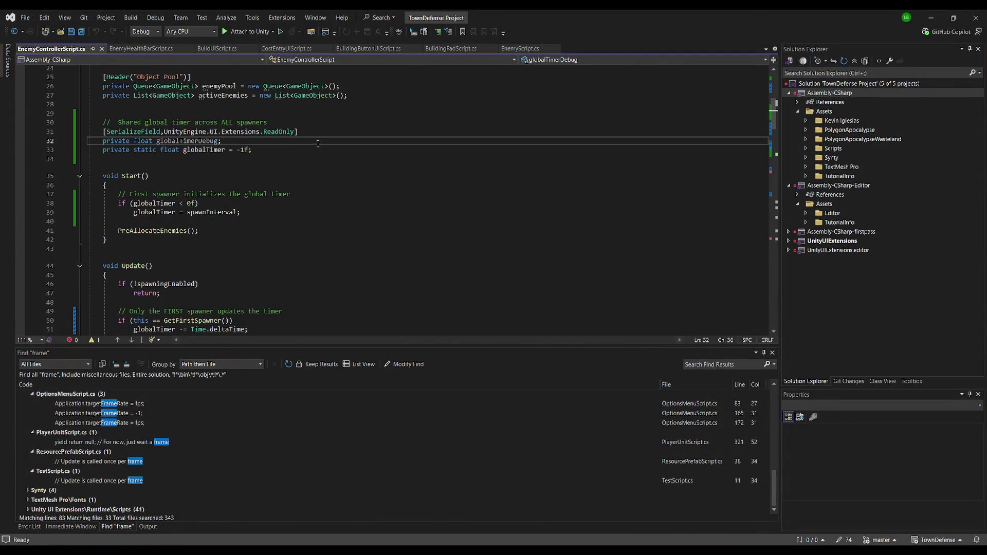
{"action": "left_click_drag", "start_coordinate": [287, 139], "coordinate": [198, 141]}
{"action": "key", "text": "shift+Down"}
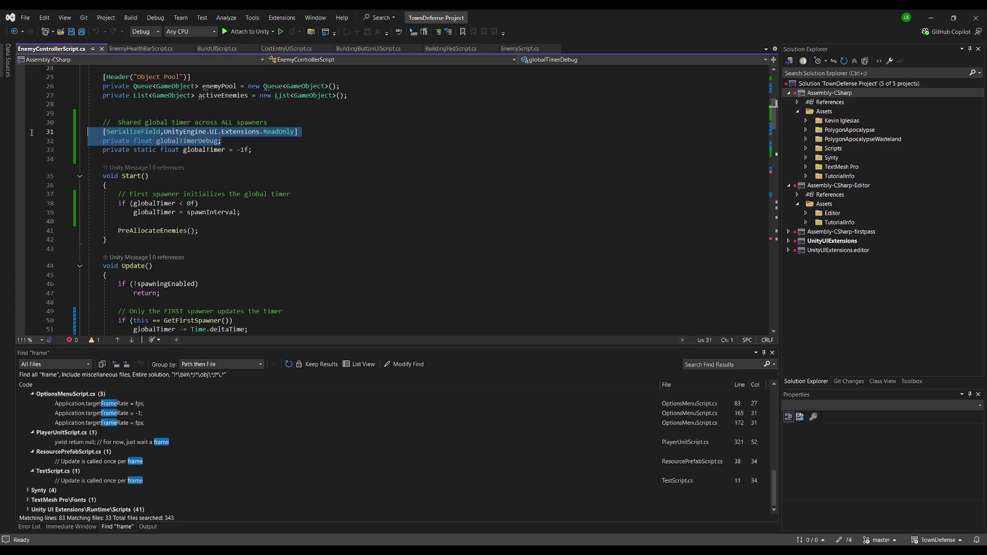
{"action": "key", "text": "Left"}
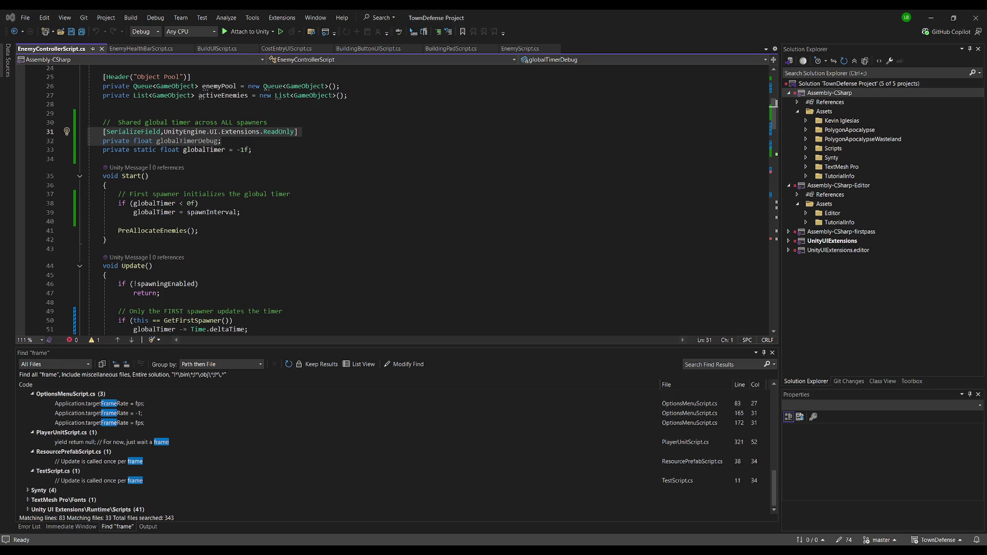
{"action": "key", "text": "alt+Tab"}
{"action": "left_click", "coordinate": [685, 163]}
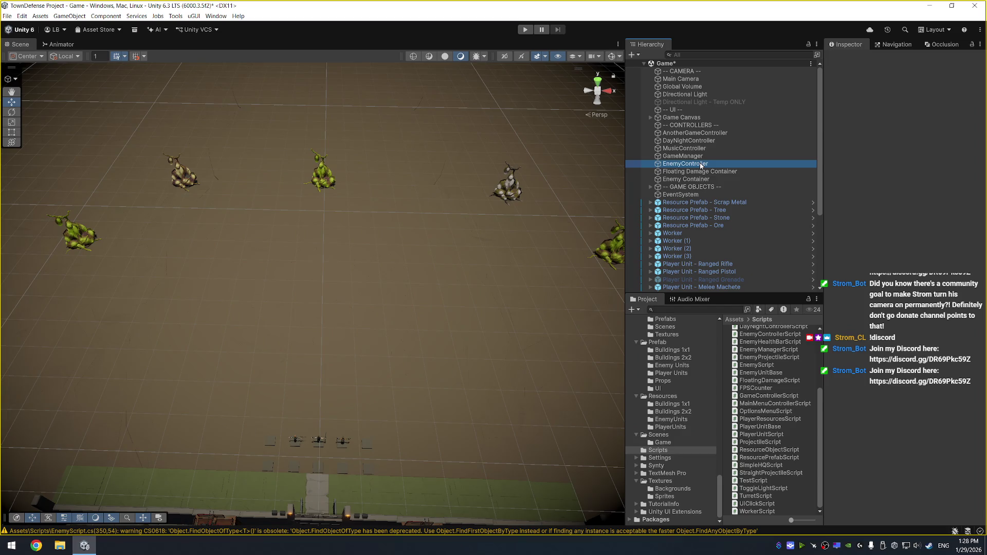
{"action": "key", "text": "alt+Tab"}
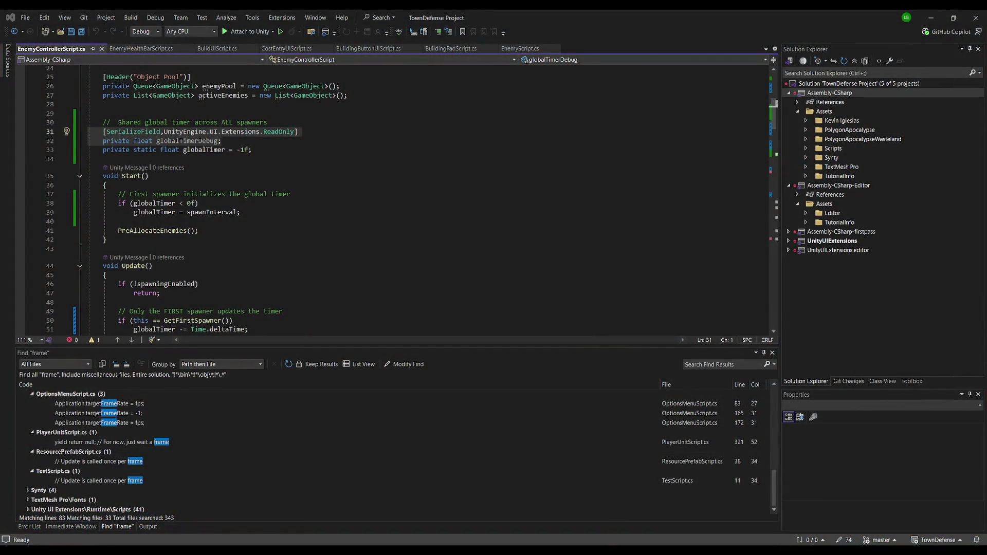
{"action": "key", "text": "alt+Tab"}
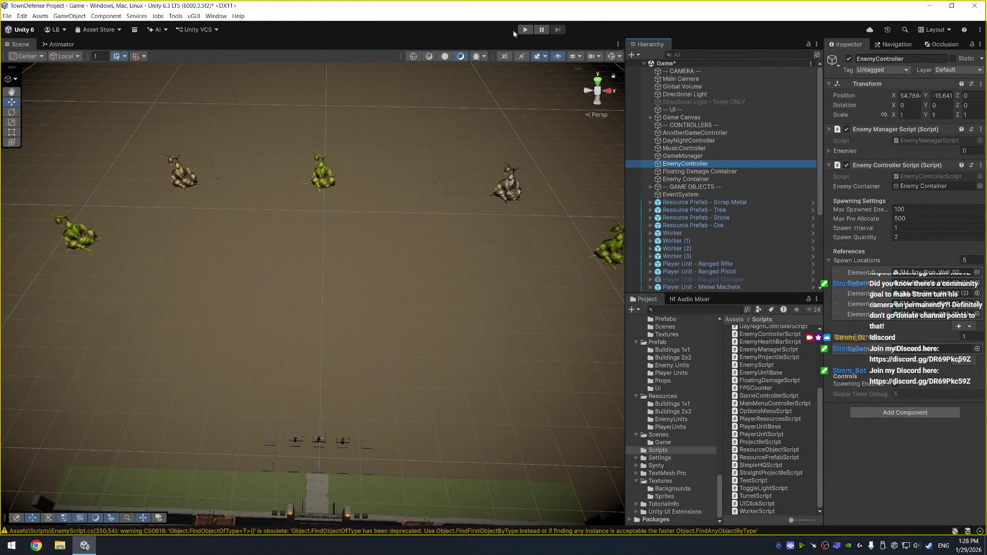
Run Play mode to watch Global Timer Debug count down, then stop and select a blob wall.
{"action": "left_click", "coordinate": [525, 30]}
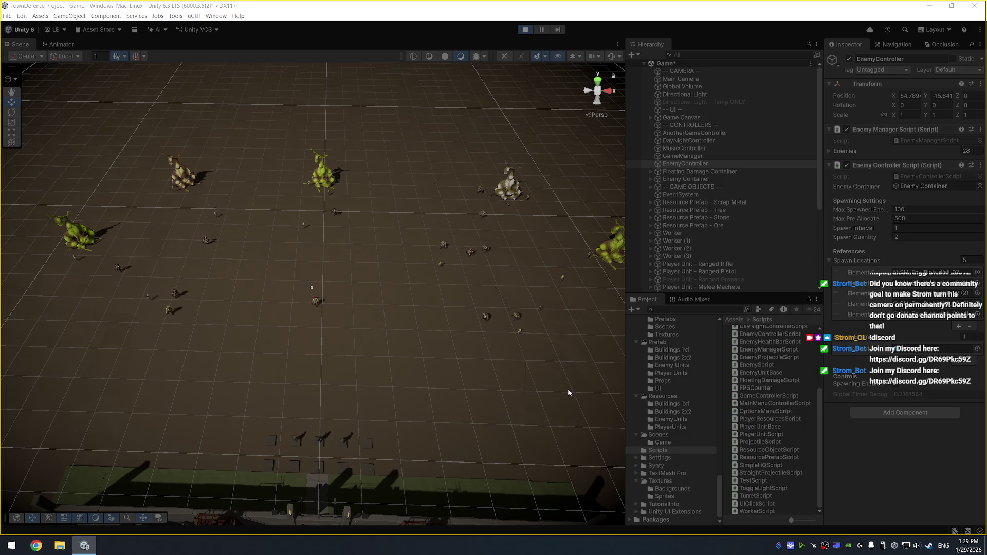
{"action": "left_click", "coordinate": [526, 32]}
{"action": "left_click", "coordinate": [185, 183]}
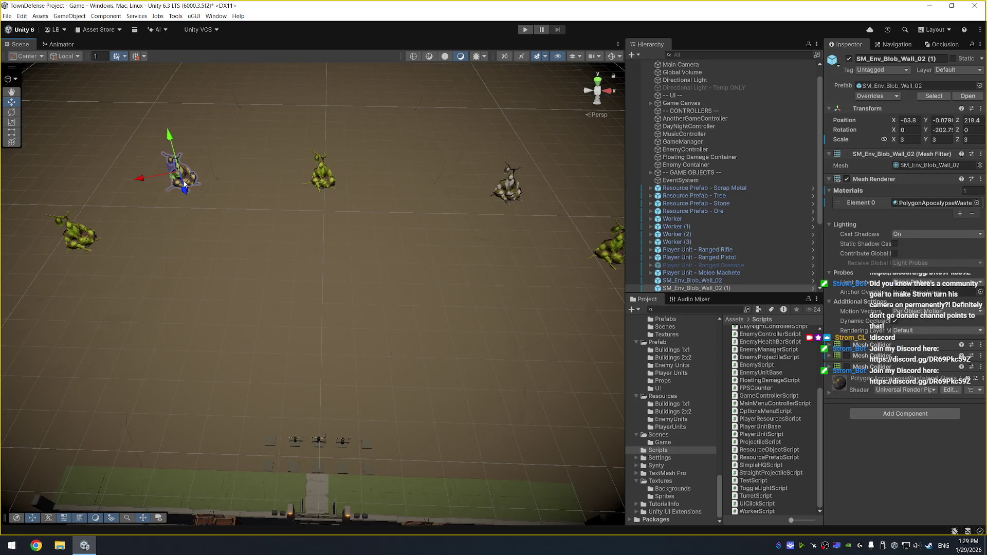
{"action": "scroll", "coordinate": [709, 206], "scroll_direction": "down", "scroll_amount": 4}
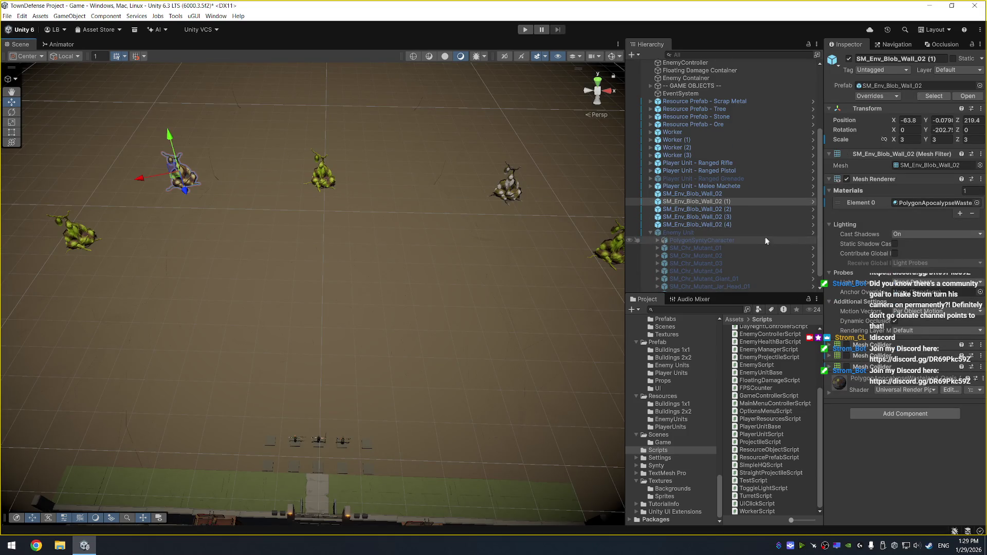
Open the SM_Env_Blob_Wall_02 prefab in context, then return to the scene.
{"action": "double_click", "coordinate": [709, 206]}
{"action": "right_click", "coordinate": [708, 206]}
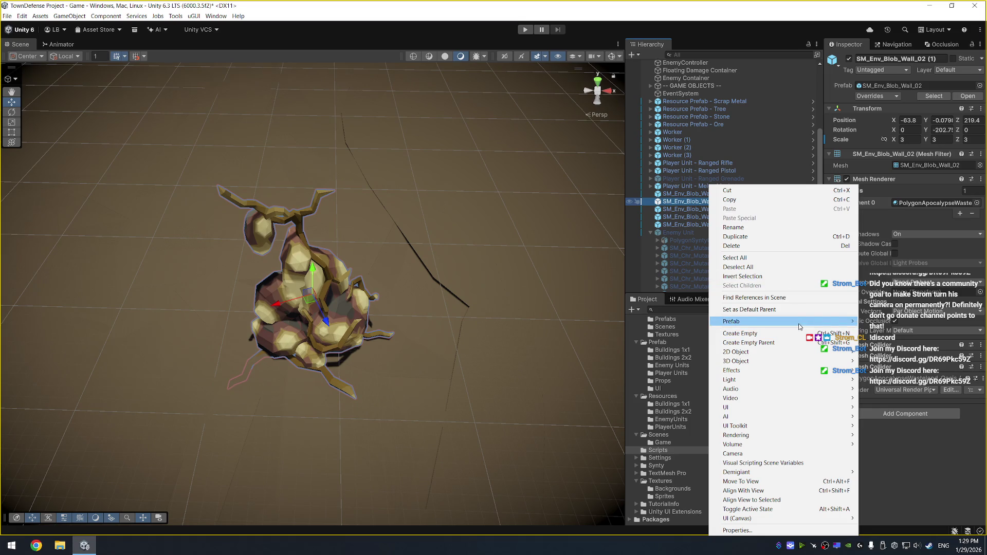
{"action": "mouse_move", "coordinate": [799, 326]}
{"action": "left_click", "coordinate": [904, 324]}
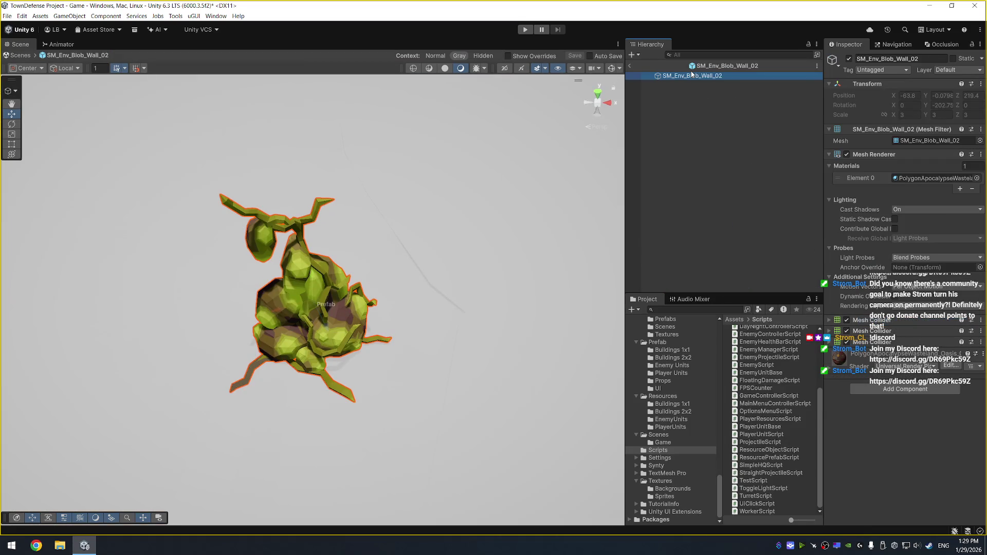
{"action": "left_click", "coordinate": [629, 66]}
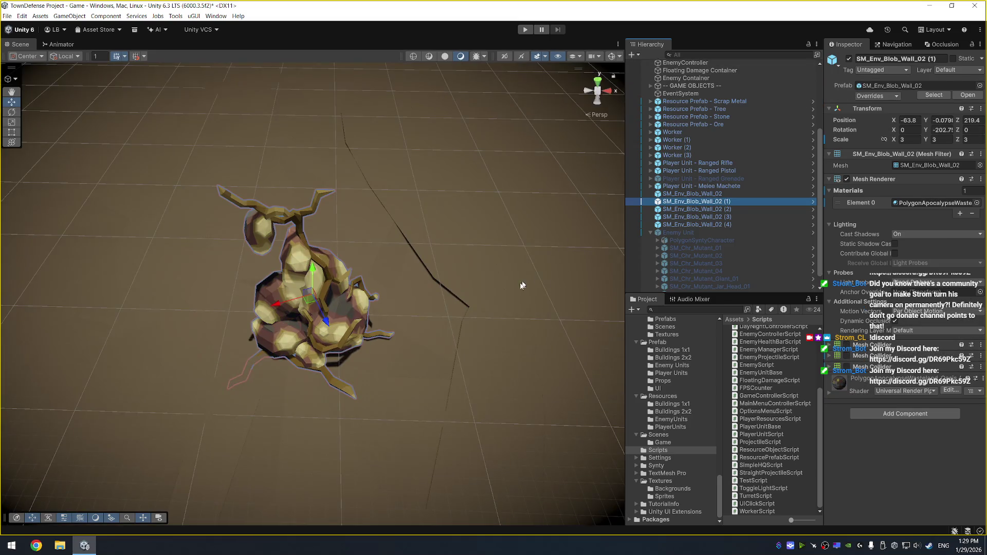
Adjust the wall copy's Y position to -0.07 with the Move gizmo.
{"action": "mouse_move", "coordinate": [522, 285]}
{"action": "left_mouse_down"}
{"action": "mouse_move", "coordinate": [484, 368]}
{"action": "mouse_move", "coordinate": [485, 268]}
{"action": "left_mouse_up"}
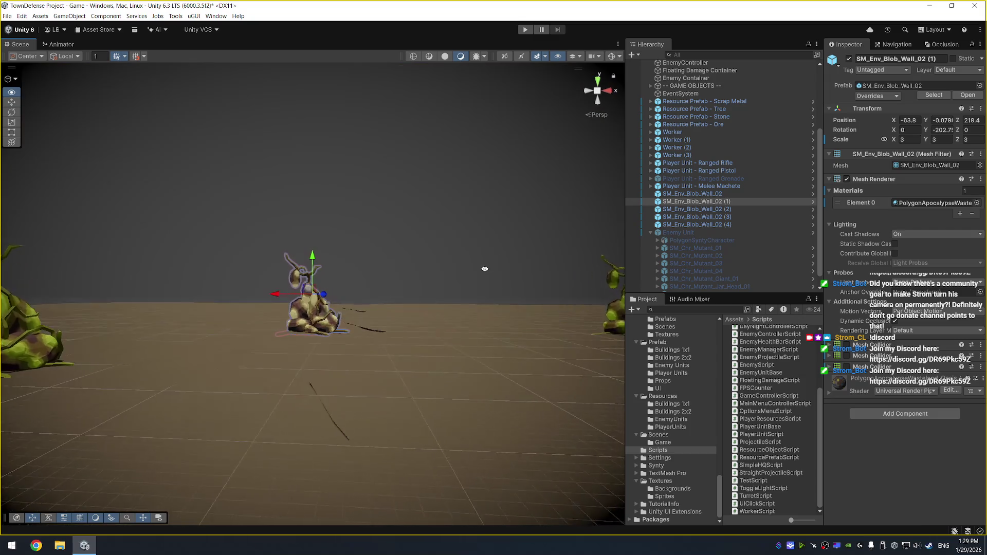
{"action": "left_click_drag", "start_coordinate": [316, 263], "coordinate": [318, 267]}
{"action": "mouse_move", "coordinate": [401, 269]}
{"action": "left_mouse_down"}
{"action": "mouse_move", "coordinate": [507, 326]}
{"action": "mouse_move", "coordinate": [489, 375]}
{"action": "mouse_move", "coordinate": [458, 379]}
{"action": "mouse_move", "coordinate": [418, 314]}
{"action": "mouse_move", "coordinate": [456, 384]}
{"action": "left_mouse_up"}
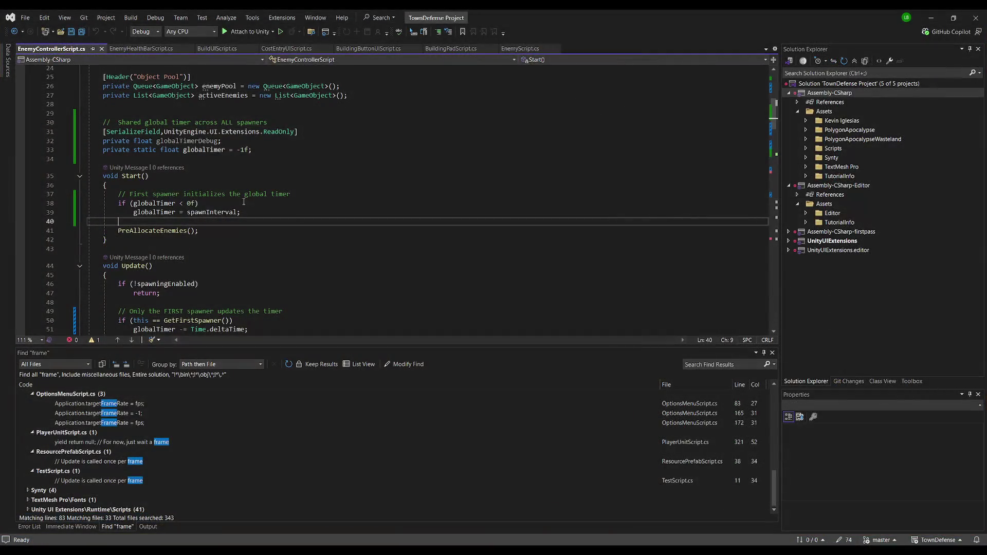
Move the read-only timer debug field lines under spawnInterval and save.
{"action": "left_click_drag", "start_coordinate": [221, 141], "coordinate": [18, 132]}
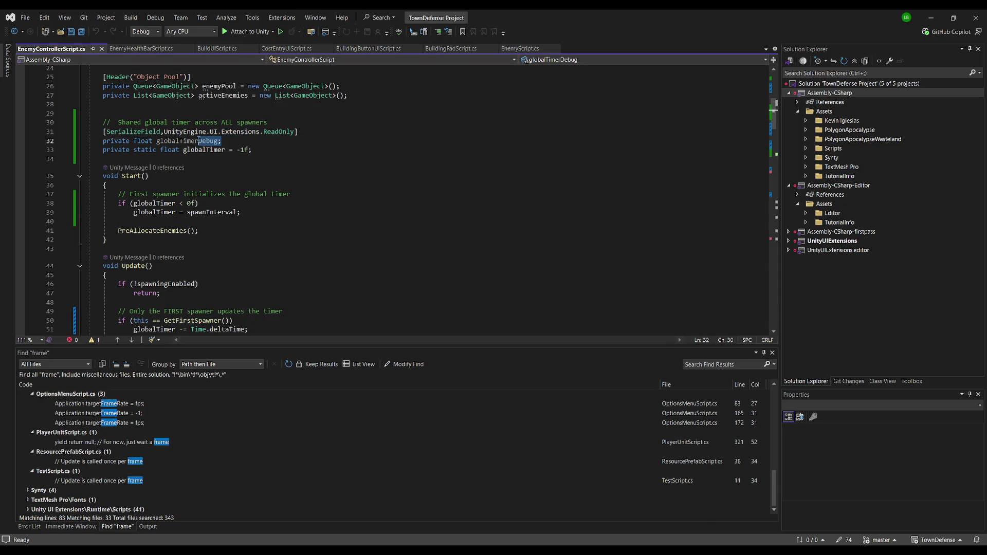
{"action": "key", "text": "Delete"}
{"action": "key", "text": "Delete"}
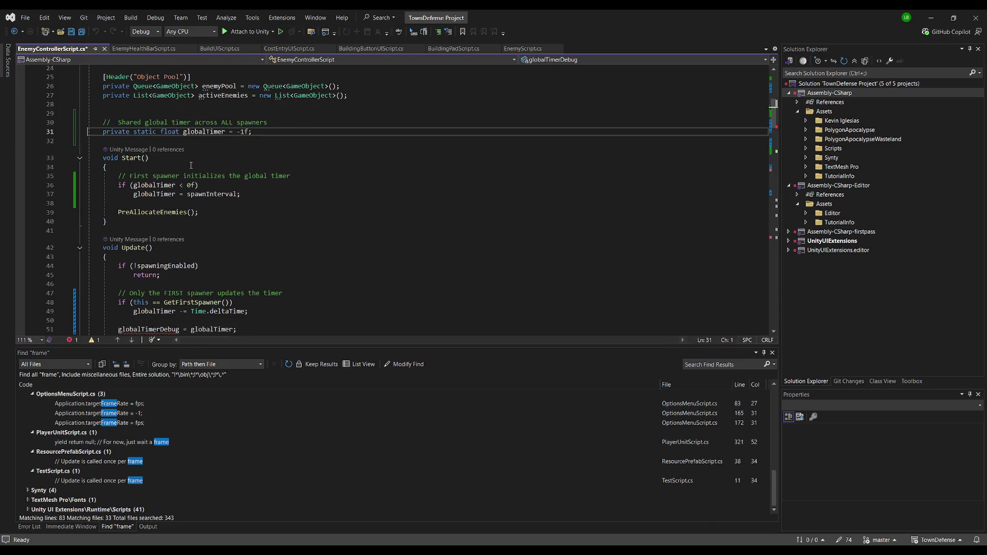
{"action": "scroll", "coordinate": [212, 176], "scroll_direction": "up", "scroll_amount": 8}
{"action": "left_click", "coordinate": [198, 194]}
{"action": "key", "text": "ctrl+v"}
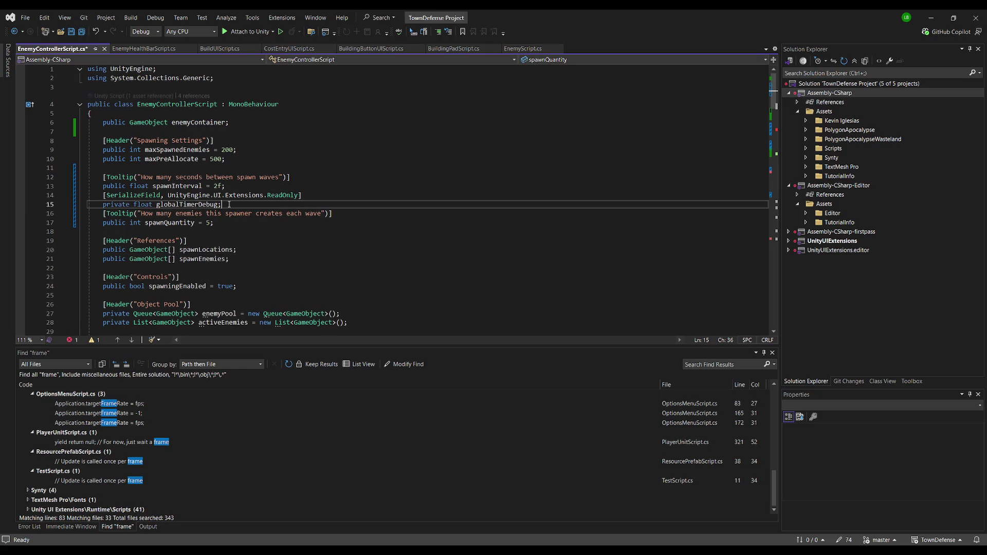
{"action": "key", "text": "ctrl+s"}
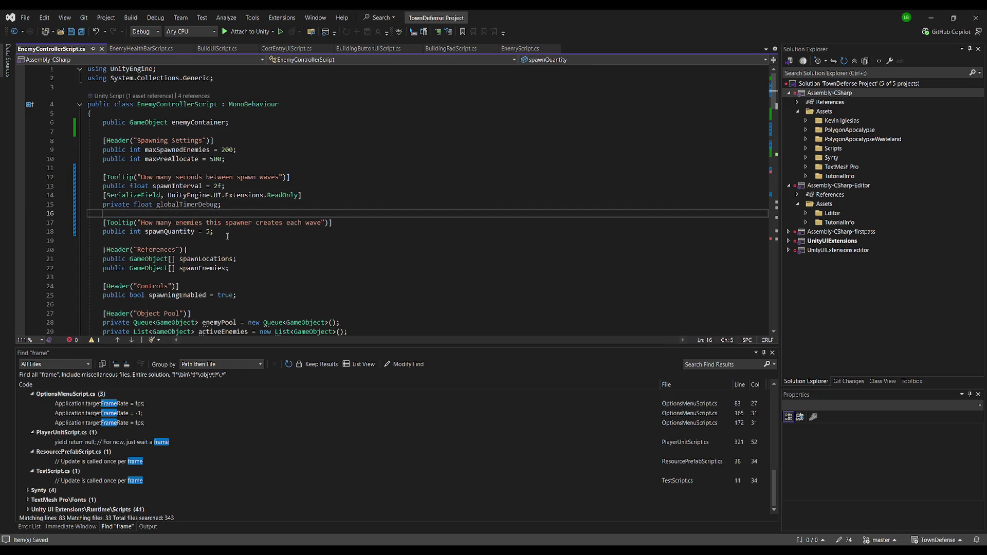
Rename globalTimerDebug to spawnTimerDebug and save the script.
{"action": "left_click_drag", "start_coordinate": [157, 205], "coordinate": [181, 206]}
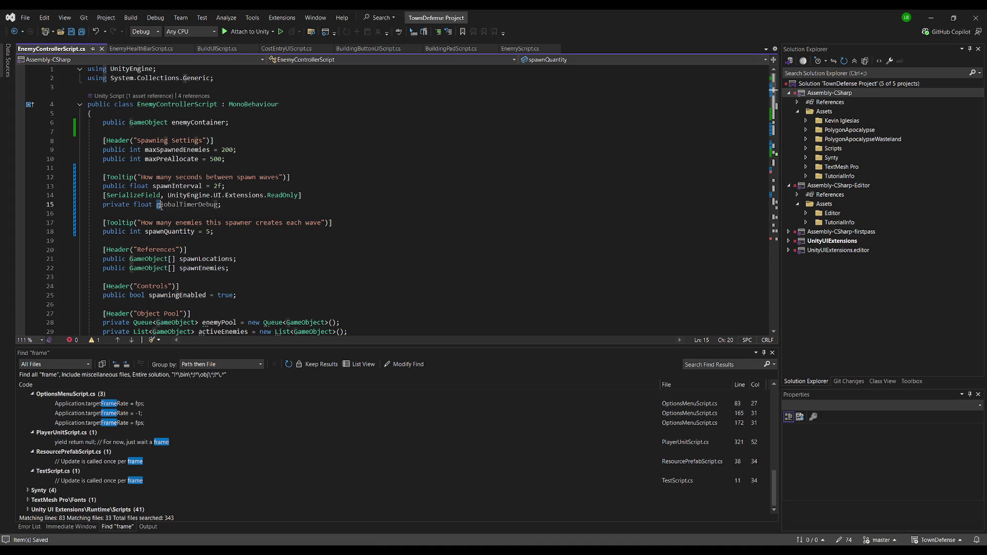
{"action": "type", "text": "spawn"}
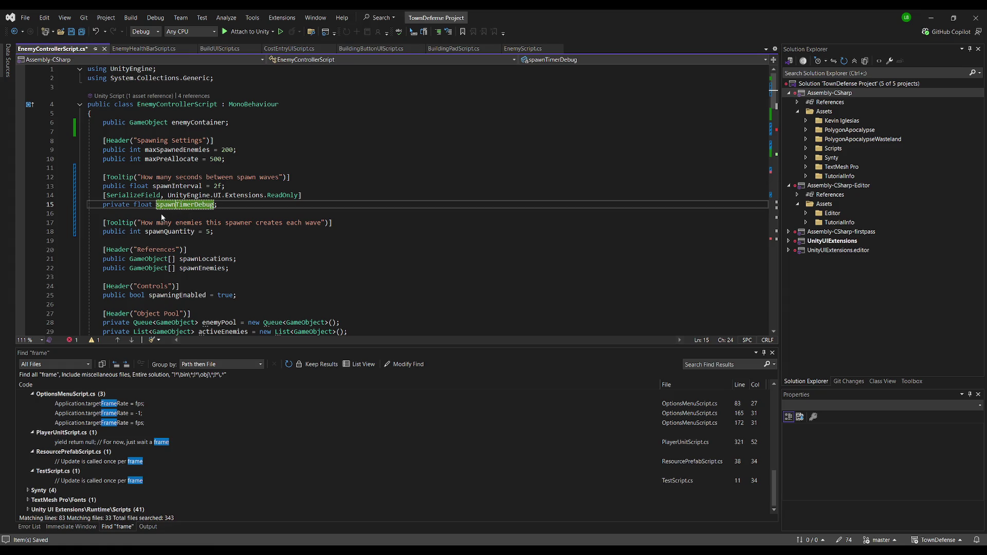
{"action": "key", "text": "ctrl+s"}
{"action": "left_click", "coordinate": [229, 159]}
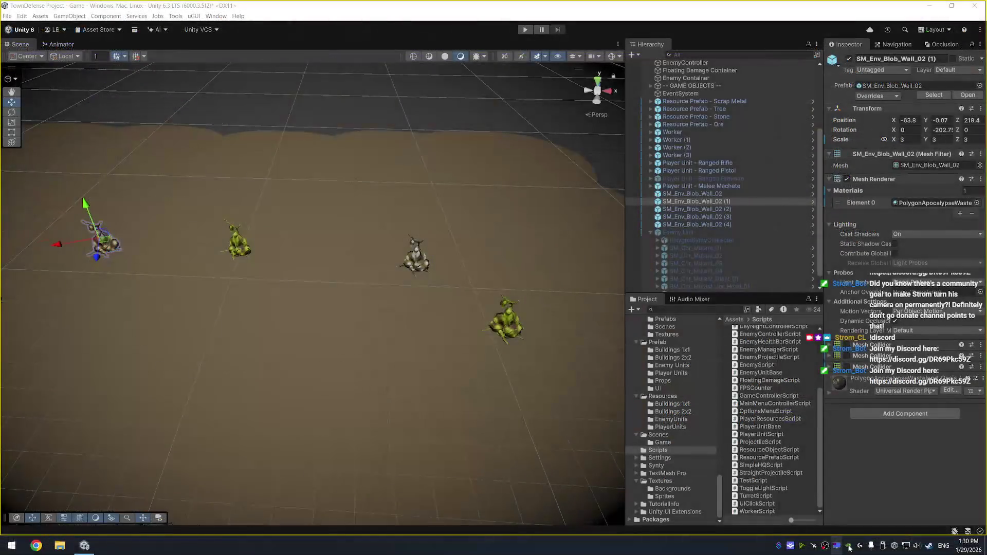
Launch Discord from Windows search using 'disc'.
{"action": "key", "text": "super"}
{"action": "type", "text": "disc"}
{"action": "key", "text": "Return"}
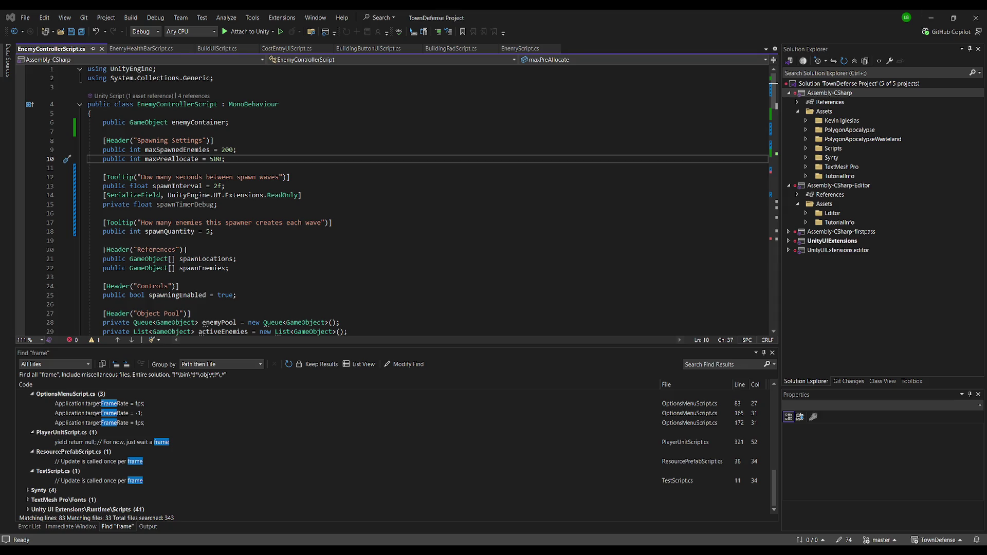
Select all of BuildingPadScript's code, then inspect Game Canvas in Unity.
{"action": "left_click", "coordinate": [160, 87]}
{"action": "left_click", "coordinate": [449, 48]}
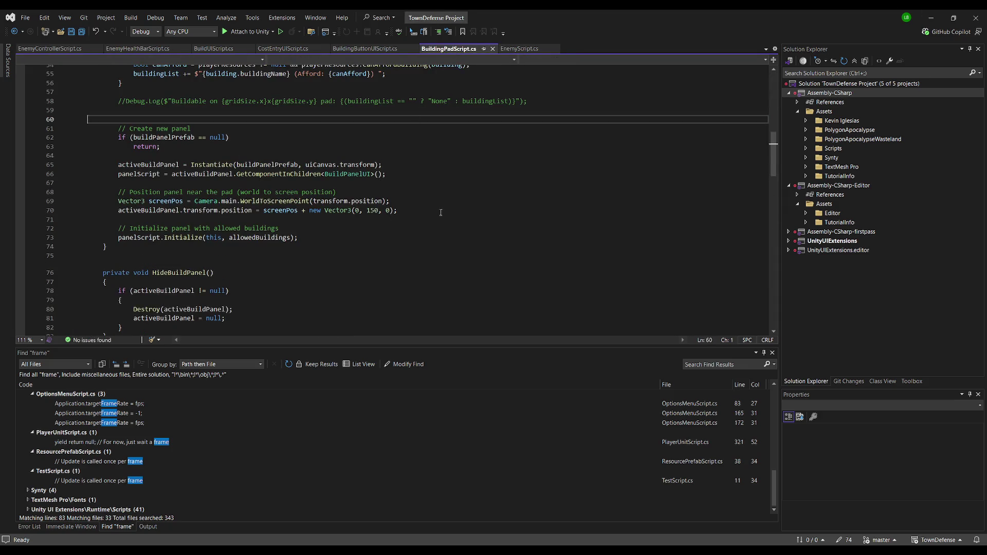
{"action": "key", "text": "ctrl+a"}
{"action": "key", "text": "alt"}
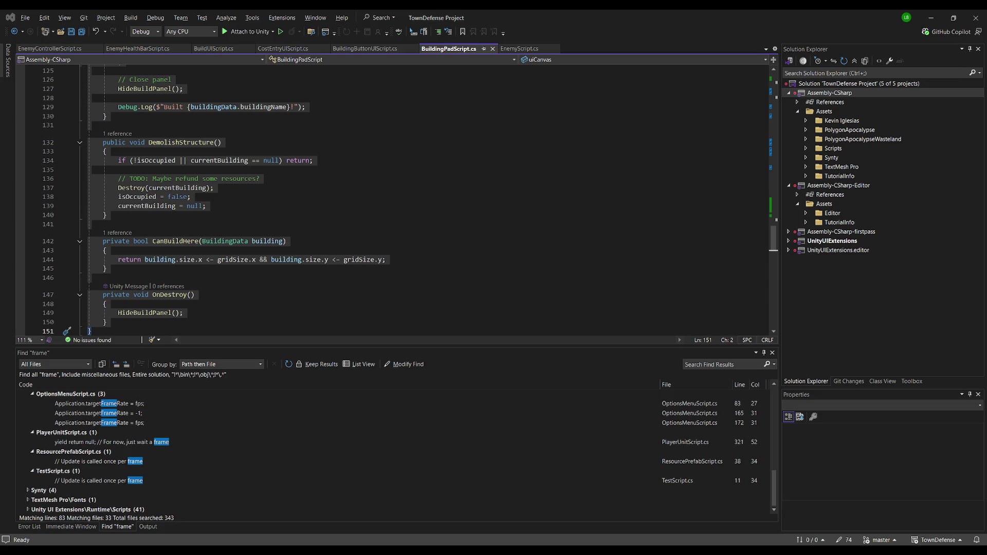
{"action": "key", "text": "alt+Tab"}
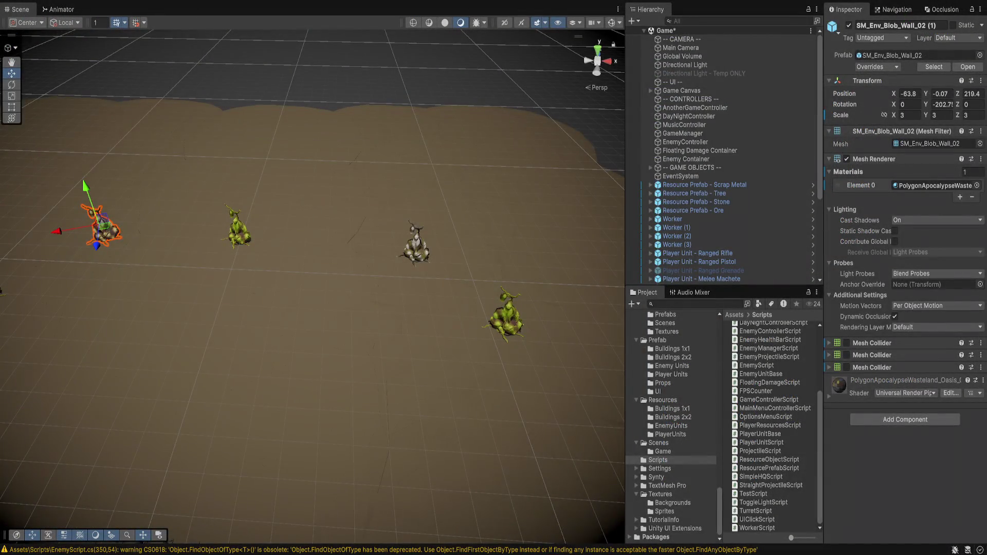
{"action": "left_click", "coordinate": [681, 91]}
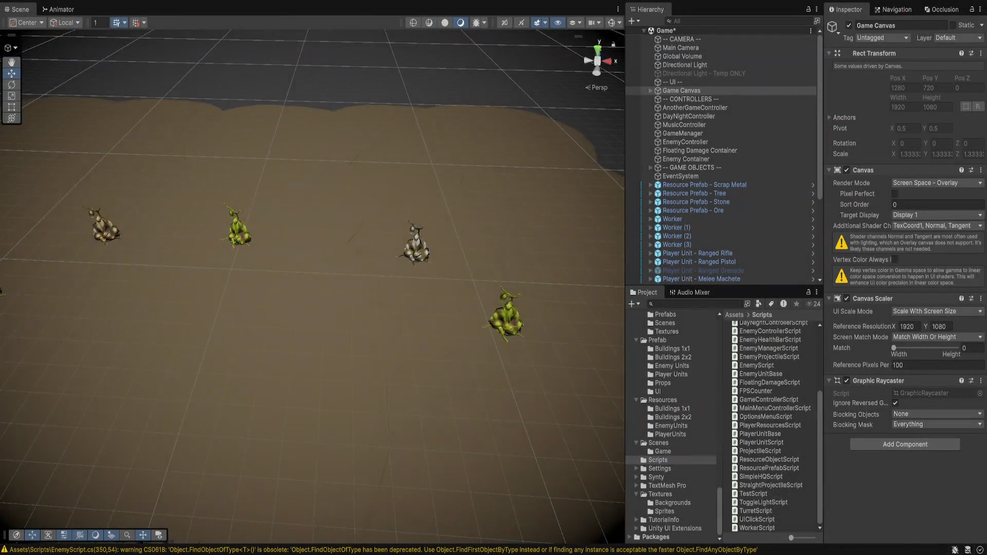
{"action": "scroll", "coordinate": [312, 278], "scroll_direction": "up", "scroll_amount": 5}
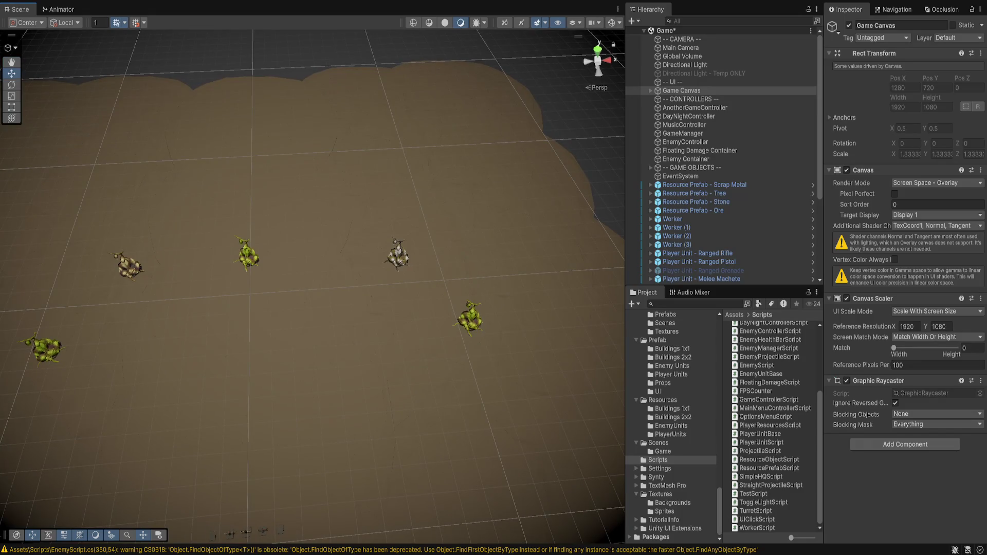
{"action": "left_click_drag", "start_coordinate": [312, 278], "coordinate": [319, 266]}
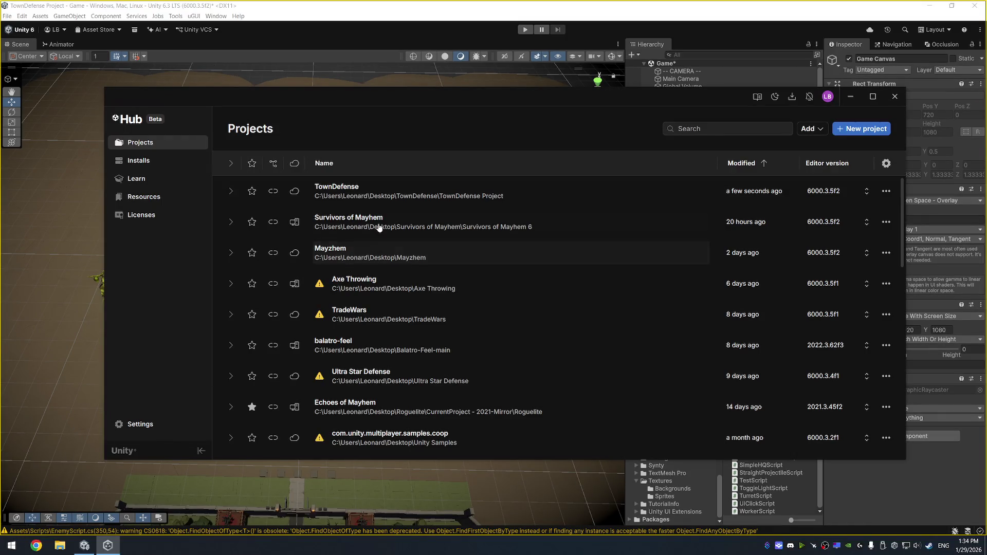
Open the Survivors of Mayhem project from Unity Hub's Projects list.
{"action": "left_click", "coordinate": [379, 228]}
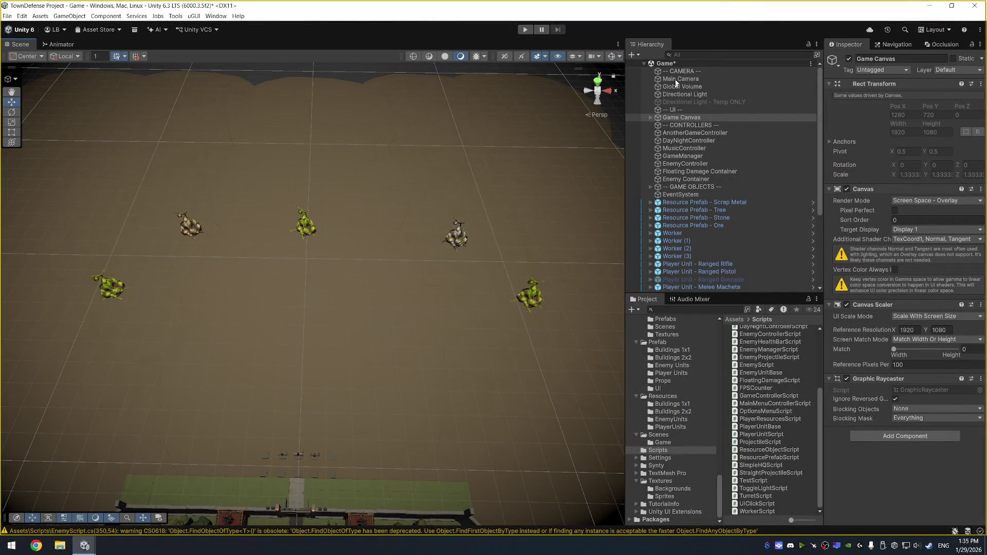
Create a Canvas, move it to the hierarchy root, and name it Worldspace Canvas.
{"action": "right_click", "coordinate": [674, 110]}
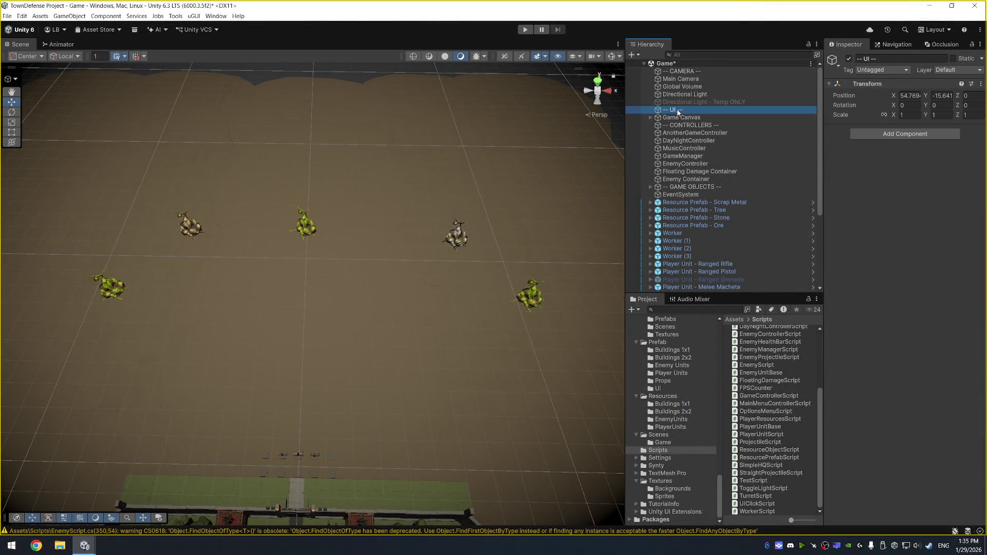
{"action": "mouse_move", "coordinate": [753, 334]}
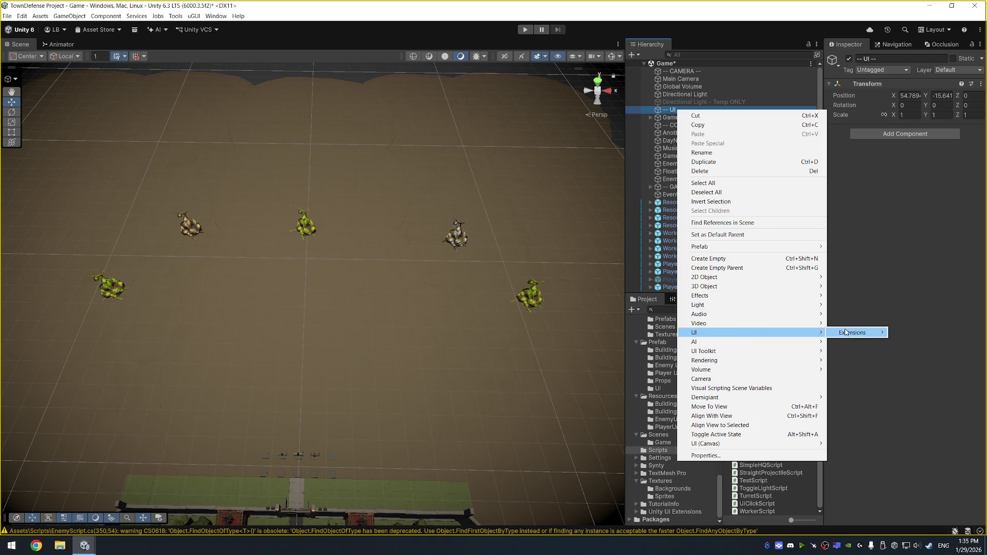
{"action": "mouse_move", "coordinate": [755, 444]}
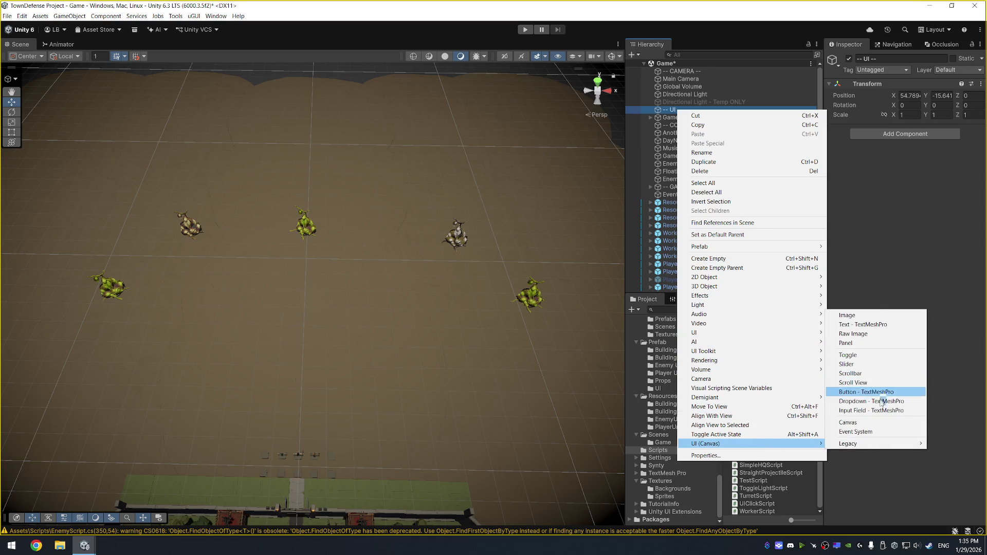
{"action": "left_click", "coordinate": [880, 422]}
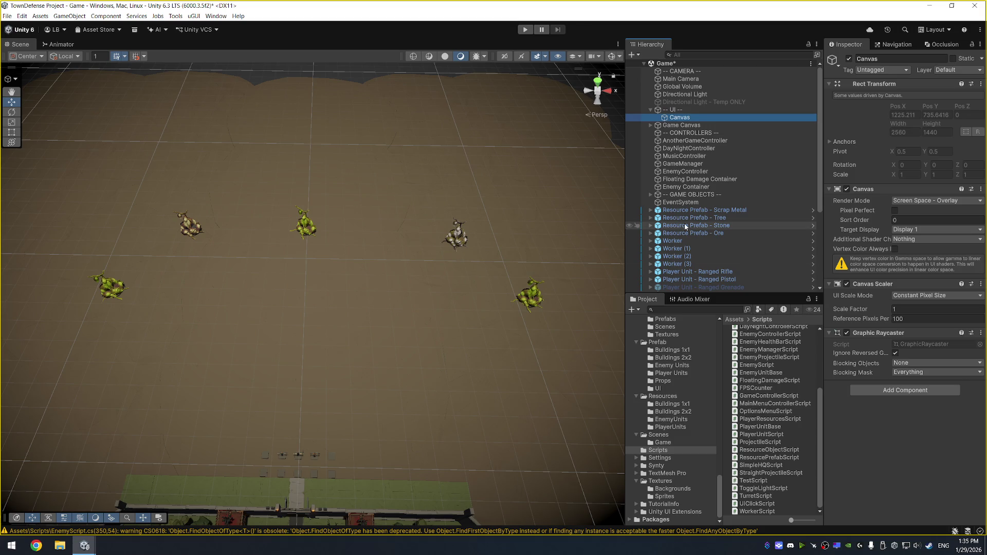
{"action": "left_click_drag", "start_coordinate": [678, 118], "coordinate": [654, 123]}
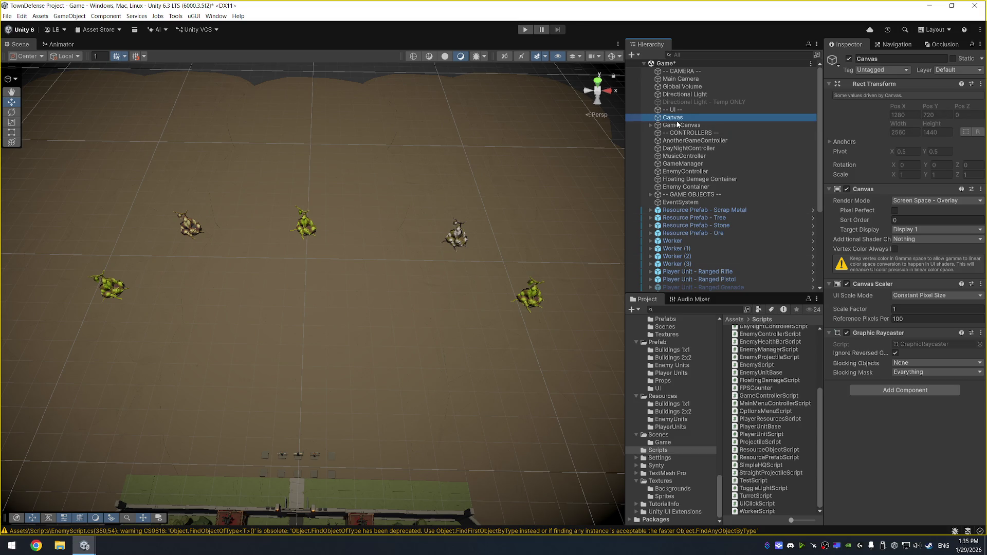
{"action": "key", "text": "F2"}
{"action": "type", "text": "Worldsp"}
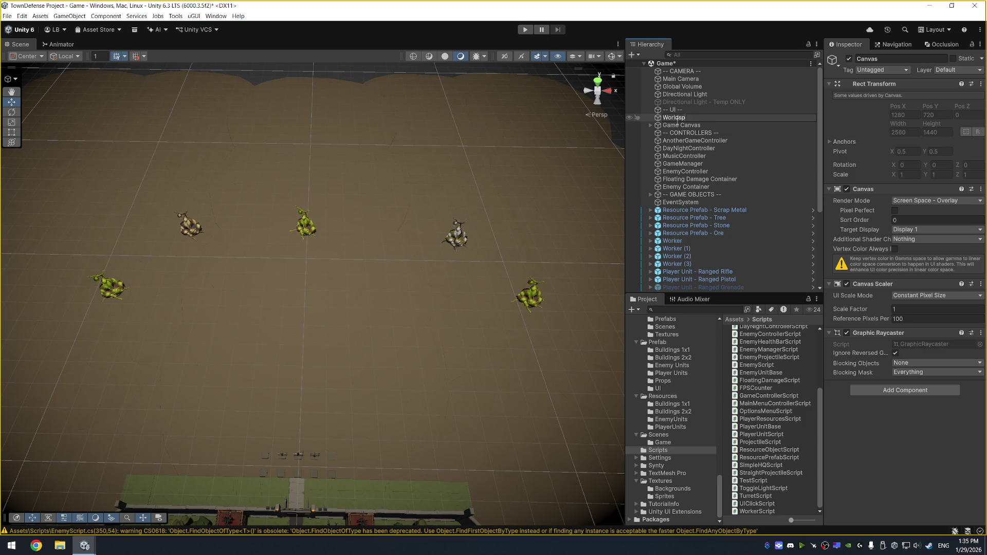
{"action": "type", "text": "ace Canvas"}
{"action": "key", "text": "Return"}
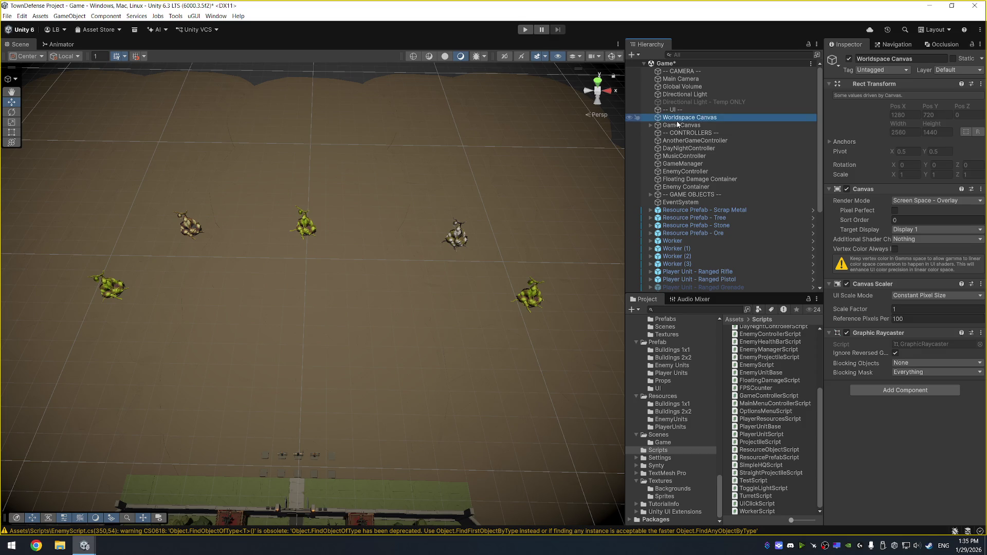
Set the canvas render mode to World Space with Main Camera as event camera.
{"action": "left_click", "coordinate": [960, 201]}
{"action": "left_click", "coordinate": [956, 229]}
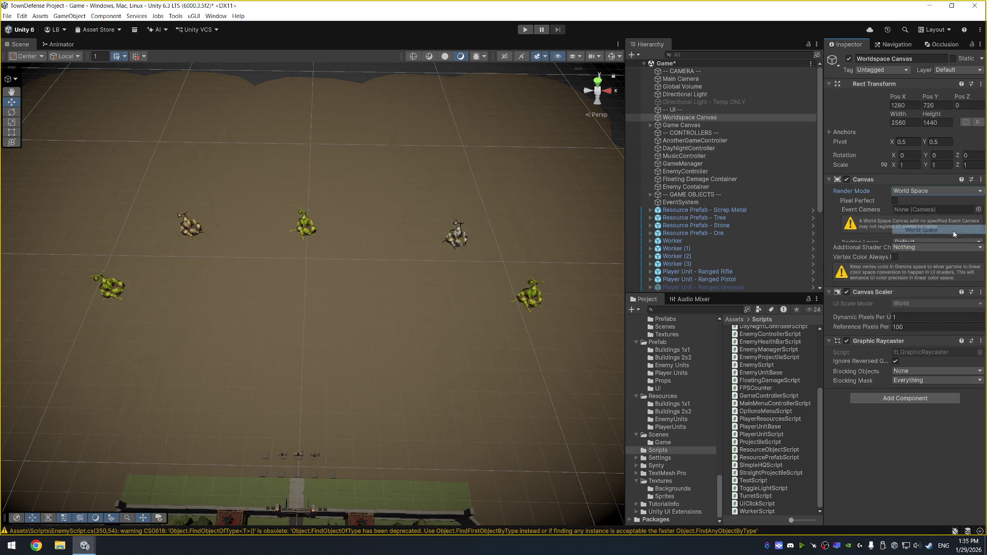
{"action": "left_click_drag", "start_coordinate": [920, 211], "coordinate": [926, 201]}
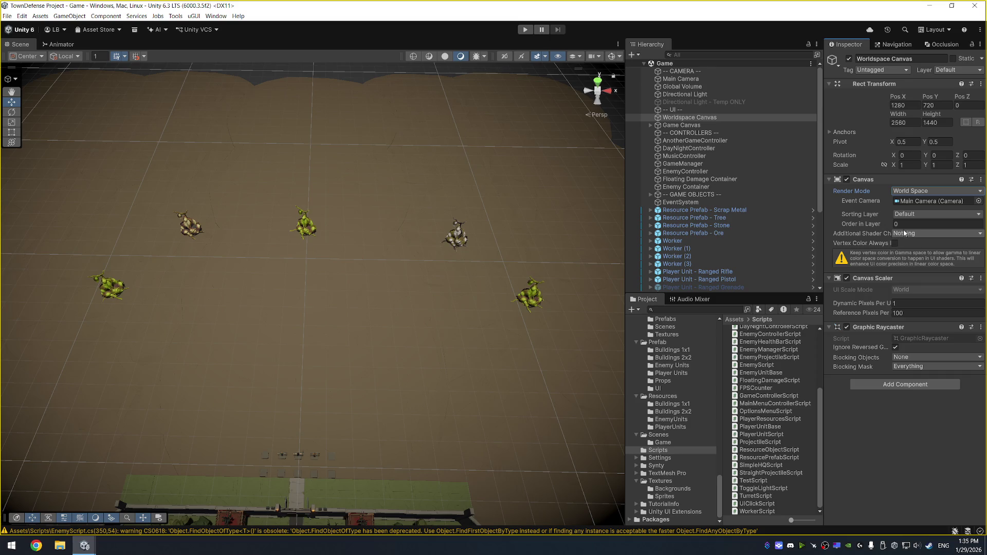
Set the canvas scale to 0.01 on all axes and its position to 0,0.
{"action": "left_click", "coordinate": [912, 166]}
{"action": "type", "text": "0.01"}
{"action": "key", "text": "Tab"}
{"action": "type", "text": "0.01"}
{"action": "key", "text": "Tab"}
{"action": "type", "text": "0.01"}
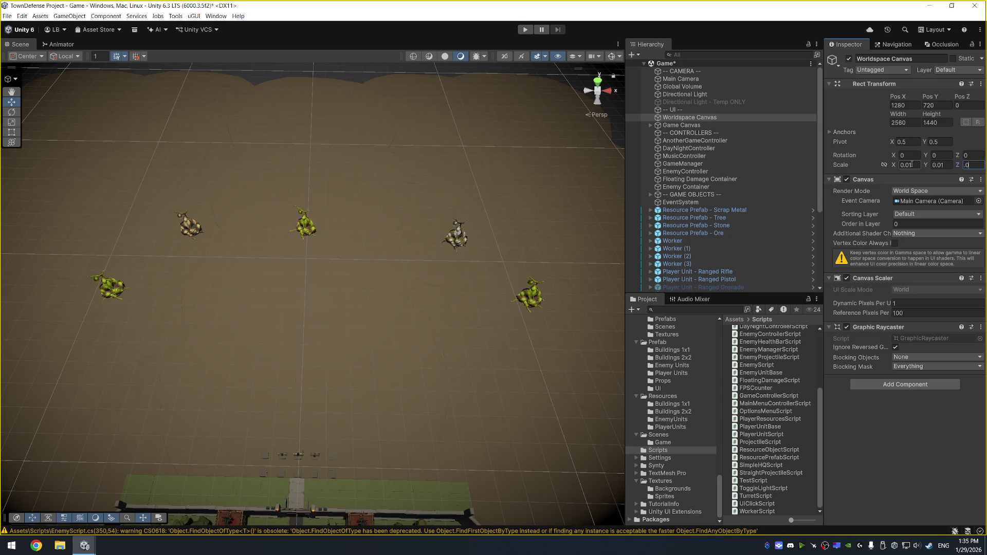
{"action": "left_click", "coordinate": [913, 105]}
{"action": "type", "text": "01"}
{"action": "key", "text": "Tab"}
{"action": "type", "text": "0"}
{"action": "key", "text": "Return"}
{"action": "key", "text": "f"}
{"action": "left_click_drag", "start_coordinate": [513, 247], "coordinate": [625, 185]}
{"action": "scroll", "coordinate": [566, 206], "scroll_direction": "down", "scroll_amount": 5}
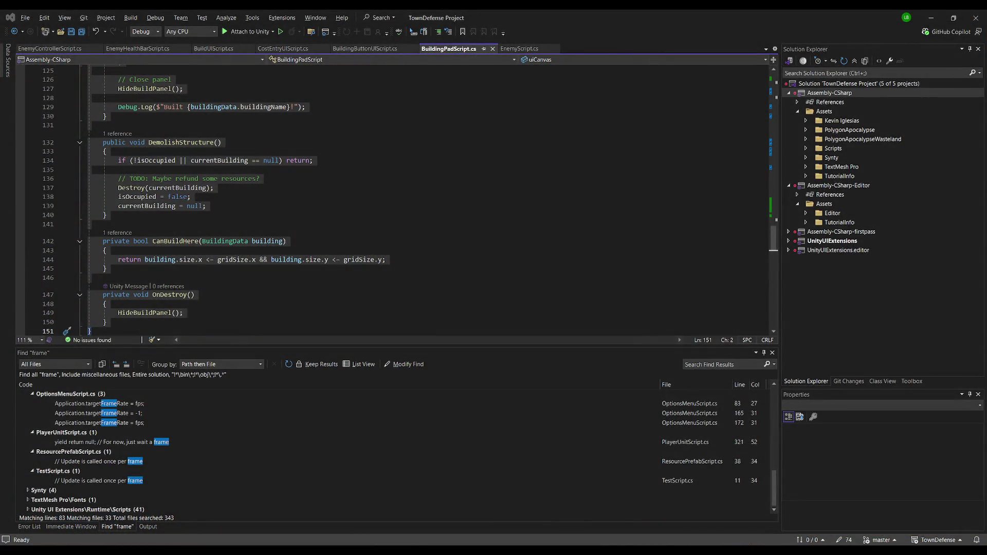
Add a public GameObject worldspaceCanvas field under uiCanvas and save the script.
{"action": "key", "text": "ctrl+v"}
{"action": "scroll", "coordinate": [406, 160], "scroll_direction": "up", "scroll_amount": 10}
{"action": "key", "text": "ctrl+Home"}
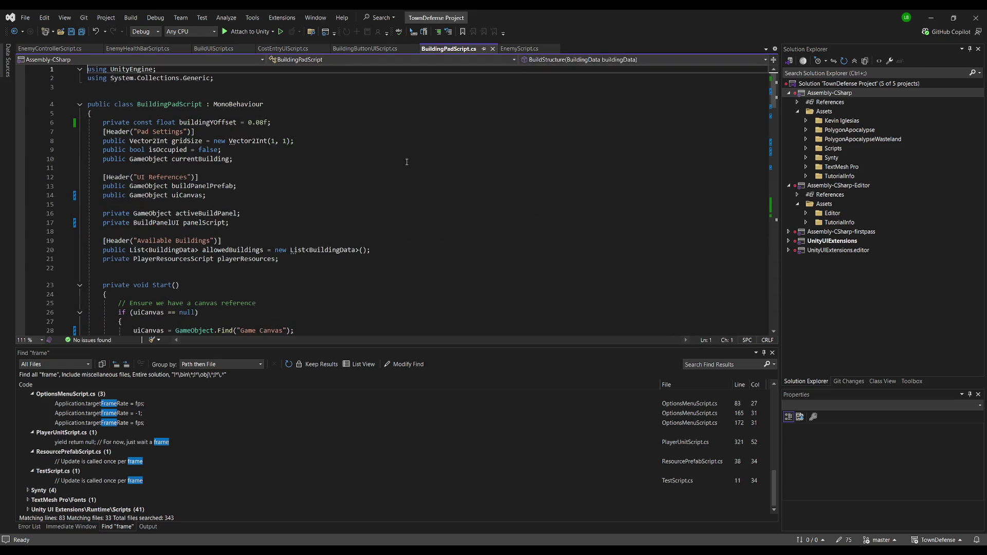
{"action": "left_click", "coordinate": [254, 197]}
{"action": "key", "text": "Return"}
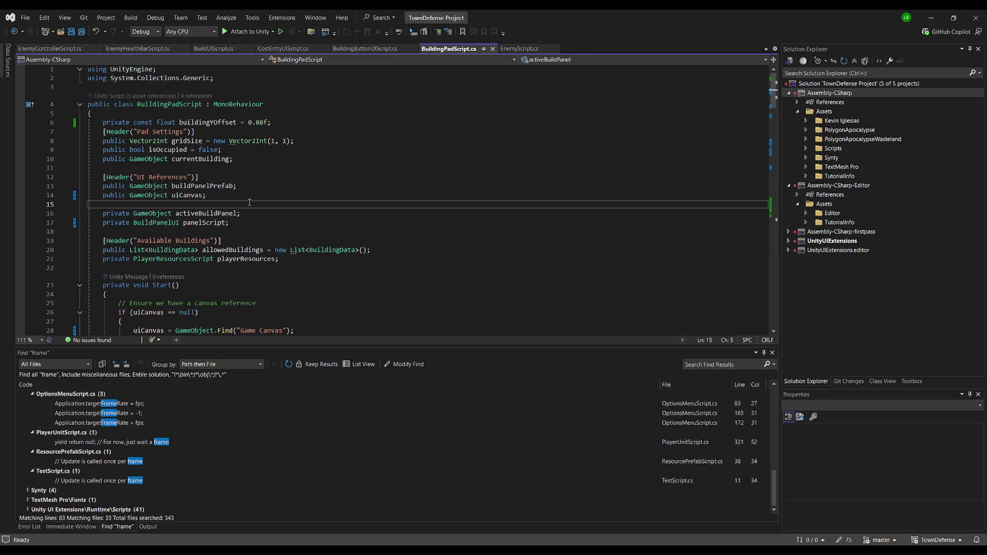
{"action": "key", "text": "Tab"}
{"action": "key", "text": "Return"}
{"action": "key", "text": "ctrl+s"}
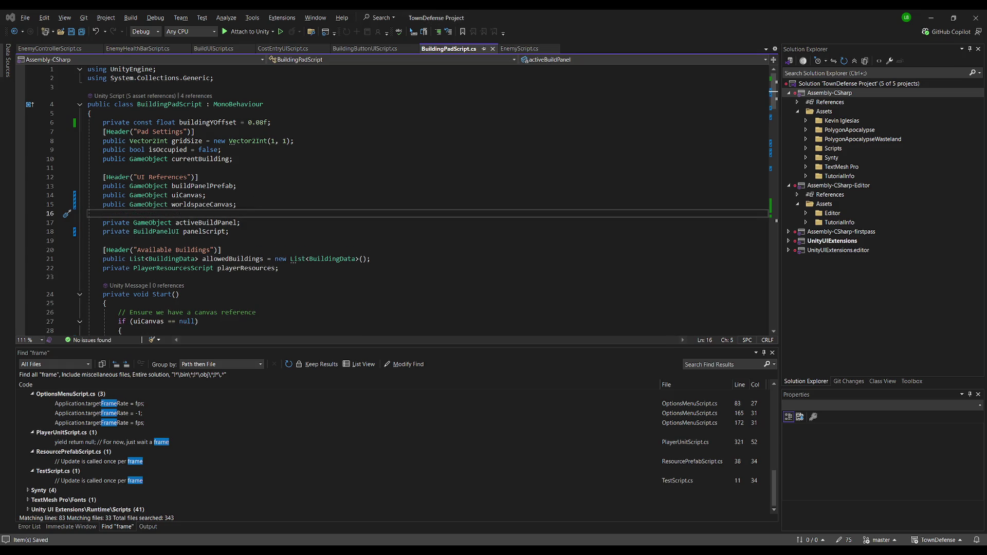
In Start(), add a braced if-null check for worldspaceCanvas that looks it up with GameObject.Find.
{"action": "left_click", "coordinate": [288, 104]}
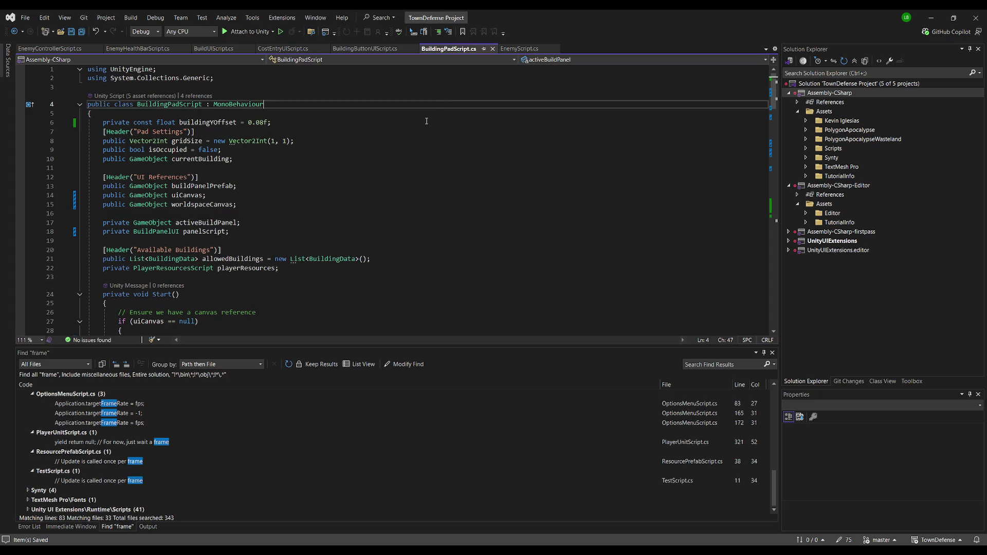
{"action": "scroll", "coordinate": [246, 302], "scroll_direction": "down", "scroll_amount": 3}
{"action": "left_click", "coordinate": [211, 277]}
{"action": "key", "text": "Tab"}
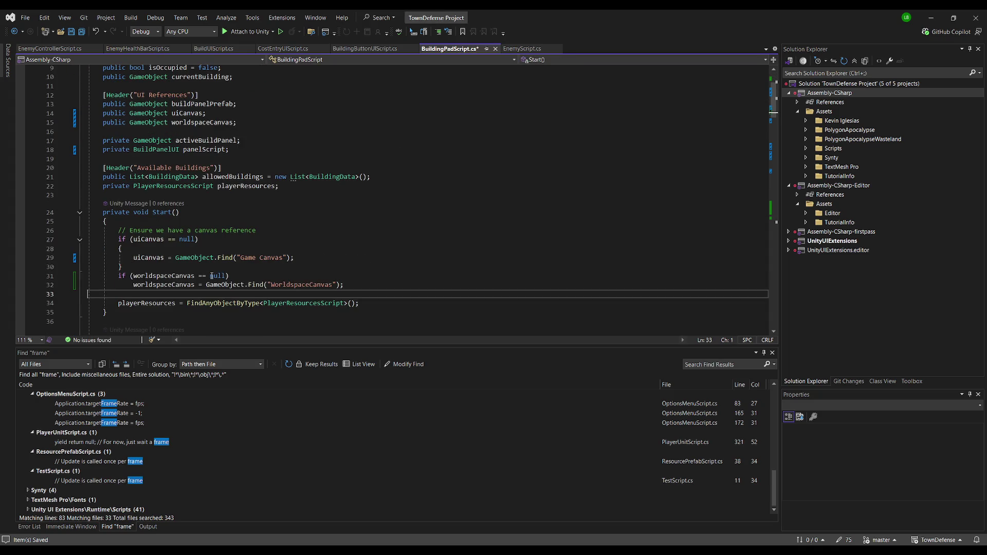
{"action": "left_click", "coordinate": [213, 267]}
{"action": "key", "text": "Return"}
{"action": "left_click", "coordinate": [239, 286]}
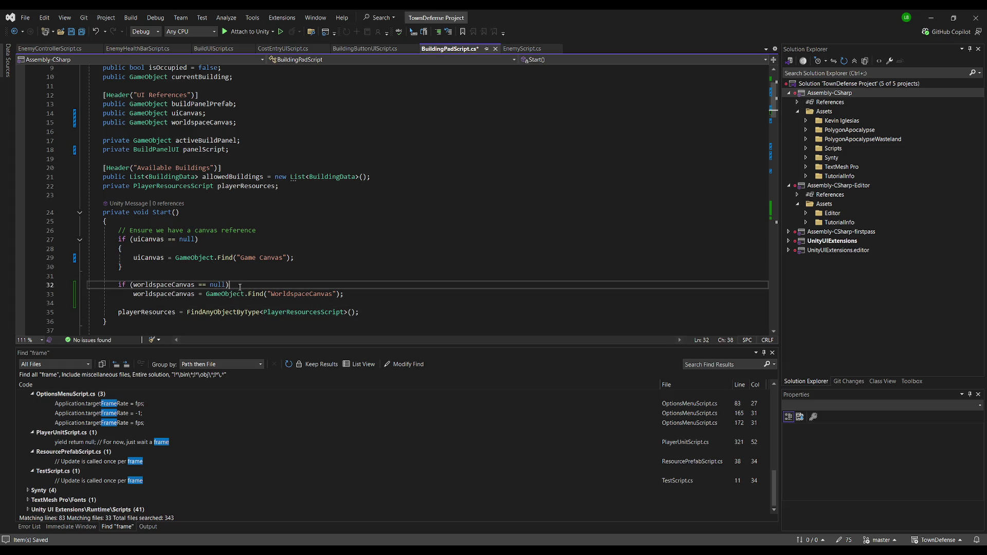
{"action": "key", "text": "Return"}
Correct the looked-up name to "Worldspace Canvas" and save the script.
{"action": "left_click", "coordinate": [366, 313]}
{"action": "type", "text": "}"}
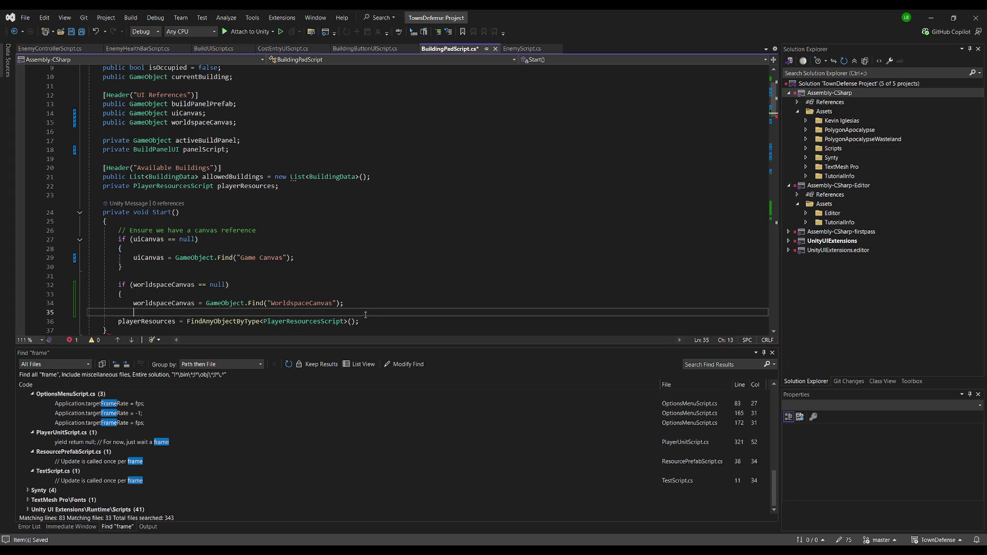
{"action": "left_click", "coordinate": [309, 303]}
{"action": "left_click", "coordinate": [209, 315]}
{"action": "key", "text": "Return"}
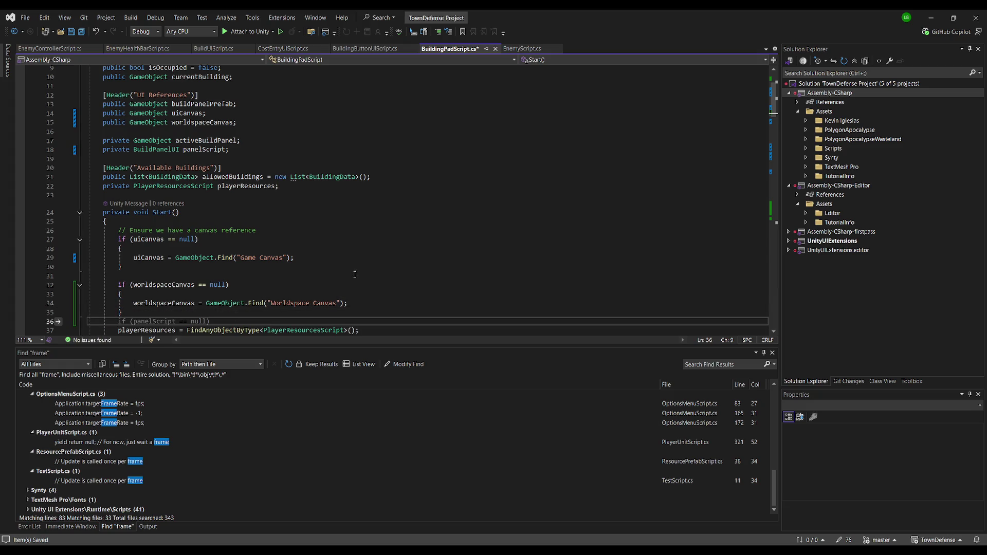
{"action": "left_click", "coordinate": [379, 239]}
{"action": "key", "text": "ctrl+s"}
{"action": "scroll", "coordinate": [379, 239], "scroll_direction": "down", "scroll_amount": 4}
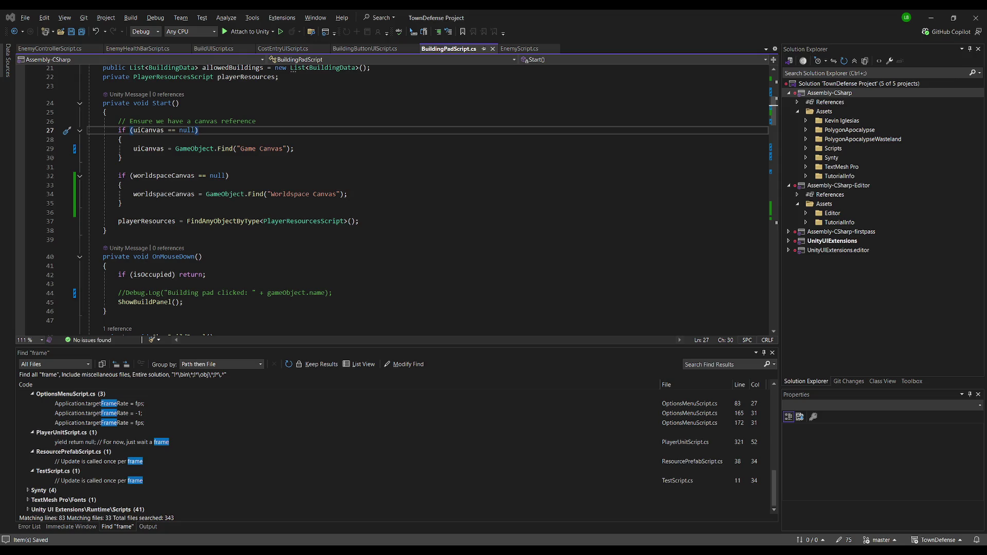
{"action": "key", "text": "ctrl+f"}
Swap uiCanvas for worldspaceCanvas in ShowBuildPanel's Instantiate call and select the panel-positioning lines.
{"action": "type", "text": "uican"}
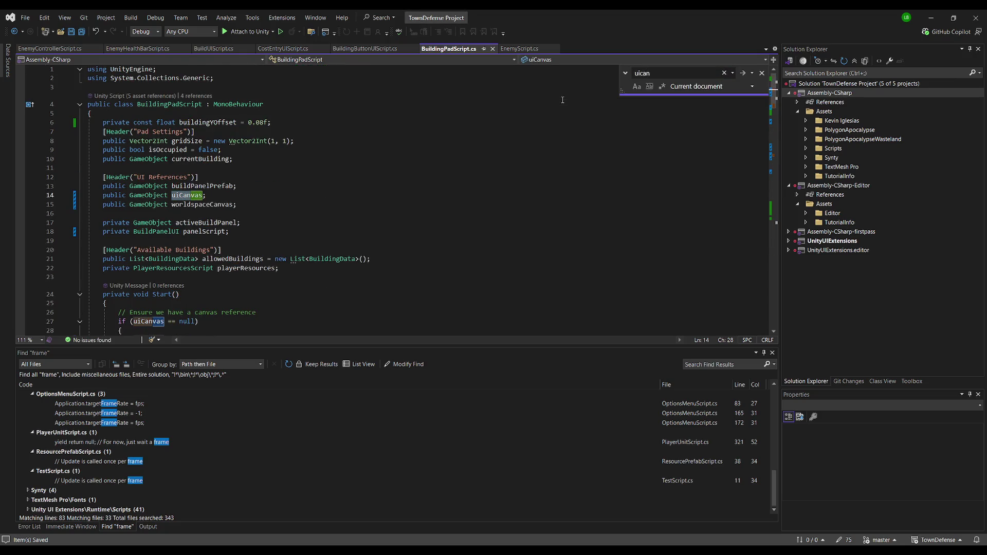
{"action": "key", "text": "Return"}
{"action": "key", "text": "Return"}
{"action": "key", "text": "Return"}
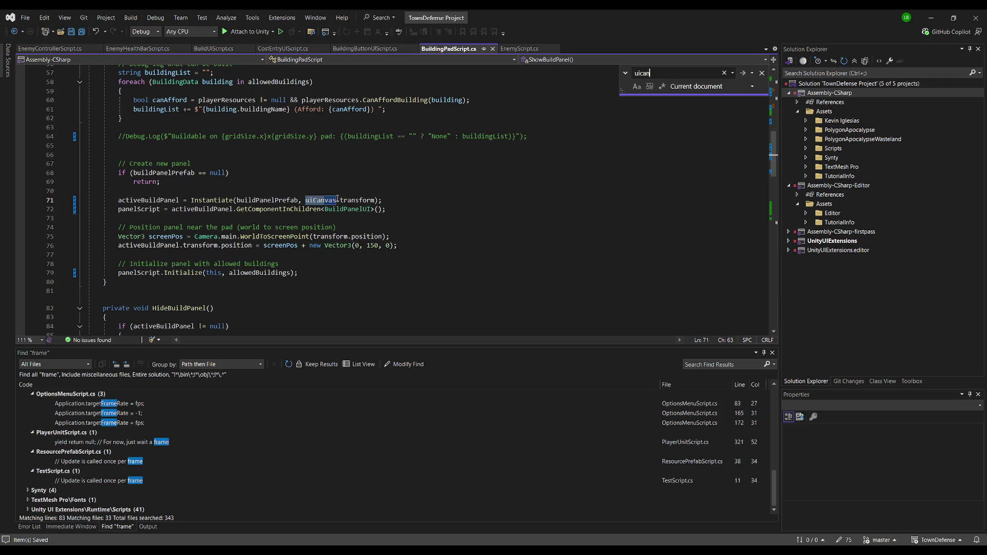
{"action": "double_click", "coordinate": [326, 200]}
{"action": "type", "text": "world"}
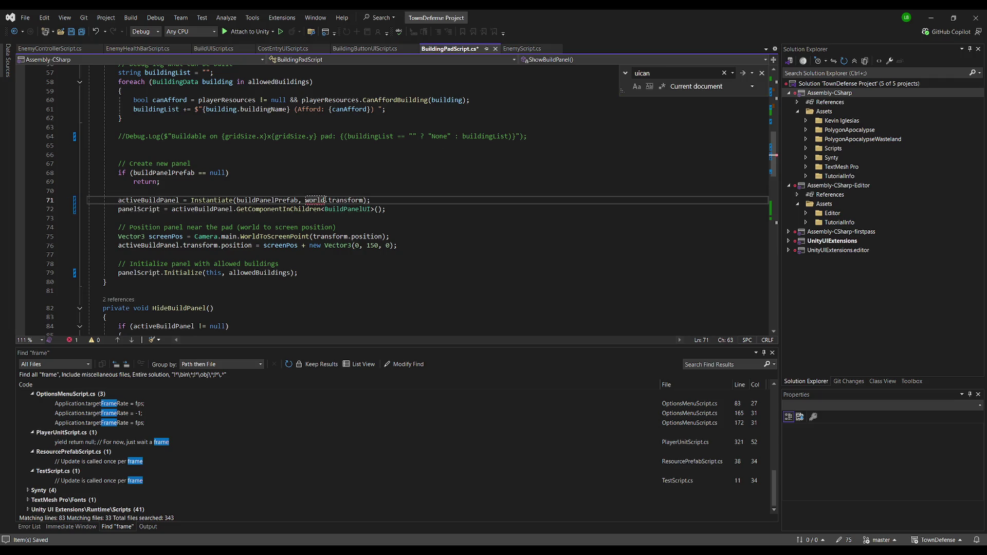
{"action": "key", "text": "ctrl+space"}
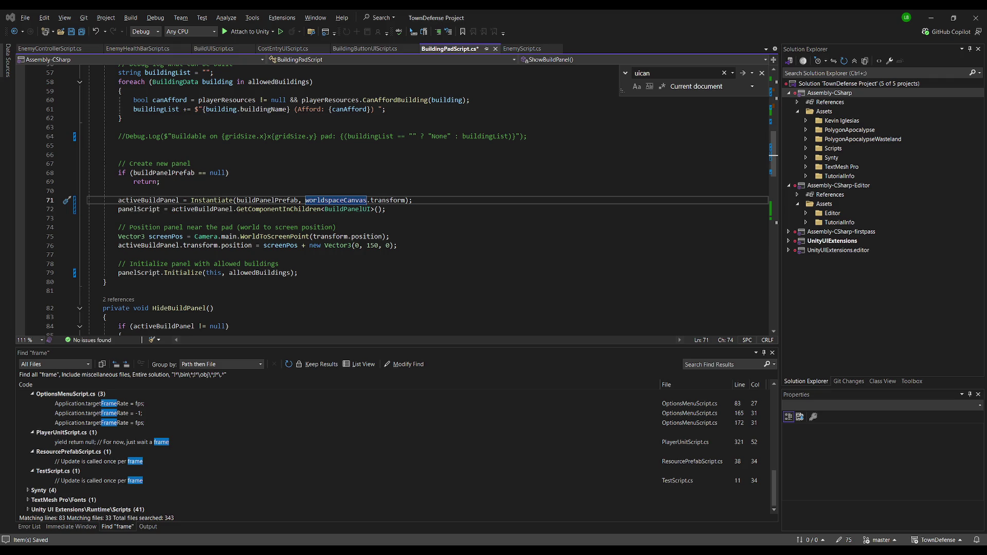
{"action": "left_click", "coordinate": [518, 99]}
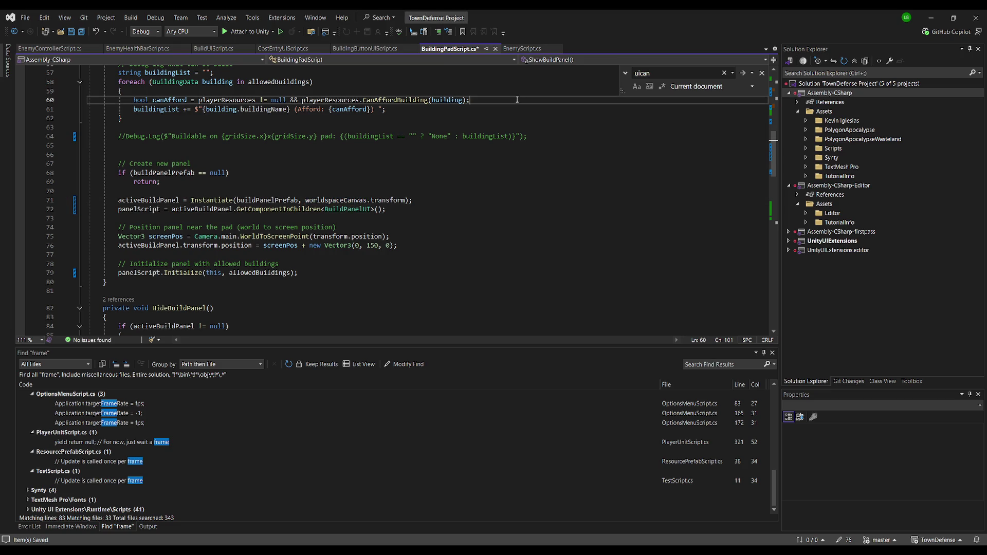
{"action": "left_click", "coordinate": [411, 247]}
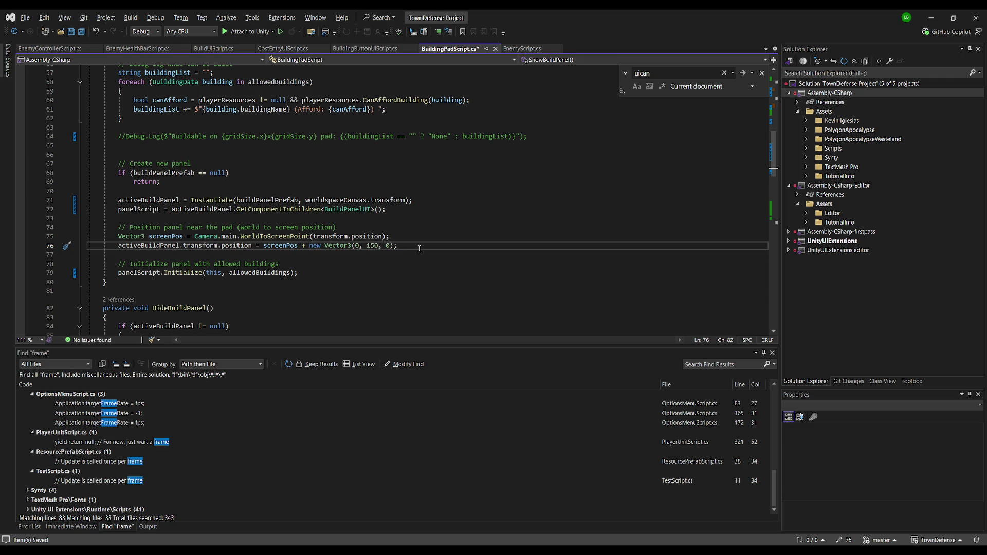
{"action": "left_click_drag", "start_coordinate": [420, 248], "coordinate": [32, 239]}
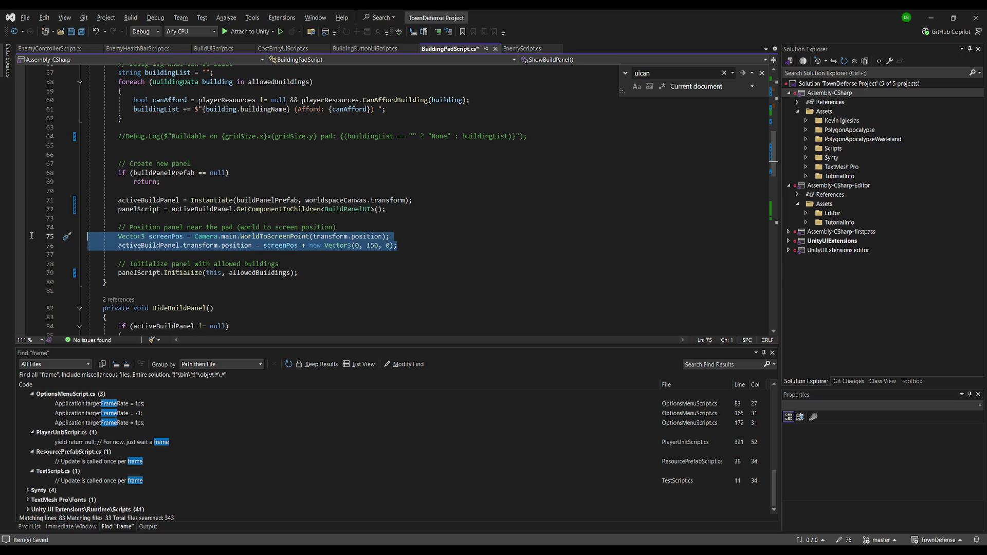
Replace lines 74–76 with worldPos/LookAt/Rotate code placing the panel 2 units above the pad, facing the camera.
{"action": "key", "text": "shift+Left"}
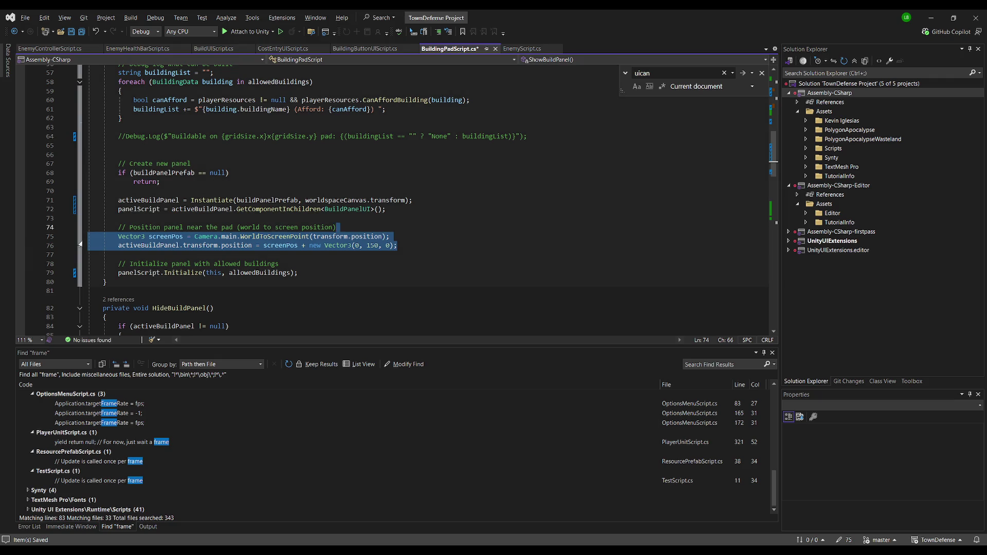
{"action": "key", "text": "shift+Home"}
{"action": "key", "text": "shift+Home"}
{"action": "type", "text": "Vector3 worldPos = transform.position + new Vector3(0, 2f, 0); // adjust height             activeBuildPanel.transform.position = worldPos;             activeBuildPanel.transform.LookAt(Camera.main.transform);             activeBuildPanel.transform.Rotate(0, 180, 0); // face camera"}
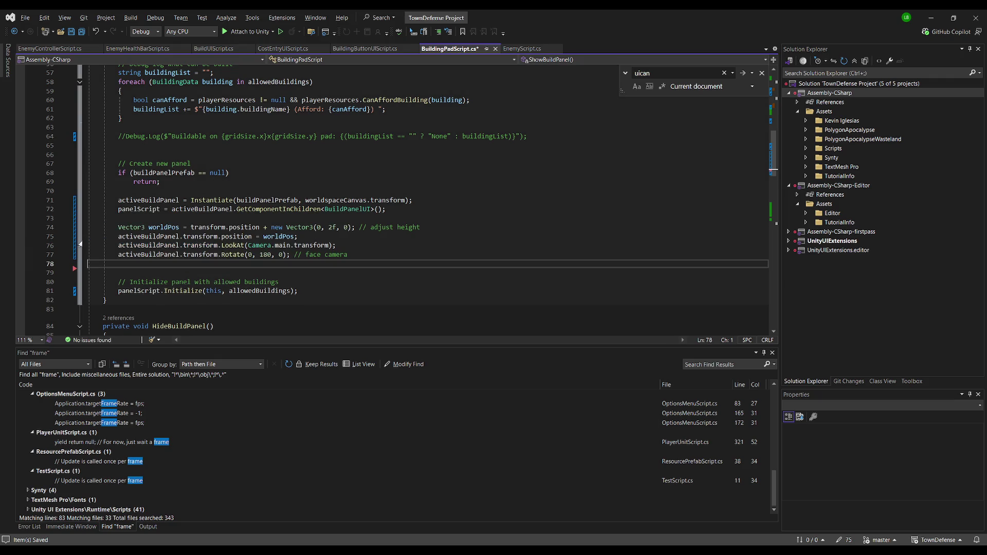
{"action": "left_click", "coordinate": [426, 248]}
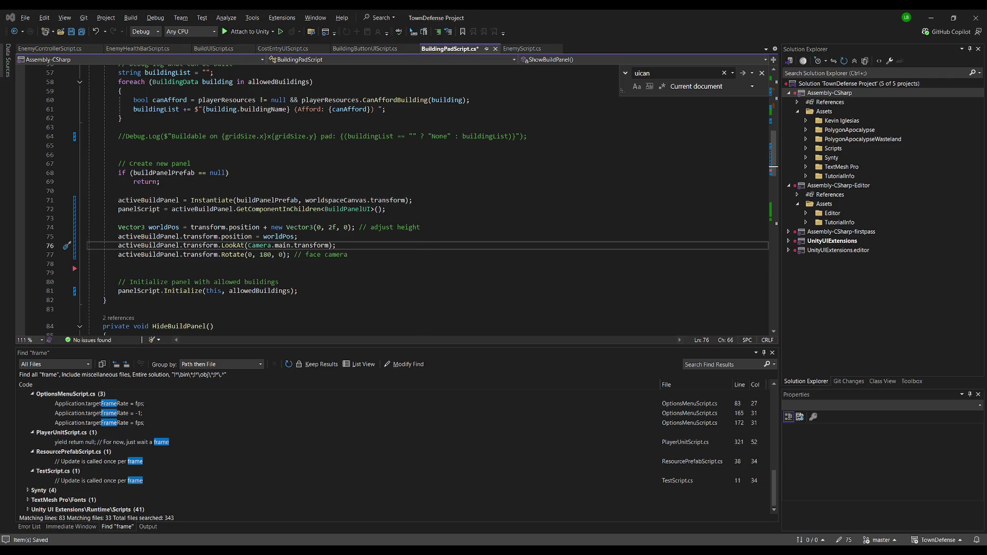
{"action": "key", "text": "alt+Tab"}
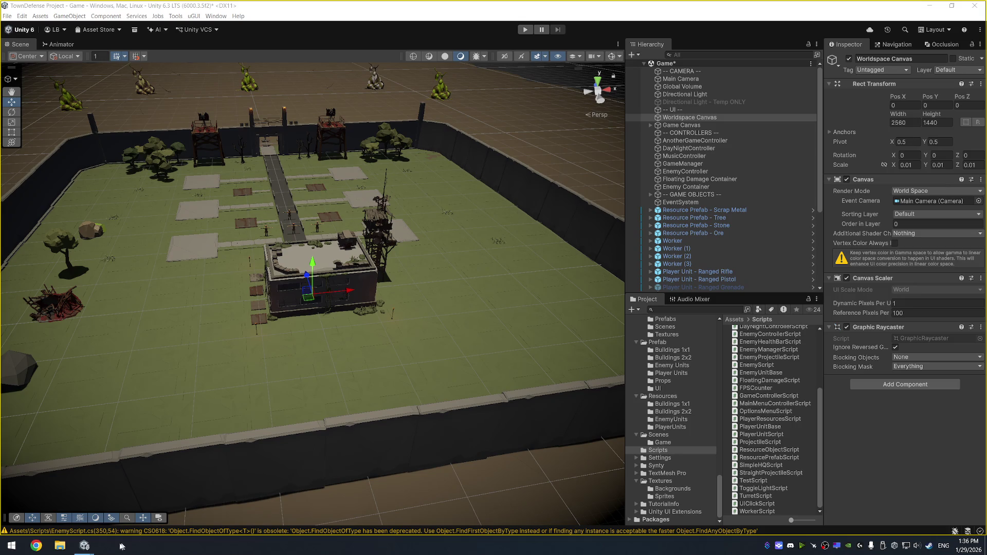
In the Survivors of Mayhem 6 project, open Prefabs > Enemies > 1_Goblin_Melee_Basic in Prefab Mode.
{"action": "key", "text": "alt+Tab"}
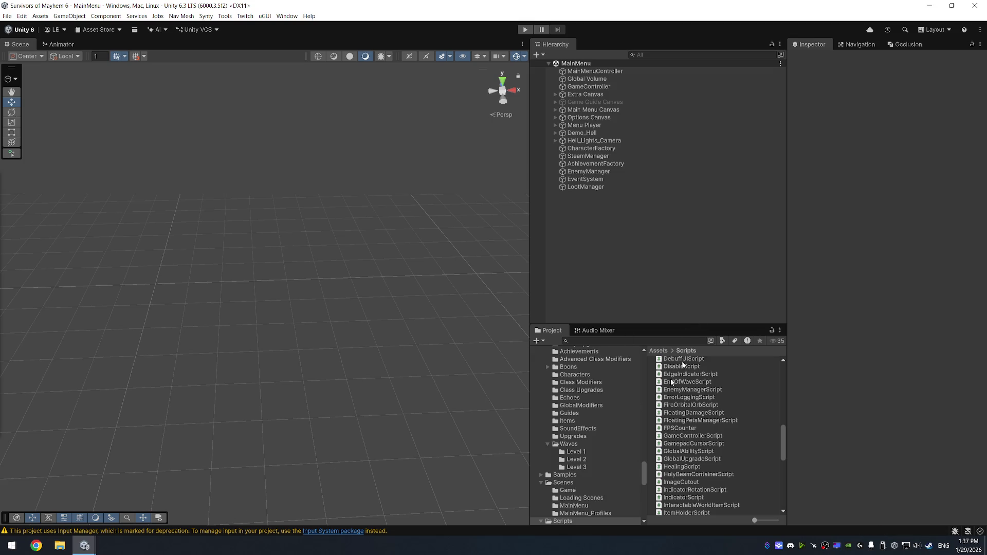
{"action": "scroll", "coordinate": [577, 461], "scroll_direction": "up", "scroll_amount": 10}
{"action": "scroll", "coordinate": [589, 402], "scroll_direction": "down", "scroll_amount": 3}
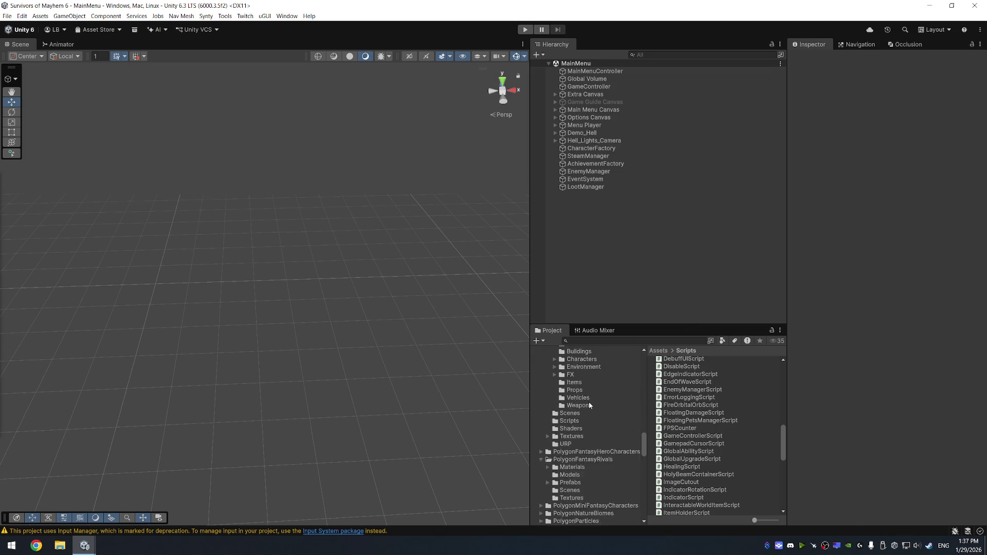
{"action": "scroll", "coordinate": [588, 402], "scroll_direction": "up", "scroll_amount": 3}
{"action": "scroll", "coordinate": [579, 415], "scroll_direction": "down", "scroll_amount": 5}
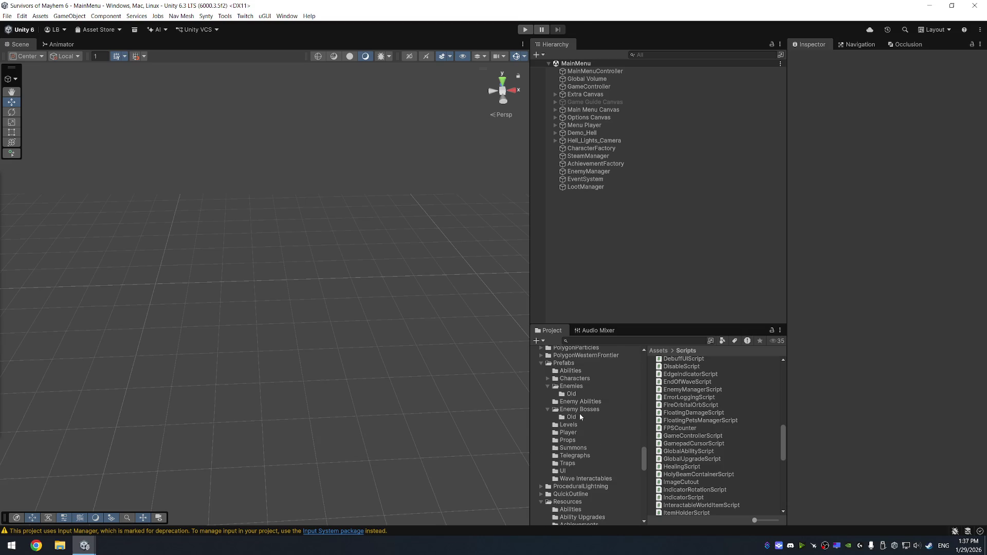
{"action": "left_click", "coordinate": [582, 379]}
{"action": "left_click", "coordinate": [584, 388]}
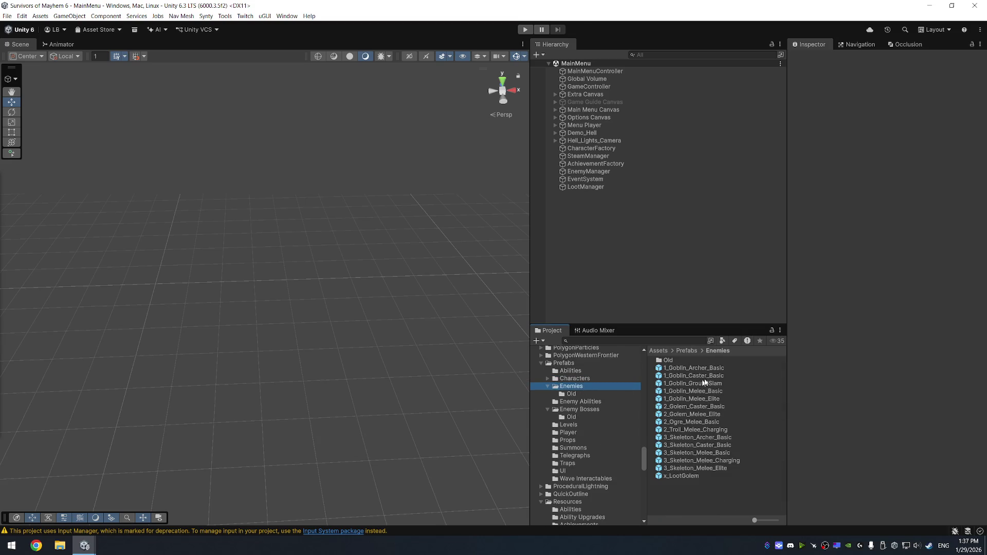
{"action": "left_click", "coordinate": [712, 391]}
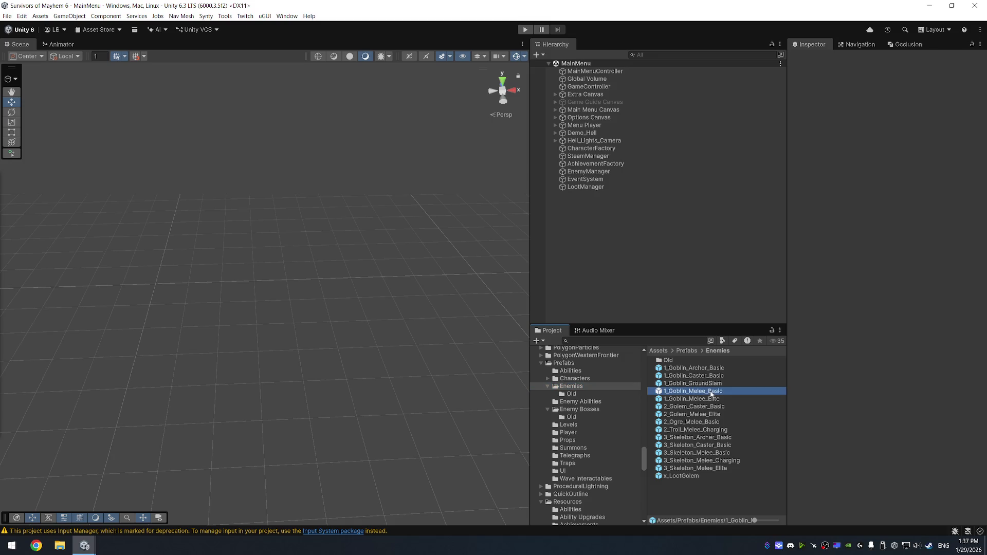
{"action": "double_click", "coordinate": [715, 393]}
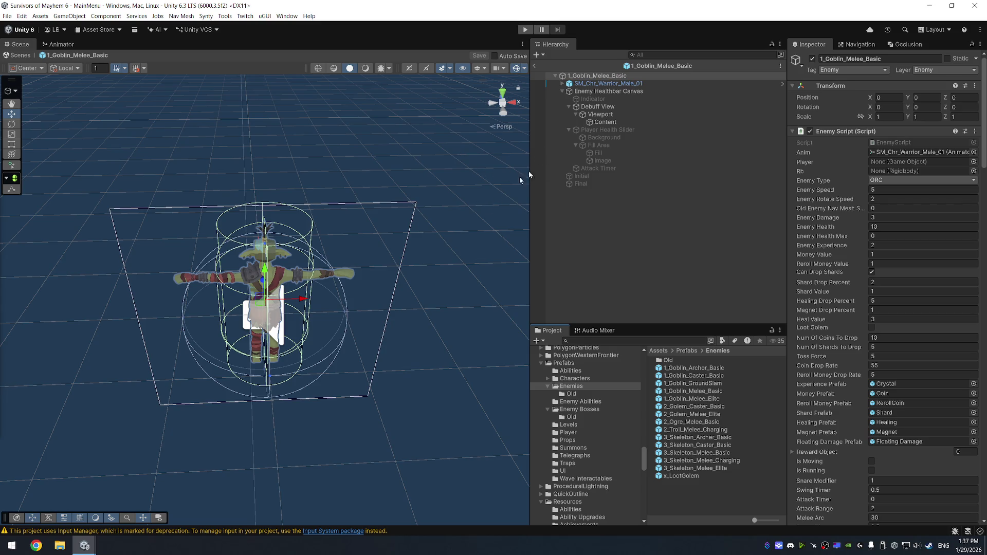
Open the goblin model's Enemy animator controller and rename New State to Ground Slam.
{"action": "left_click", "coordinate": [927, 153]}
{"action": "double_click", "coordinate": [921, 152]}
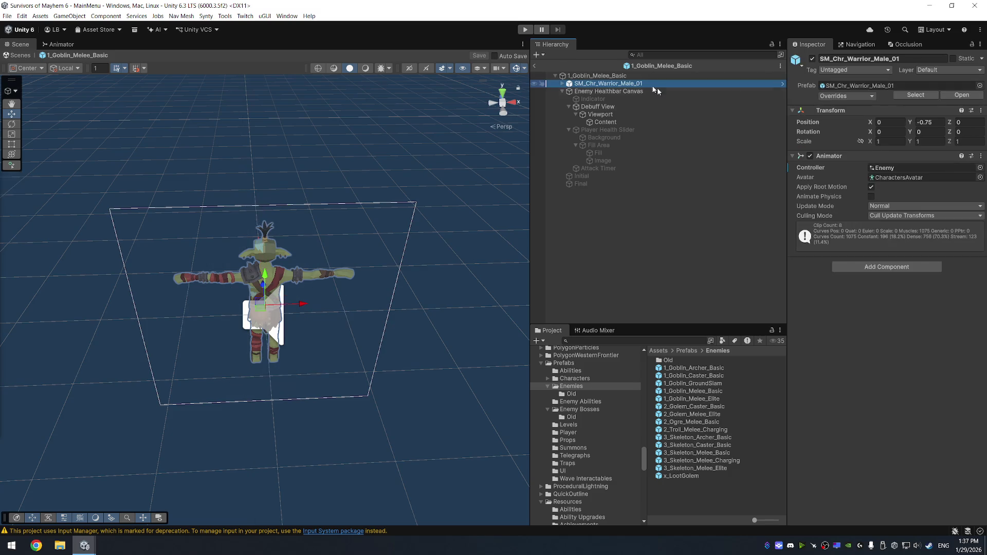
{"action": "double_click", "coordinate": [906, 168]}
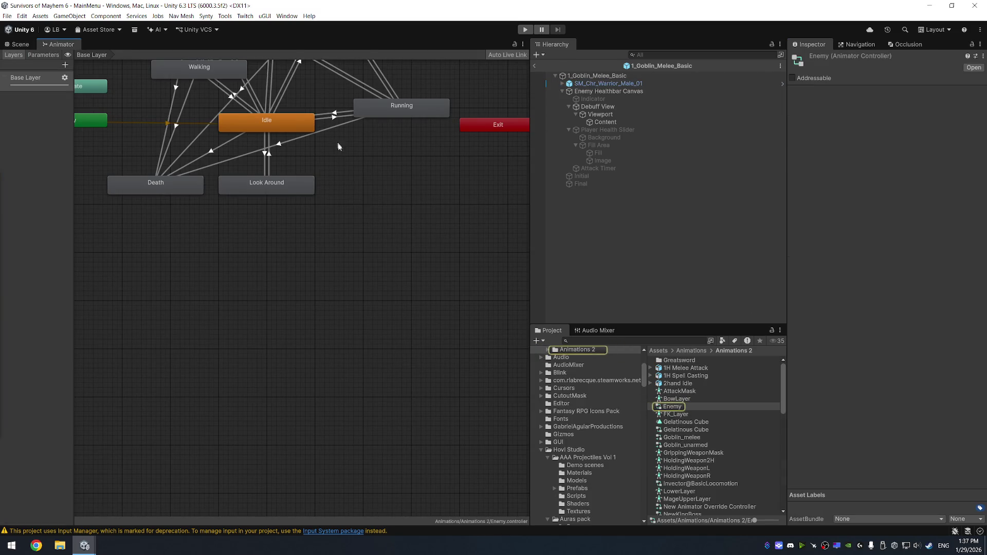
{"action": "left_click_drag", "start_coordinate": [338, 146], "coordinate": [418, 289]}
{"action": "mouse_move", "coordinate": [495, 163]}
{"action": "left_mouse_down"}
{"action": "mouse_move", "coordinate": [402, 159]}
{"action": "mouse_move", "coordinate": [456, 167]}
{"action": "left_mouse_up"}
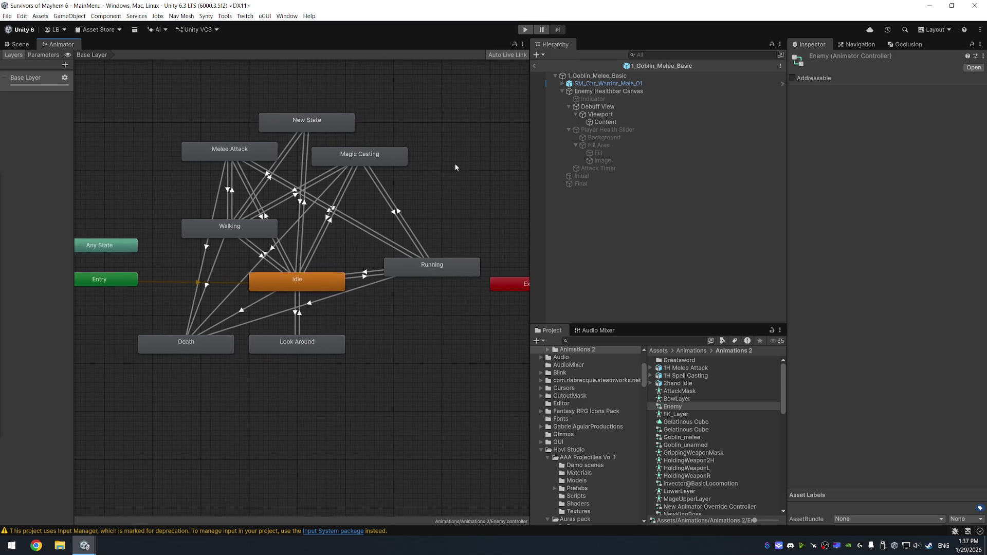
{"action": "left_click", "coordinate": [332, 119]}
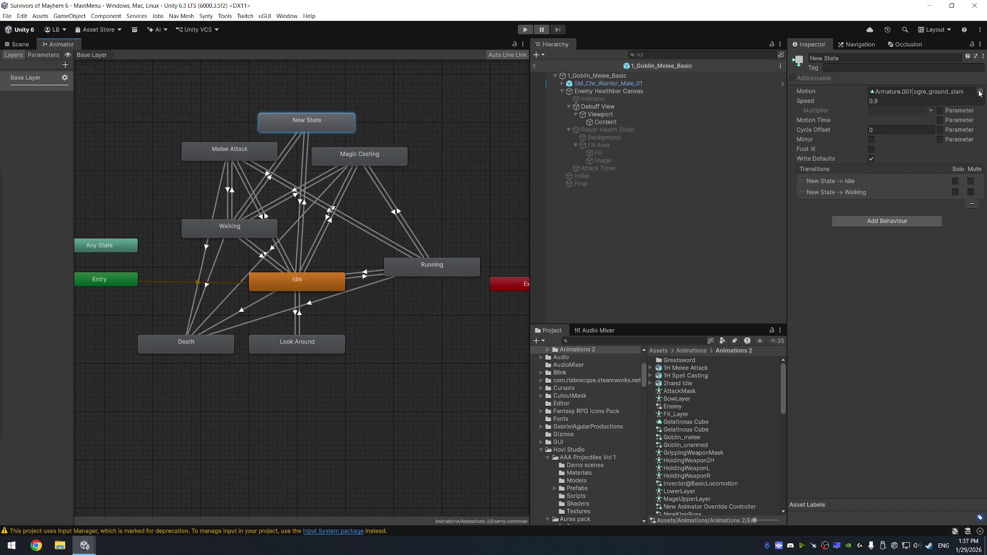
{"action": "left_click", "coordinate": [869, 61]}
{"action": "type", "text": "G"}
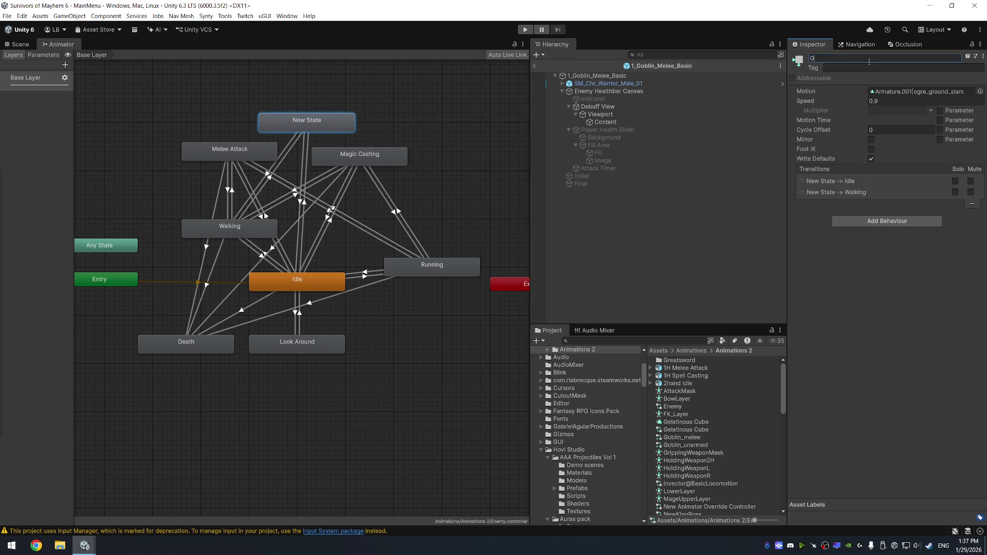
{"action": "type", "text": "round Slam"}
{"action": "key", "text": "Return"}
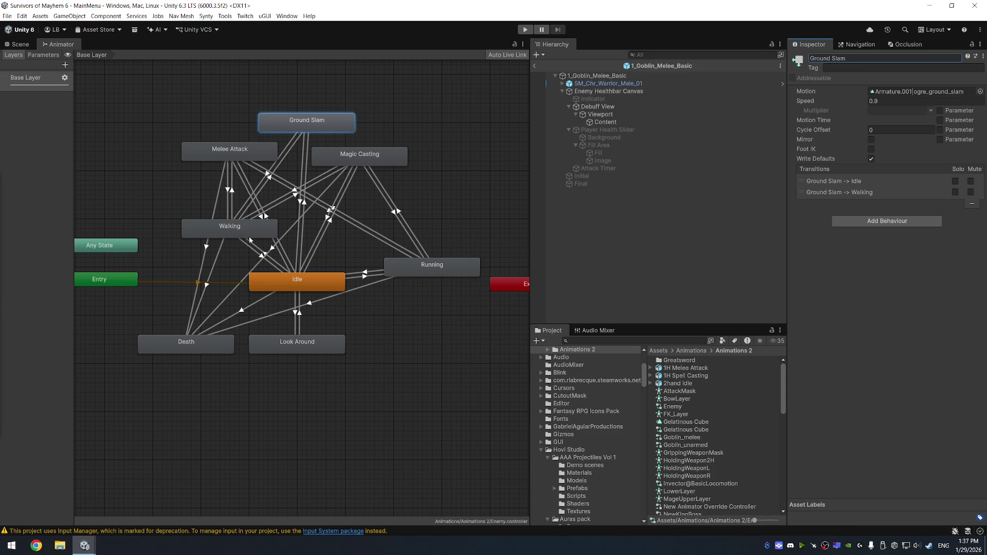
Review the Idle, Melee Attack, Death and Look Around states, then close the project window.
{"action": "left_click", "coordinate": [308, 284]}
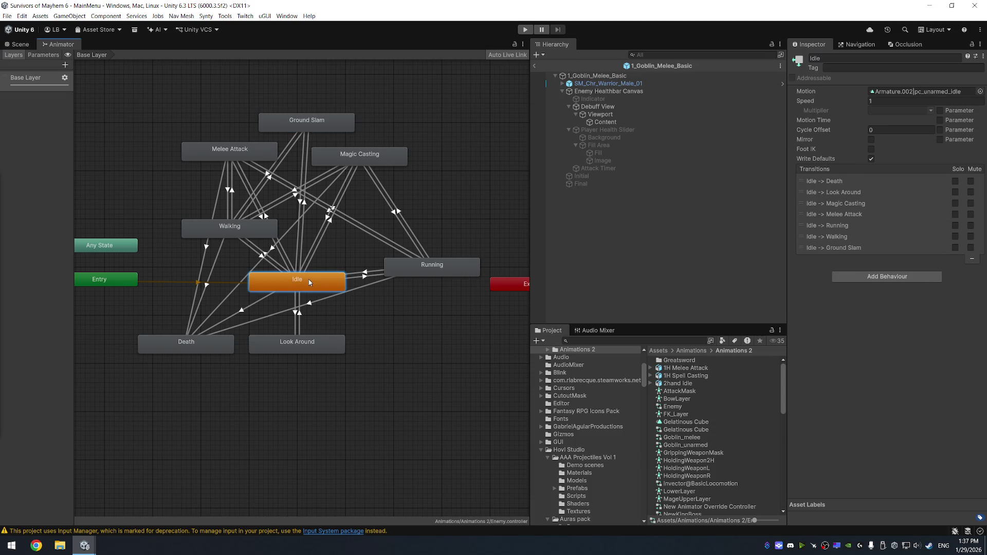
{"action": "left_click", "coordinate": [242, 150]}
{"action": "left_click", "coordinate": [191, 349]}
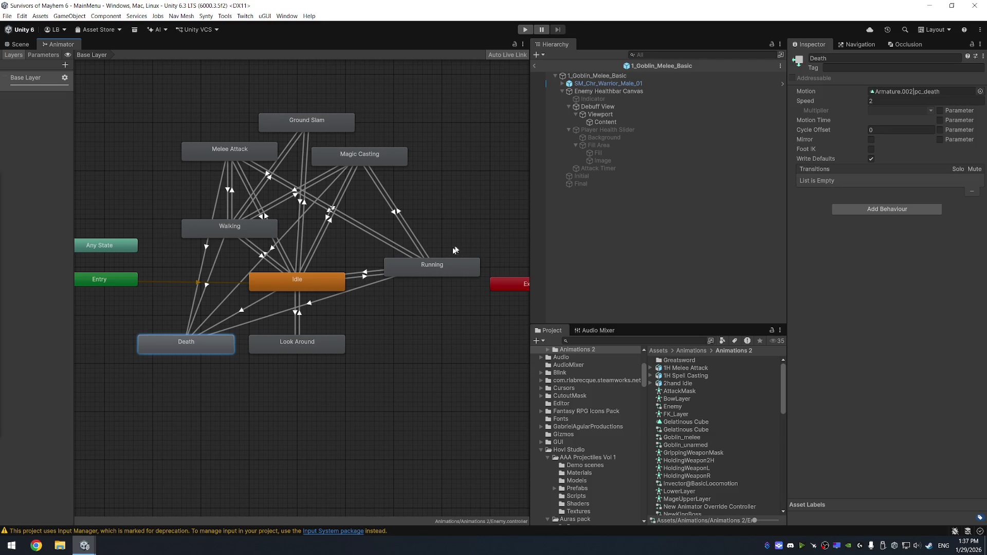
{"action": "left_click", "coordinate": [304, 345]}
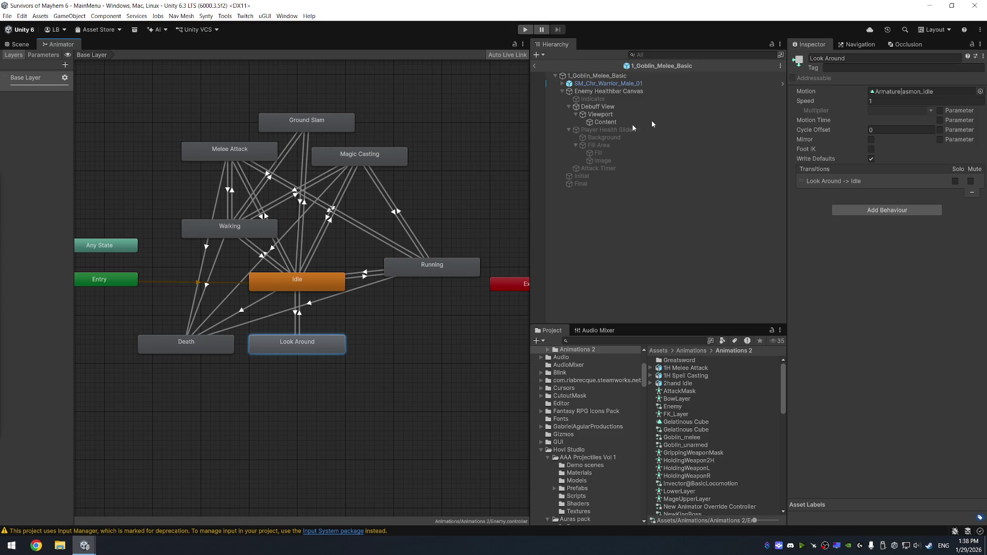
{"action": "left_click", "coordinate": [973, 6]}
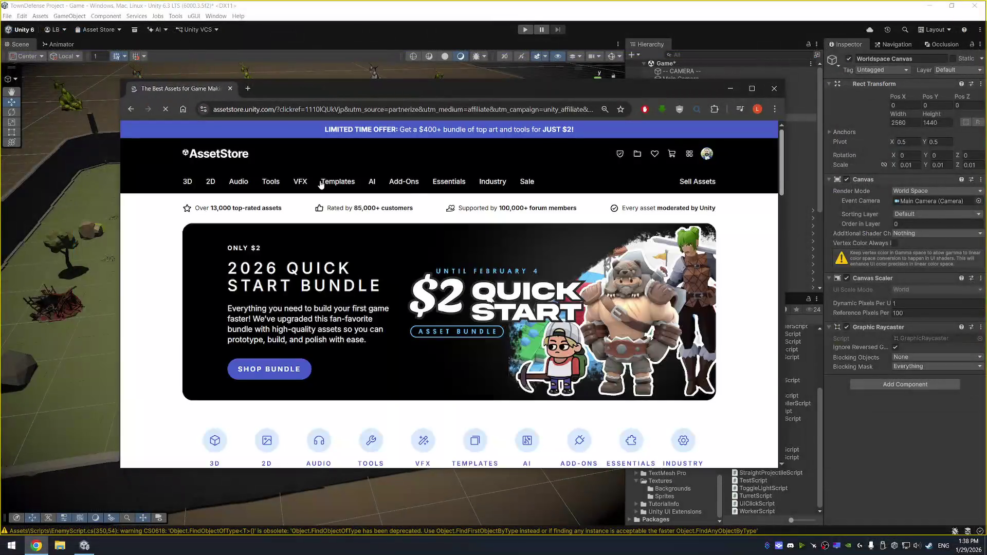
Search the Asset Store for 'animation2d' and open the FREE - 32 RPG Animations pack in a new tab.
{"action": "left_click", "coordinate": [479, 154]}
{"action": "type", "text": "an"}
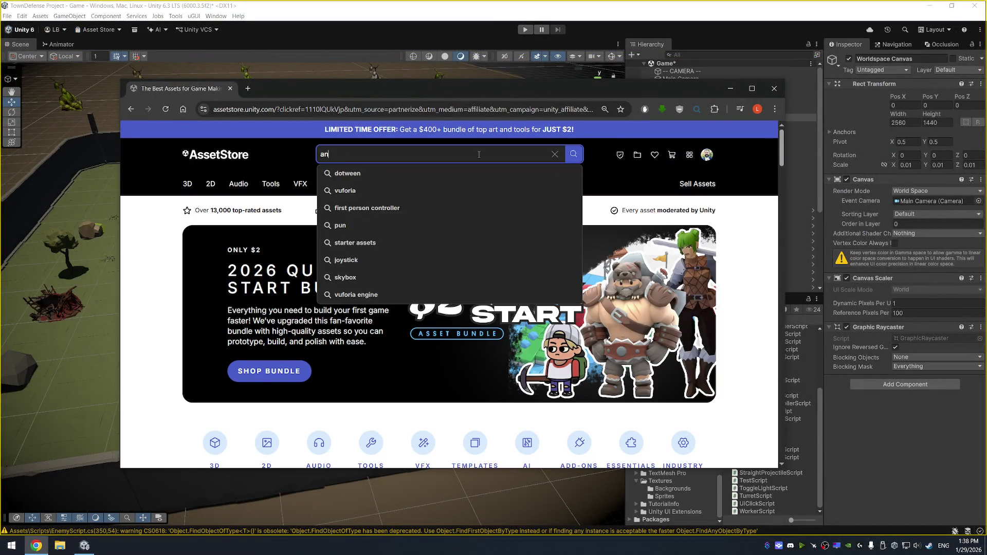
{"action": "type", "text": "imation2d"}
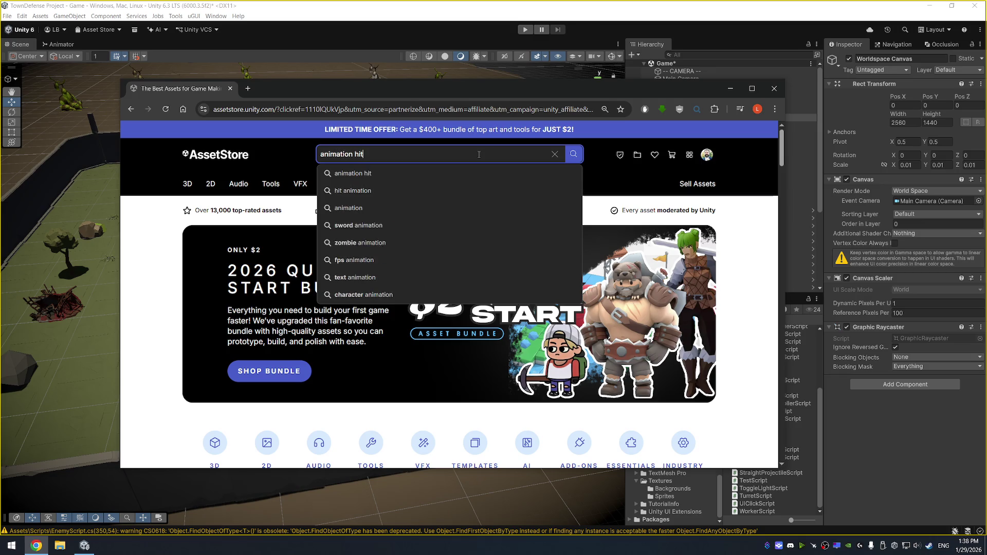
{"action": "key", "text": "Return"}
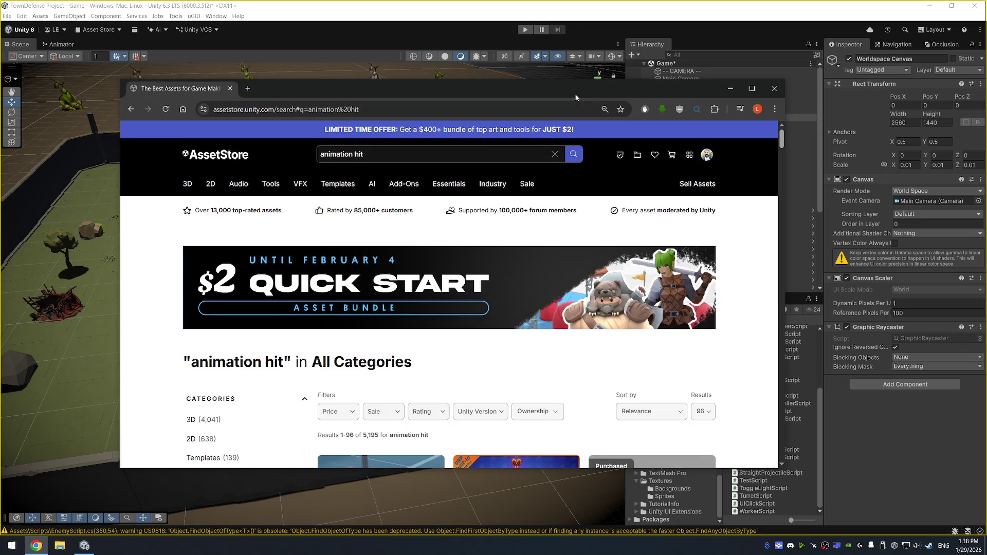
{"action": "mouse_move", "coordinate": [577, 93]}
{"action": "left_mouse_down"}
{"action": "mouse_move", "coordinate": [579, 46]}
{"action": "mouse_move", "coordinate": [607, 29]}
{"action": "left_mouse_up"}
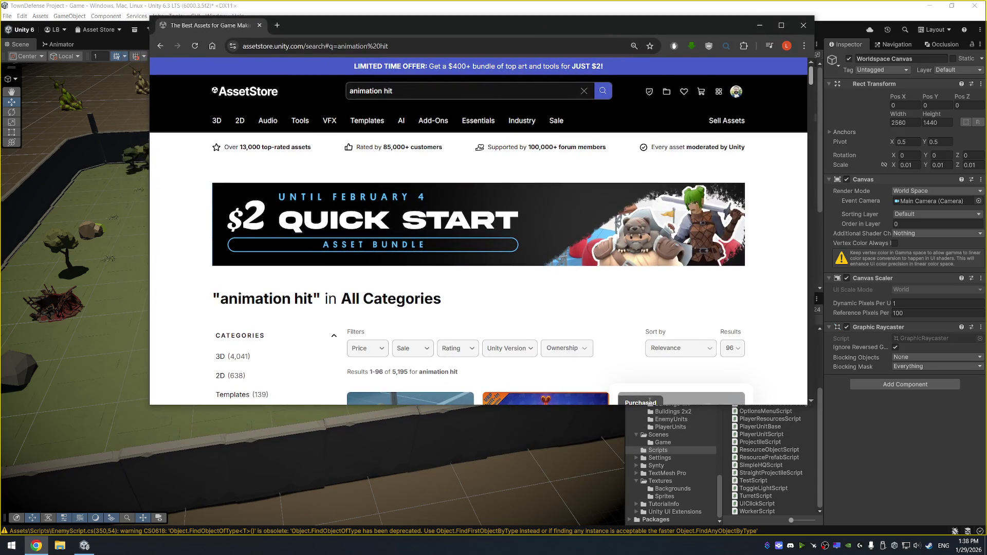
{"action": "left_click_drag", "start_coordinate": [651, 404], "coordinate": [651, 505]}
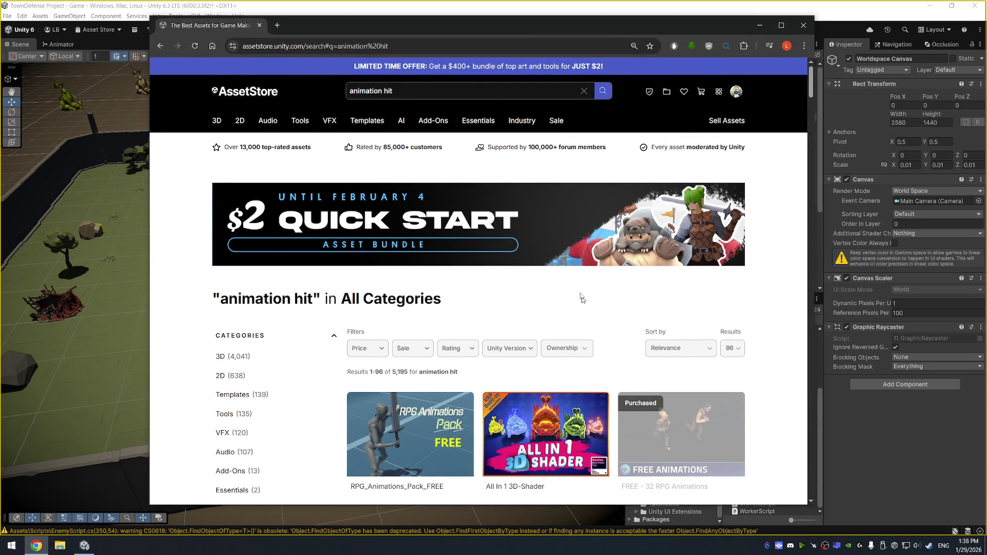
{"action": "scroll", "coordinate": [581, 297], "scroll_direction": "down", "scroll_amount": 3}
{"action": "right_click", "coordinate": [384, 280]}
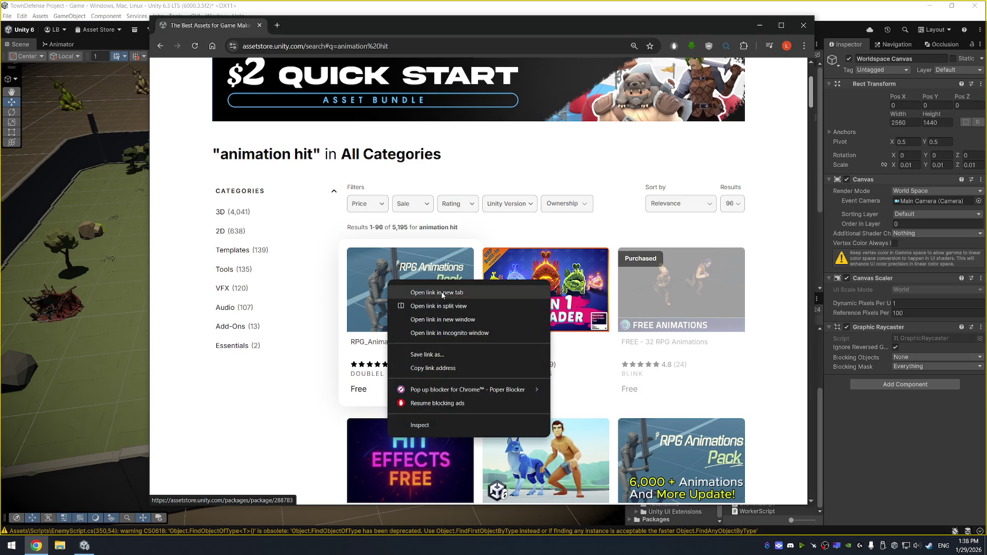
{"action": "left_click", "coordinate": [443, 296]}
{"action": "right_click", "coordinate": [684, 278]}
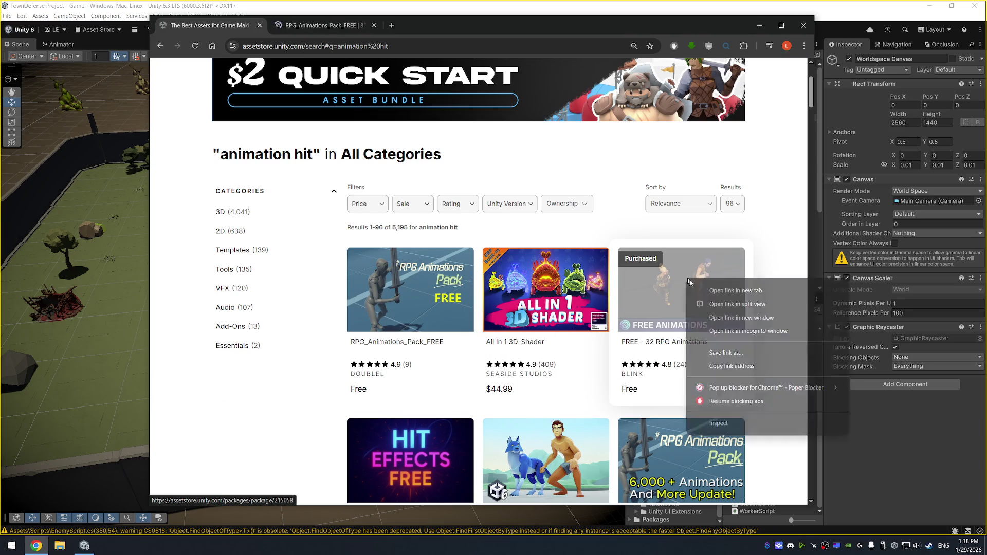
{"action": "left_click", "coordinate": [721, 294]}
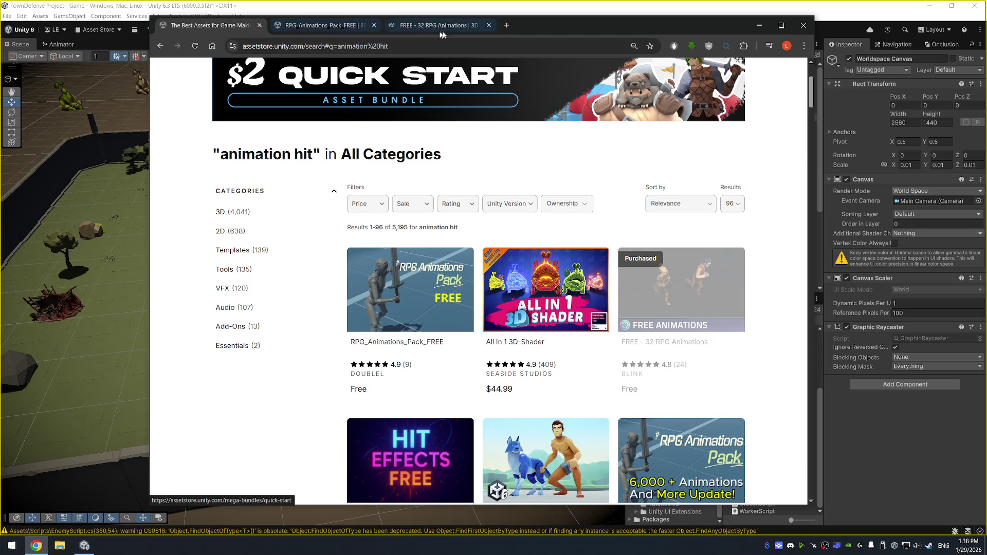
{"action": "left_click", "coordinate": [444, 26]}
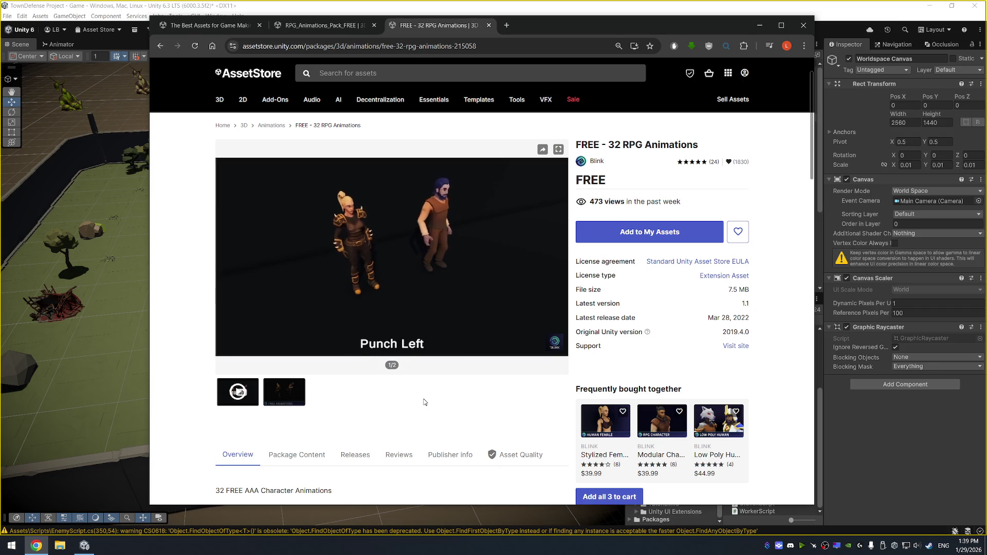
Skip ahead in the pack's preview video, close its page, and return to the Unity editor.
{"action": "mouse_move", "coordinate": [382, 326]}
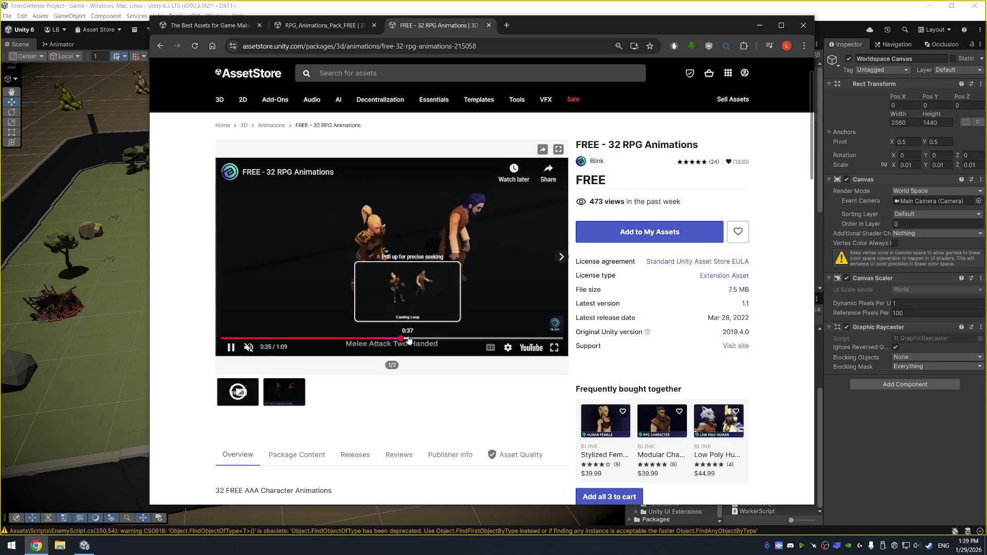
{"action": "left_click", "coordinate": [418, 338]}
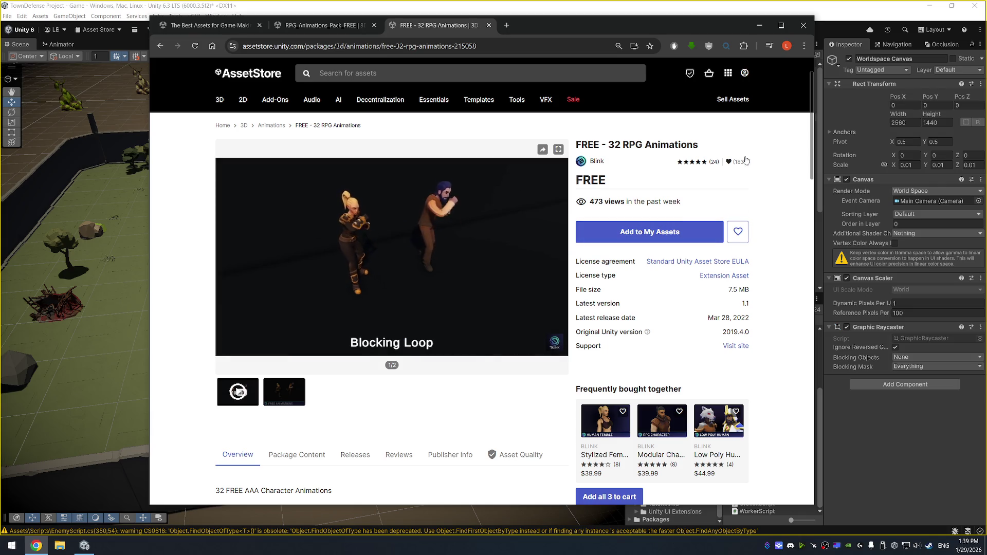
{"action": "scroll", "coordinate": [744, 62], "scroll_direction": "down", "scroll_amount": 1}
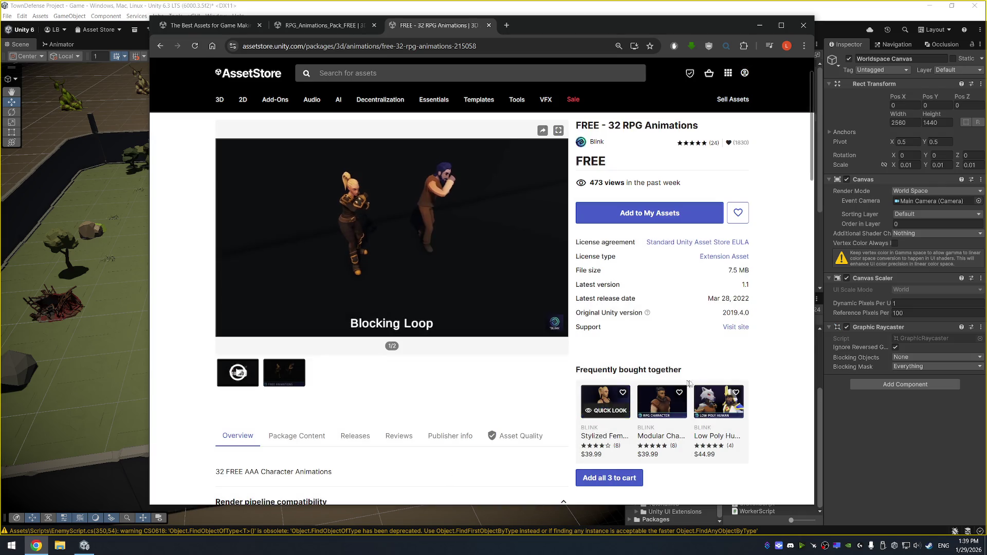
{"action": "scroll", "coordinate": [646, 174], "scroll_direction": "up", "scroll_amount": 2}
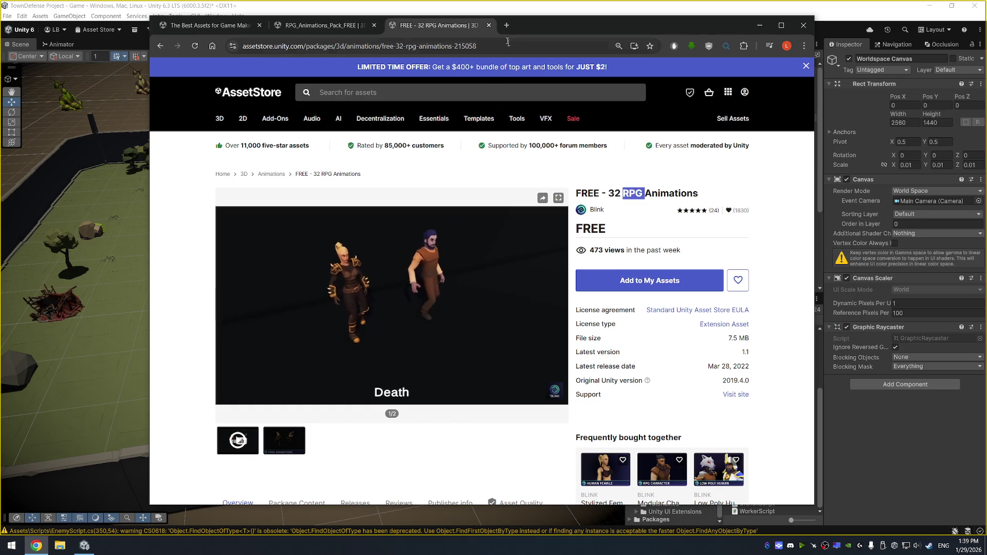
{"action": "key", "text": "ctrl+w"}
{"action": "left_click", "coordinate": [435, 11]}
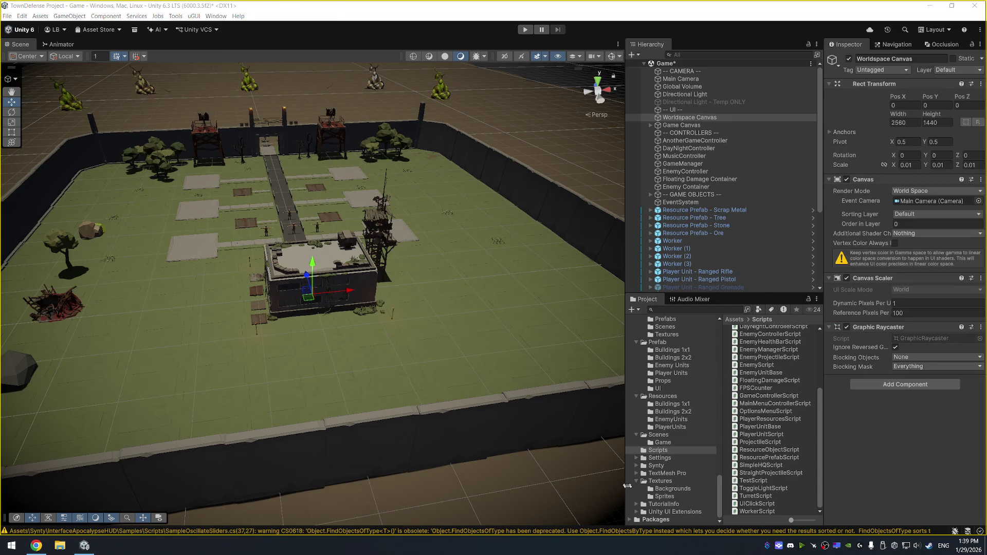
On the Wide Board, set the MIDDLE button's active-state background to teal and save.
{"action": "left_click", "coordinate": [780, 549]}
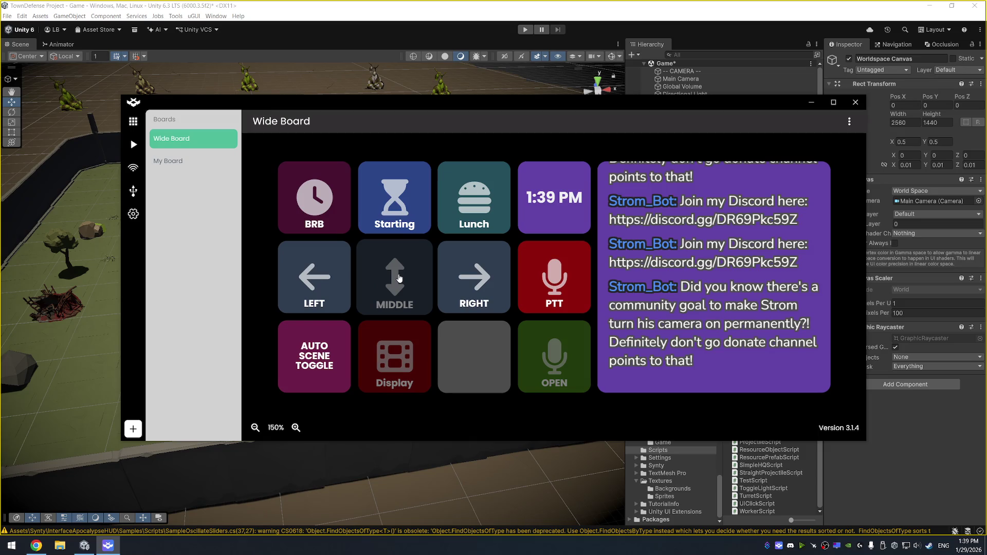
{"action": "left_click", "coordinate": [399, 279]}
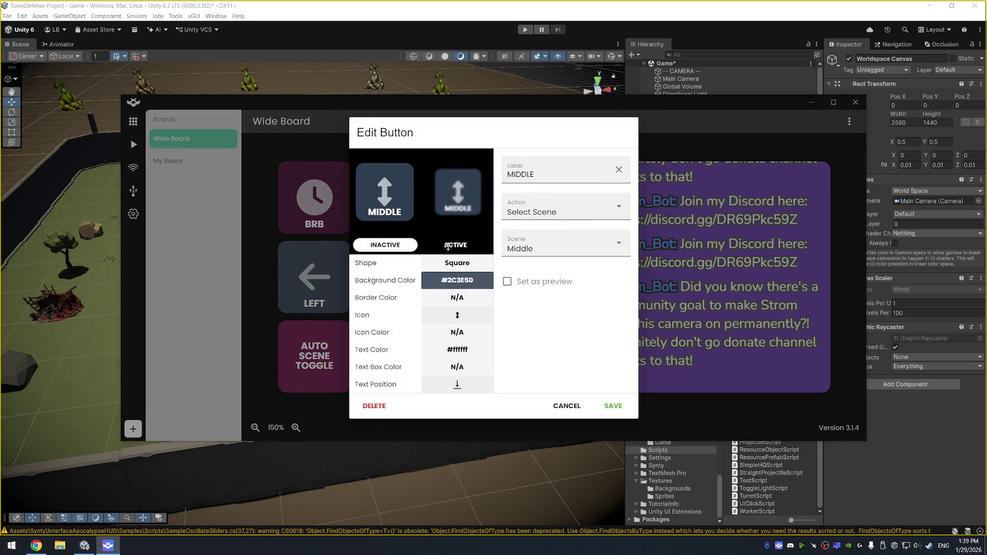
{"action": "left_click", "coordinate": [448, 245]}
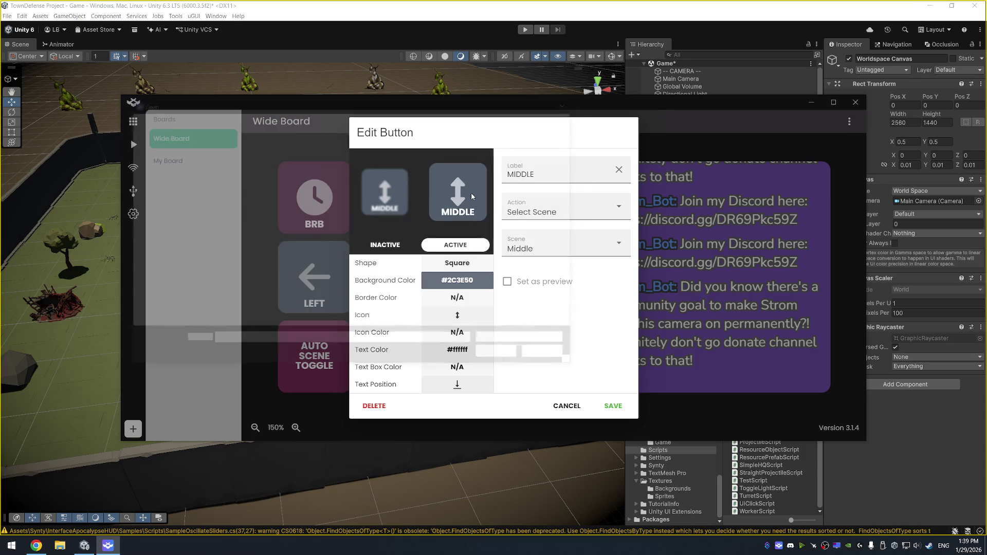
{"action": "left_click", "coordinate": [471, 193]}
{"action": "left_click", "coordinate": [551, 357]}
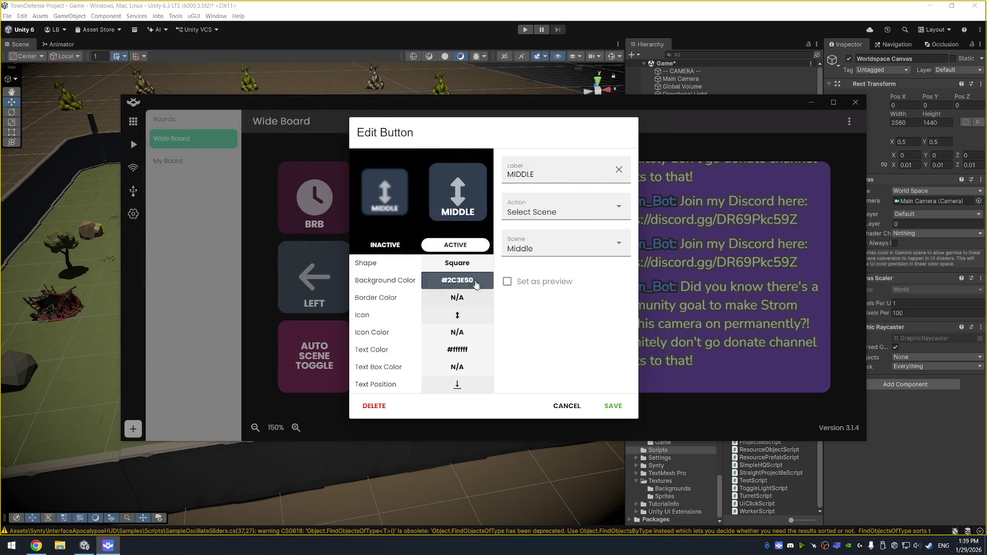
{"action": "left_click", "coordinate": [481, 281]}
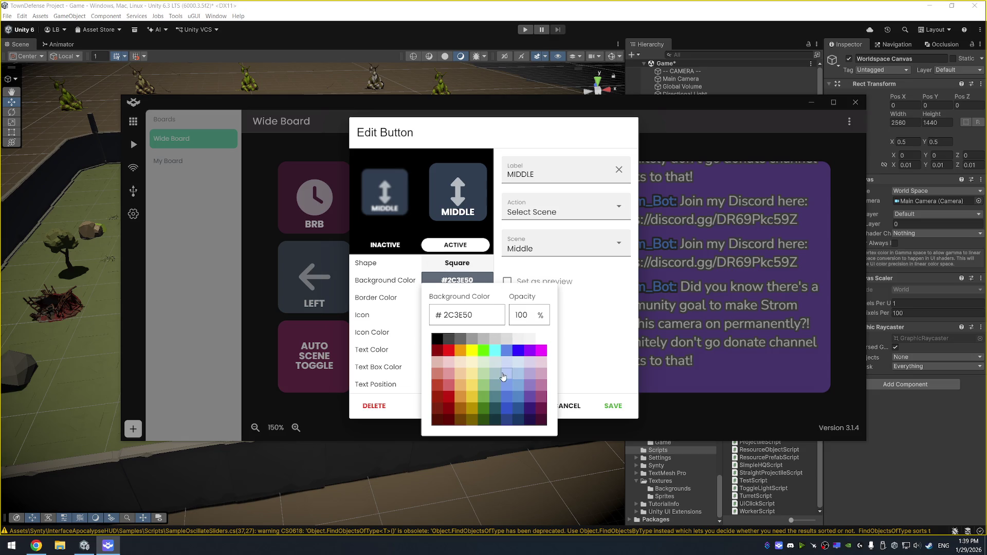
{"action": "left_click", "coordinate": [495, 377]}
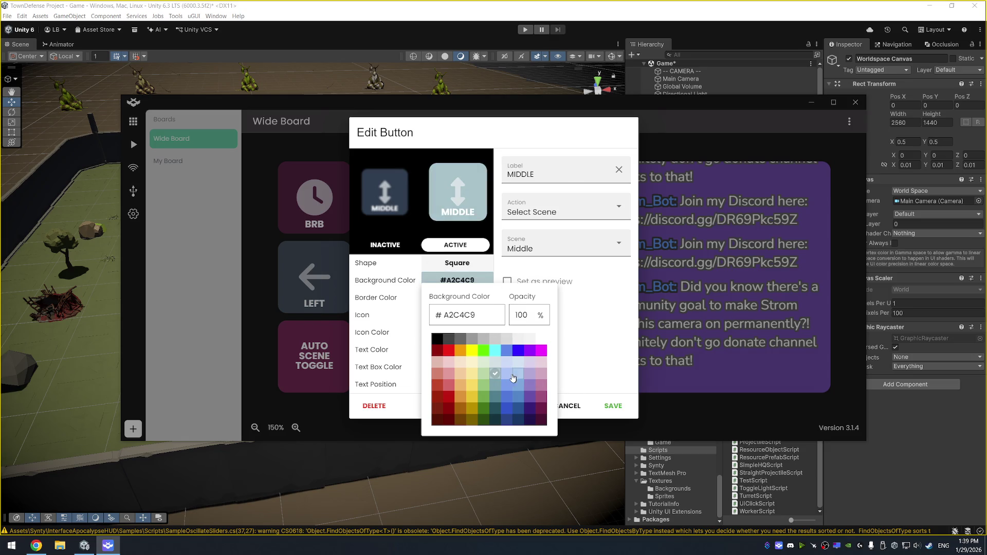
{"action": "left_click", "coordinate": [499, 385]}
{"action": "left_click", "coordinate": [612, 407]}
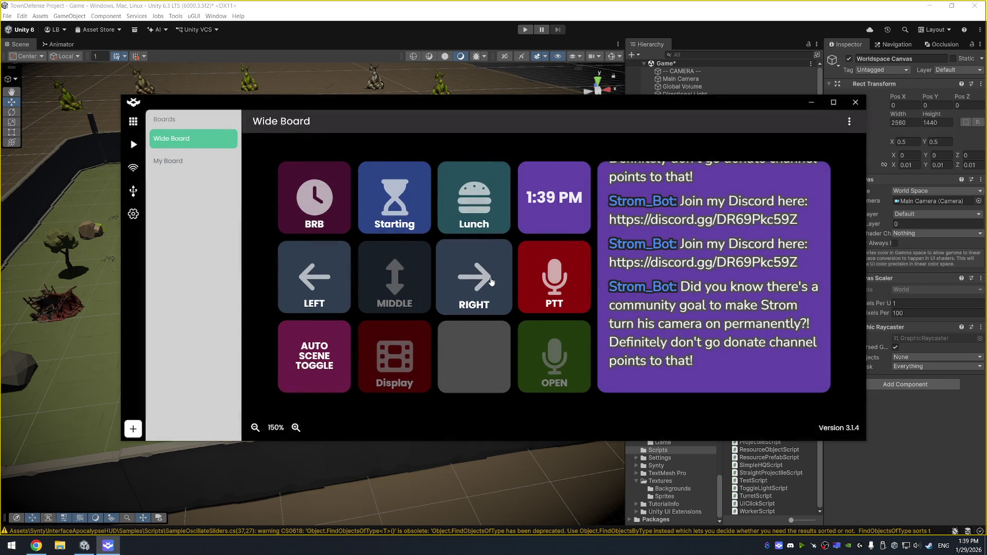
Set the RIGHT button's active-state background to teal #76A5AF and save.
{"action": "left_click", "coordinate": [491, 282]}
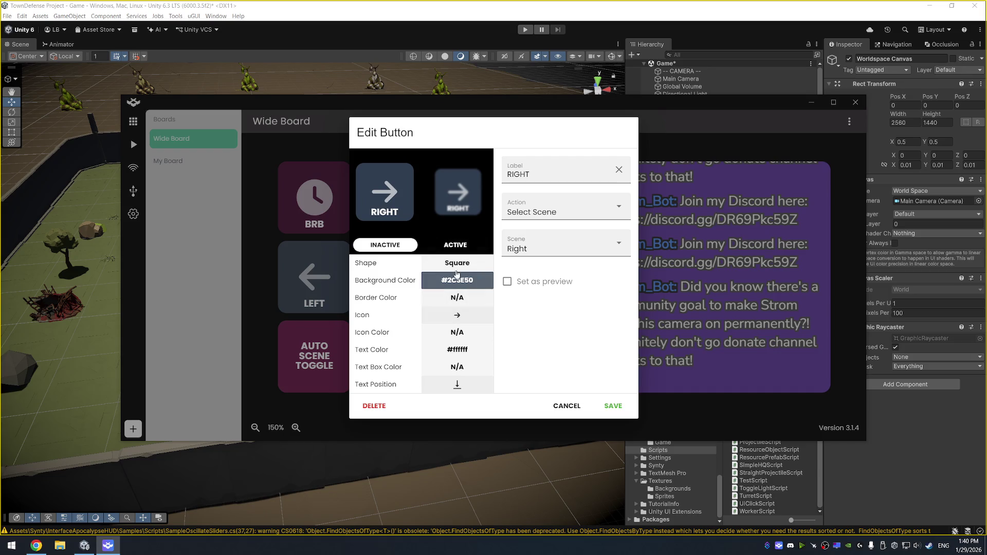
{"action": "left_click", "coordinate": [462, 245]}
{"action": "left_click", "coordinate": [457, 280]}
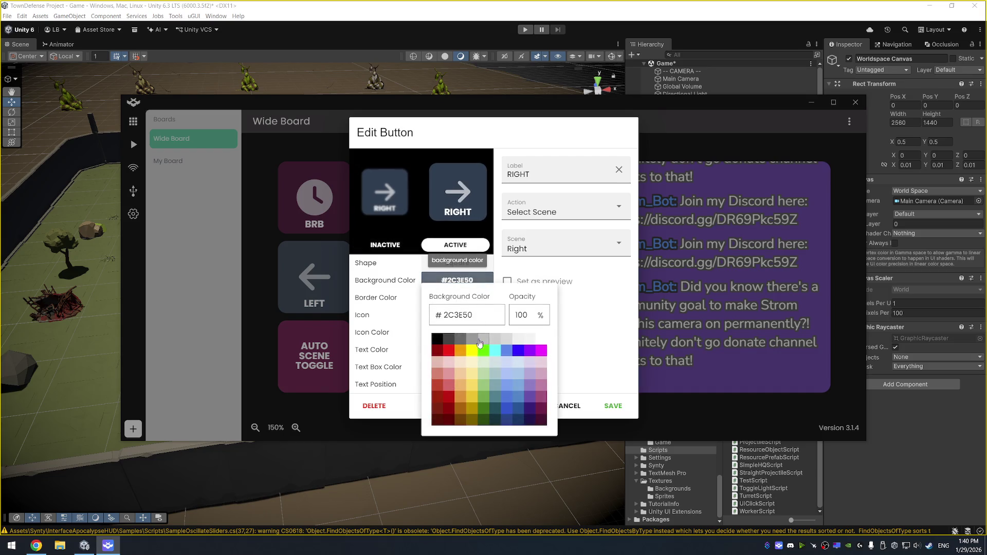
{"action": "left_click", "coordinate": [495, 386]}
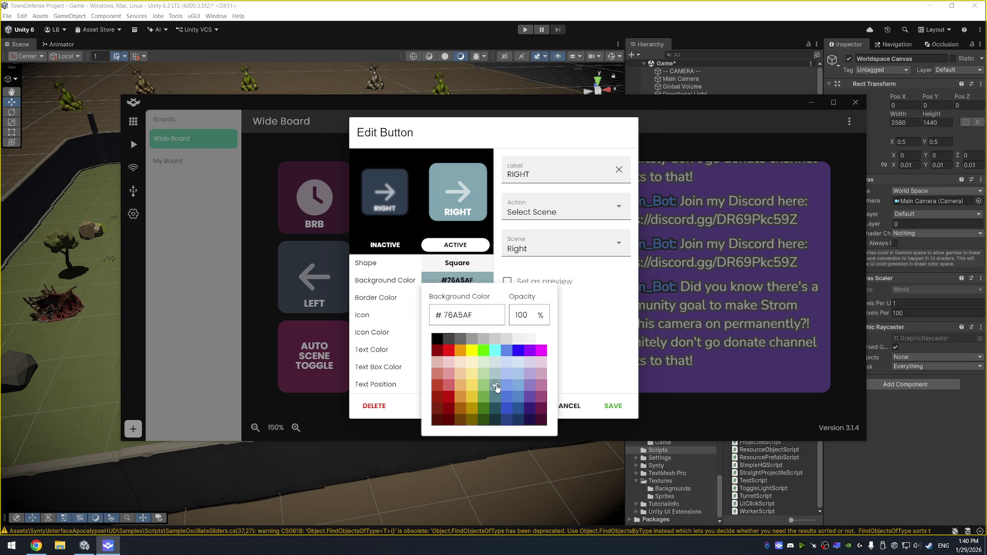
{"action": "left_click", "coordinate": [496, 398]}
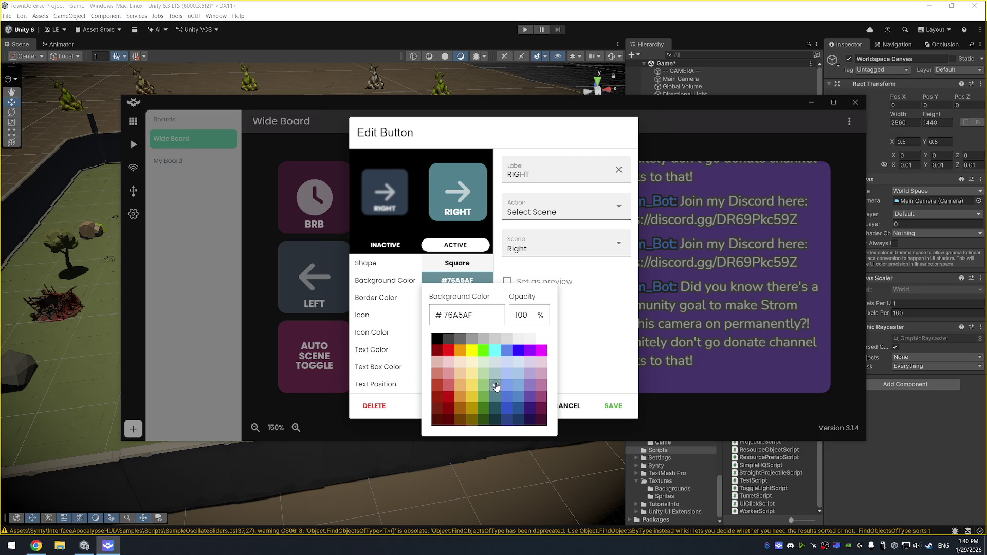
{"action": "left_click", "coordinate": [496, 387]}
{"action": "left_click", "coordinate": [612, 410]}
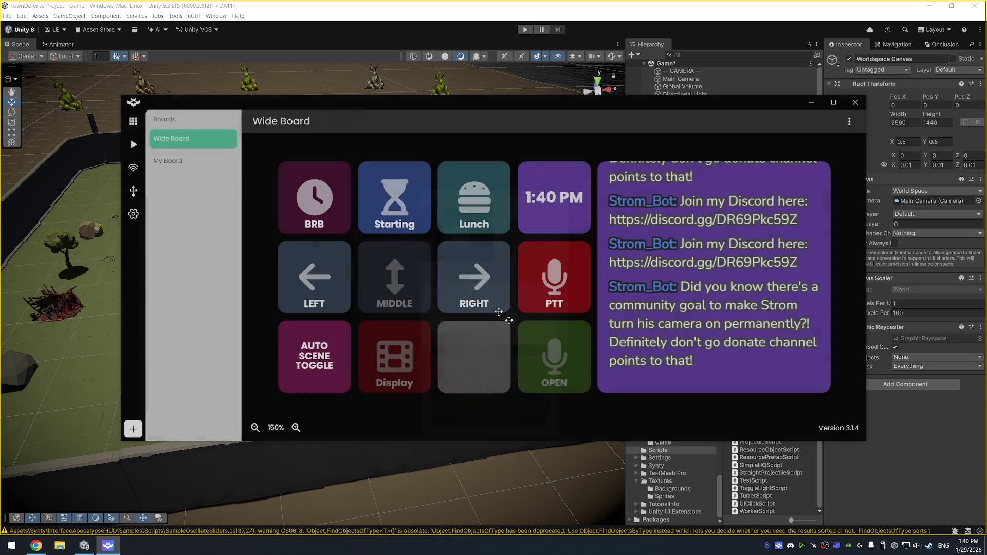
Give the LEFT button the teal active background, then recheck MIDDLE's active colour.
{"action": "left_click", "coordinate": [315, 277]}
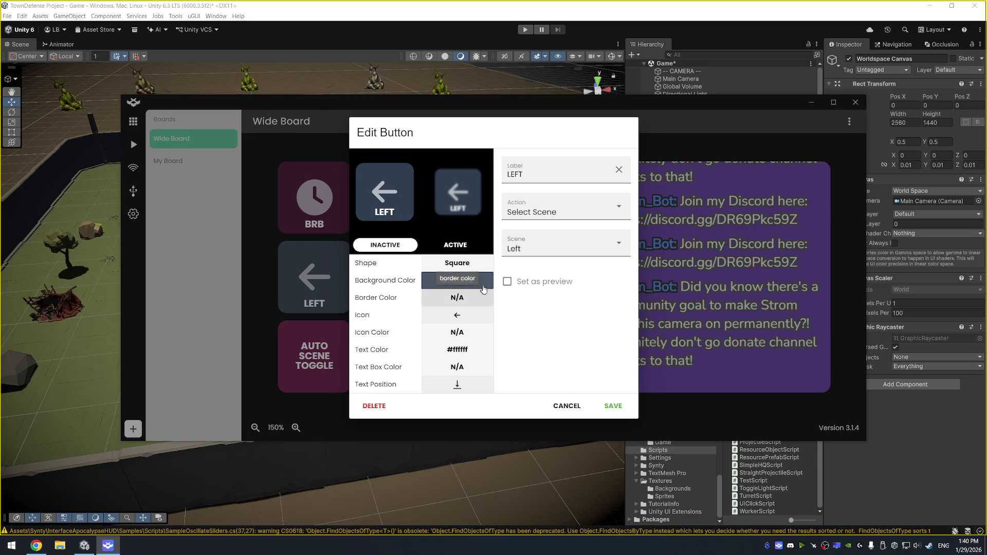
{"action": "left_click", "coordinate": [455, 245]}
{"action": "left_click", "coordinate": [487, 286]}
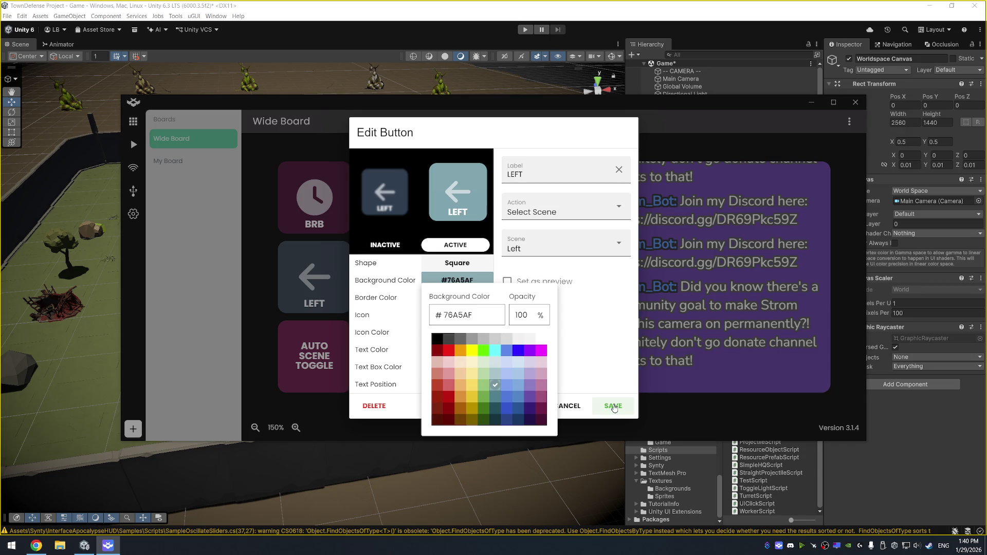
{"action": "left_click", "coordinate": [611, 406]}
{"action": "left_click", "coordinate": [422, 281]}
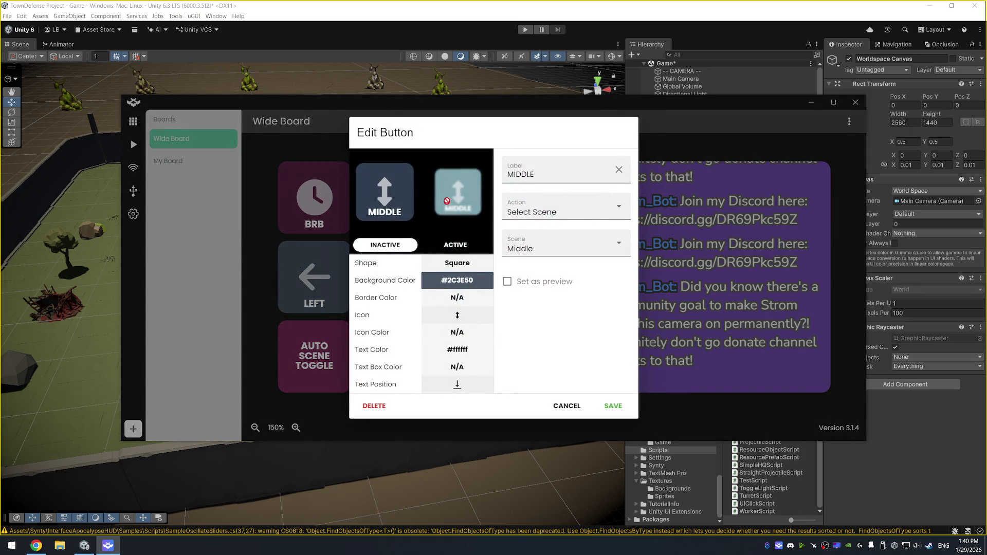
{"action": "left_click", "coordinate": [468, 246]}
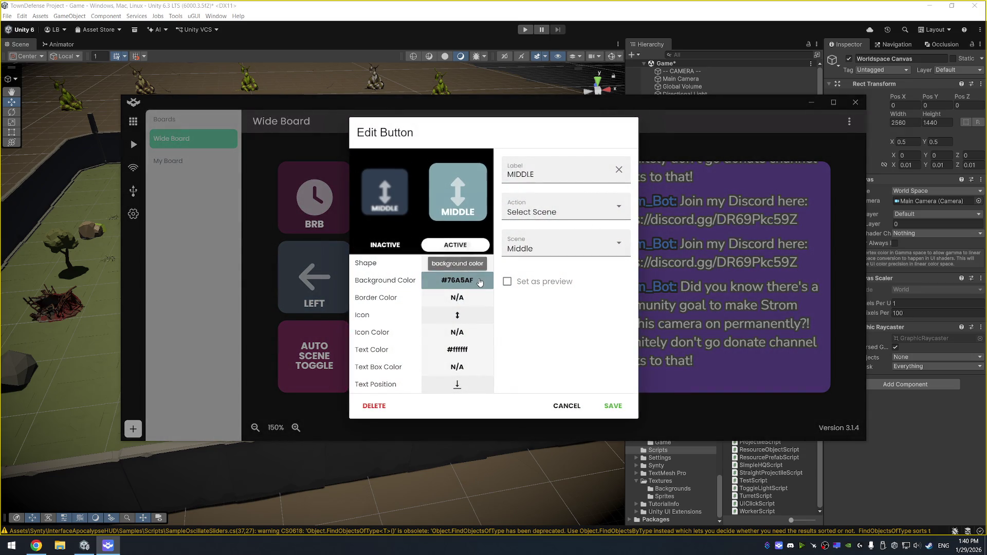
{"action": "left_click", "coordinate": [613, 407]}
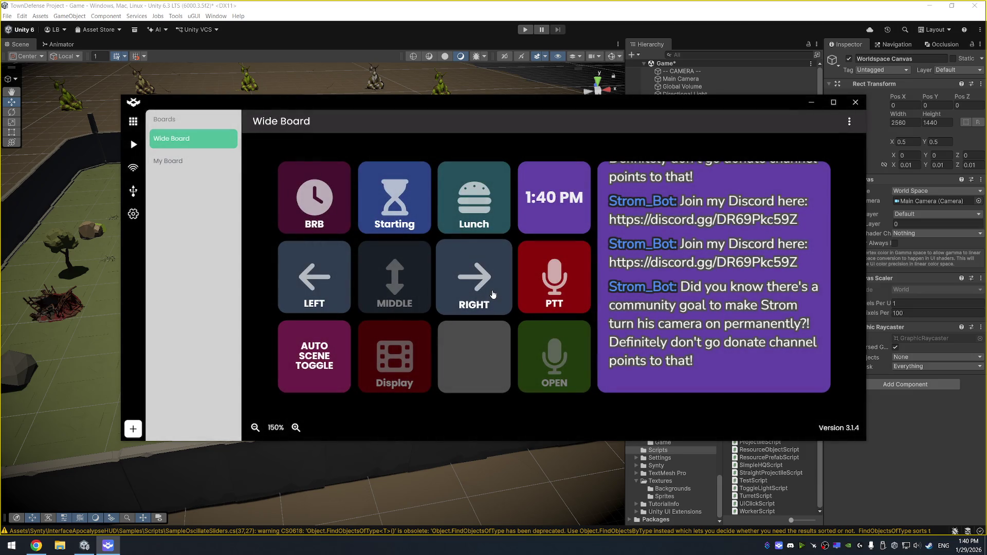
Test RIGHT's scene switch, flip between My Board and Wide Board, then close Deckboard.
{"action": "left_click", "coordinate": [493, 294]}
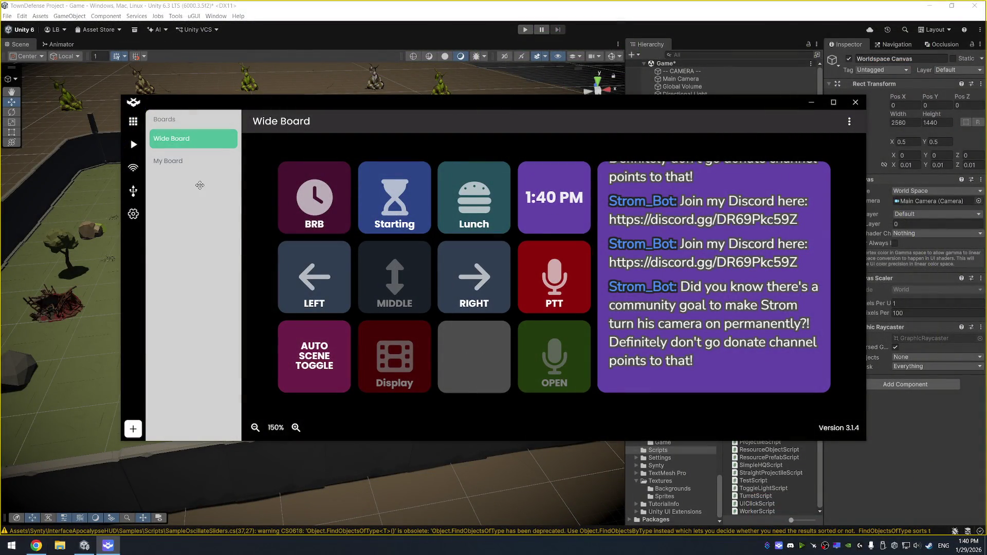
{"action": "left_click", "coordinate": [174, 167]}
{"action": "left_click", "coordinate": [186, 144]}
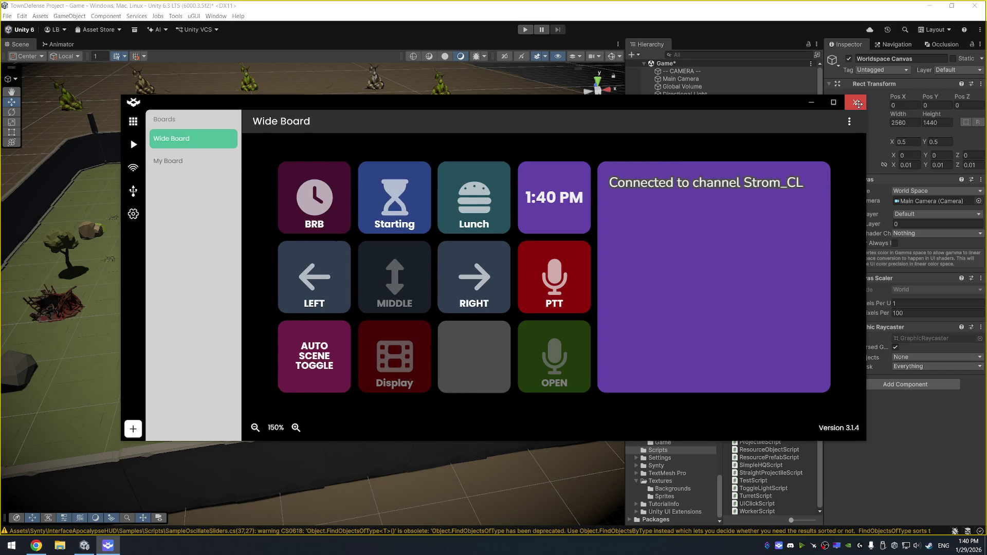
{"action": "left_click", "coordinate": [858, 104]}
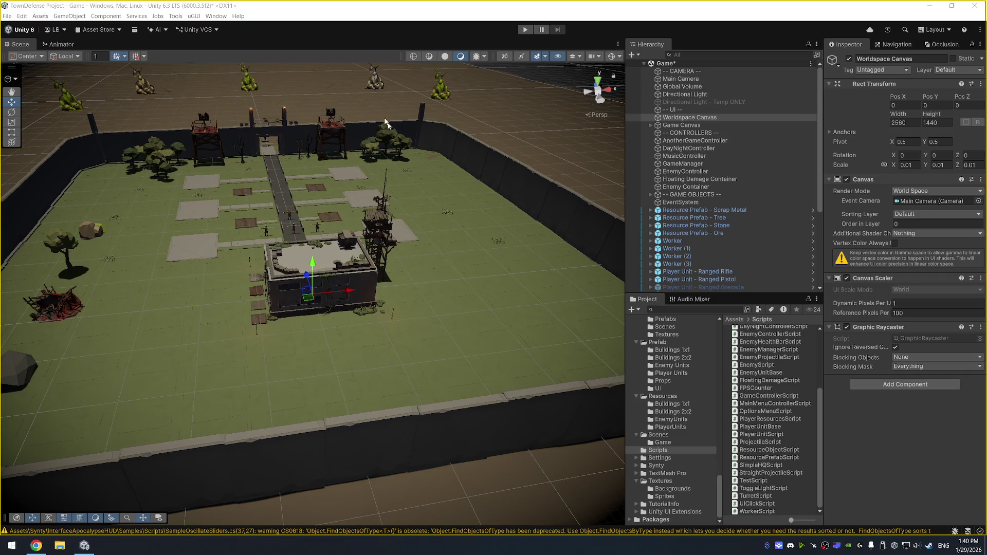
Open the Package Manager and select the FREE - 32 RPG Animations package.
{"action": "left_click", "coordinate": [216, 16]}
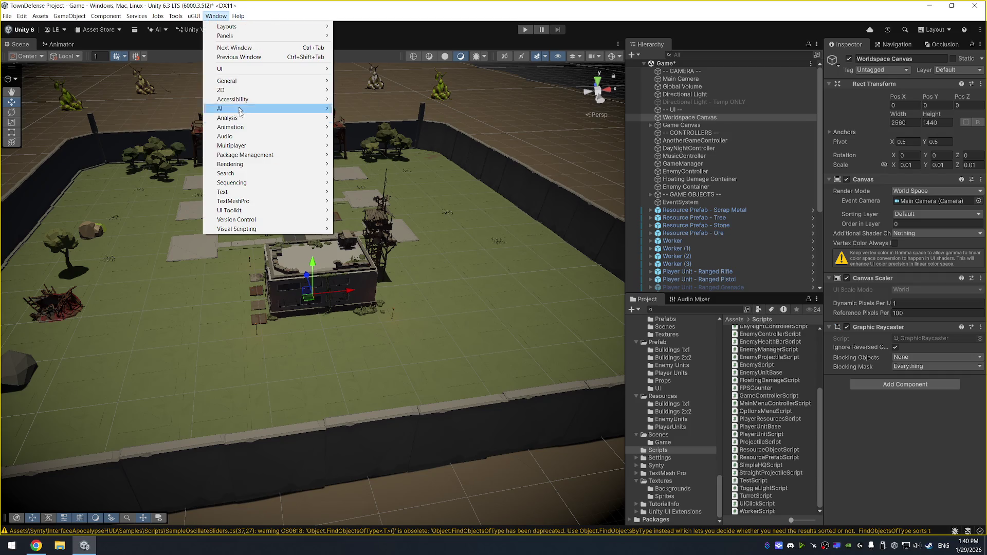
{"action": "mouse_move", "coordinate": [270, 154]}
{"action": "left_click", "coordinate": [359, 154]}
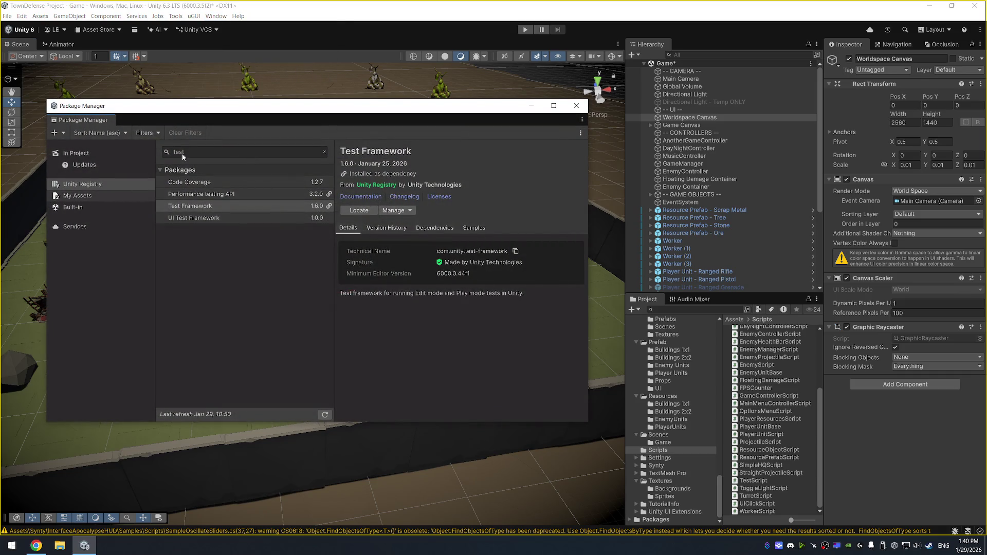
{"action": "type", "text": "rpg"}
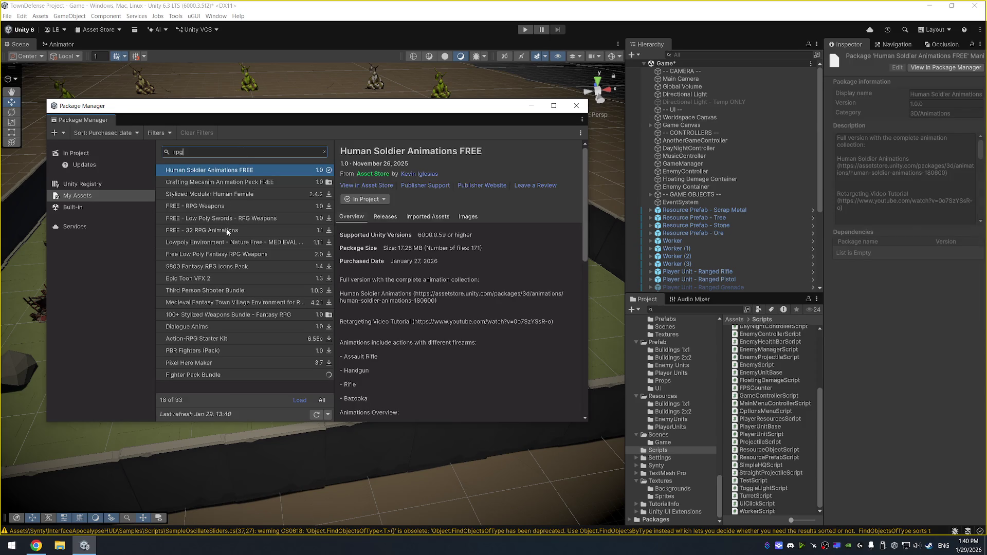
{"action": "left_click", "coordinate": [228, 232]}
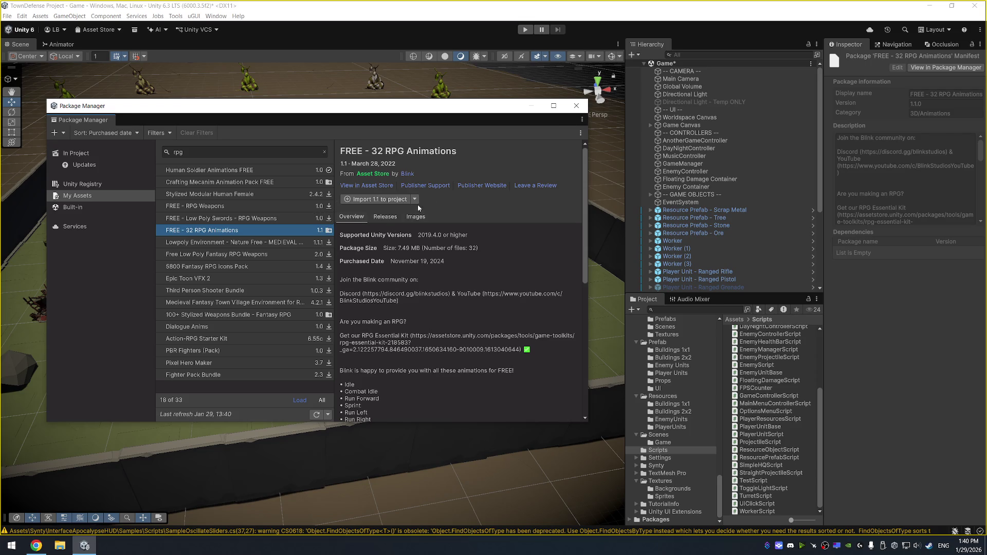
Import all of the package's animations, then close the Package Manager.
{"action": "left_click", "coordinate": [391, 199]}
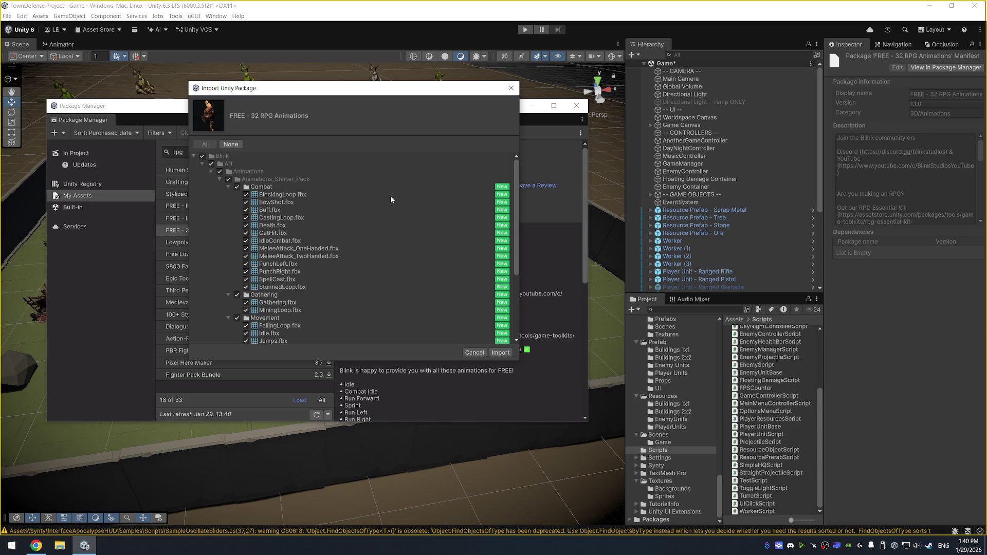
{"action": "left_click", "coordinate": [501, 353]}
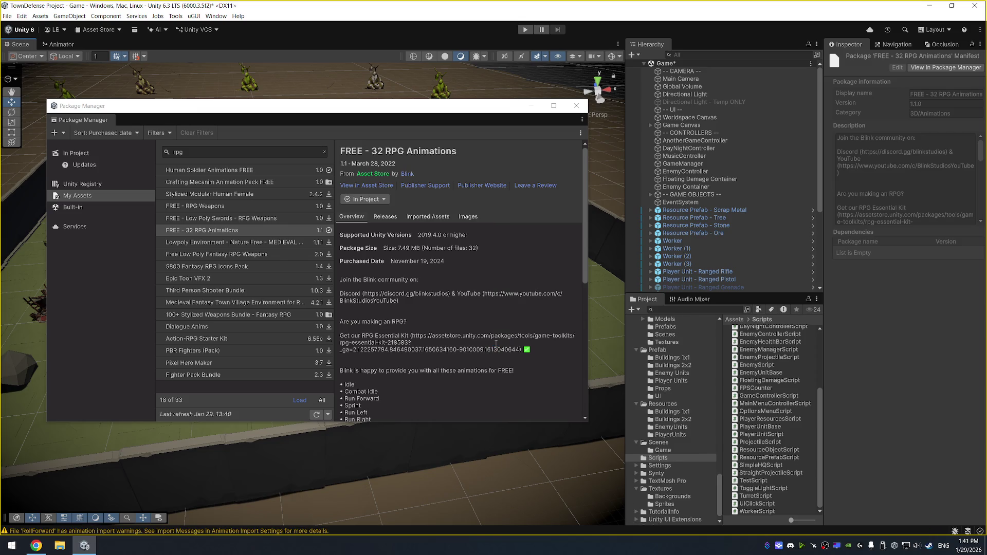
{"action": "left_click", "coordinate": [576, 106]}
{"action": "scroll", "coordinate": [694, 464], "scroll_direction": "up", "scroll_amount": 3}
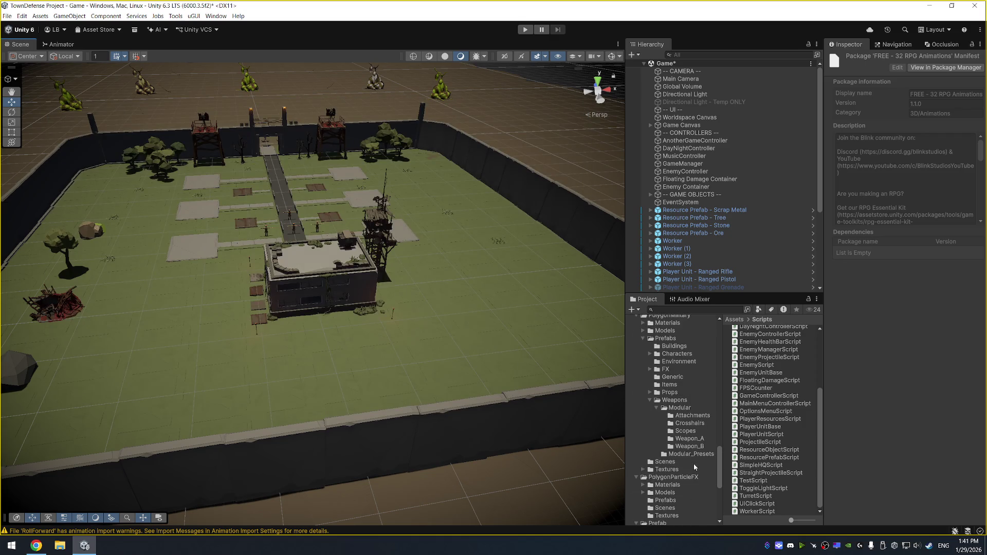
{"action": "scroll", "coordinate": [690, 465], "scroll_direction": "up", "scroll_amount": 10}
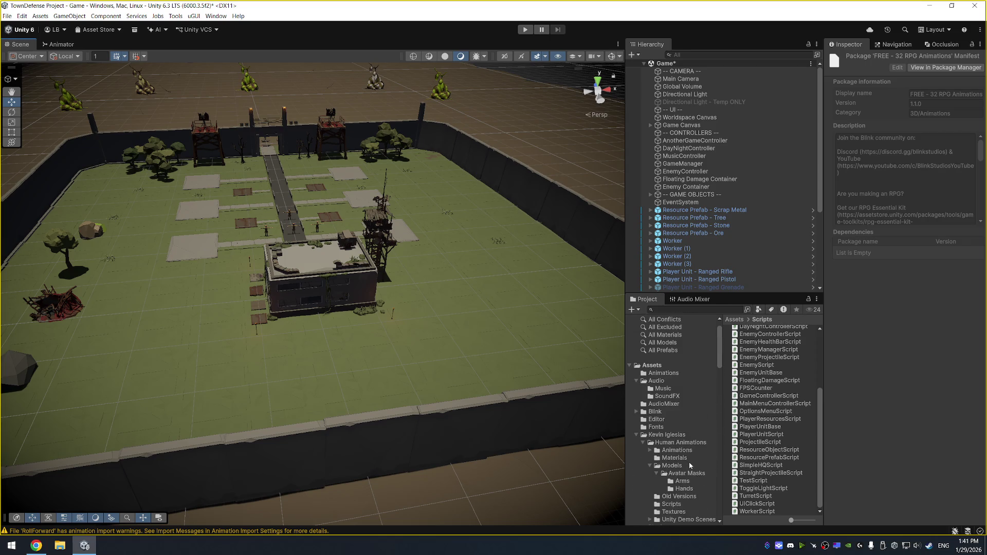
{"action": "left_click", "coordinate": [36, 546]}
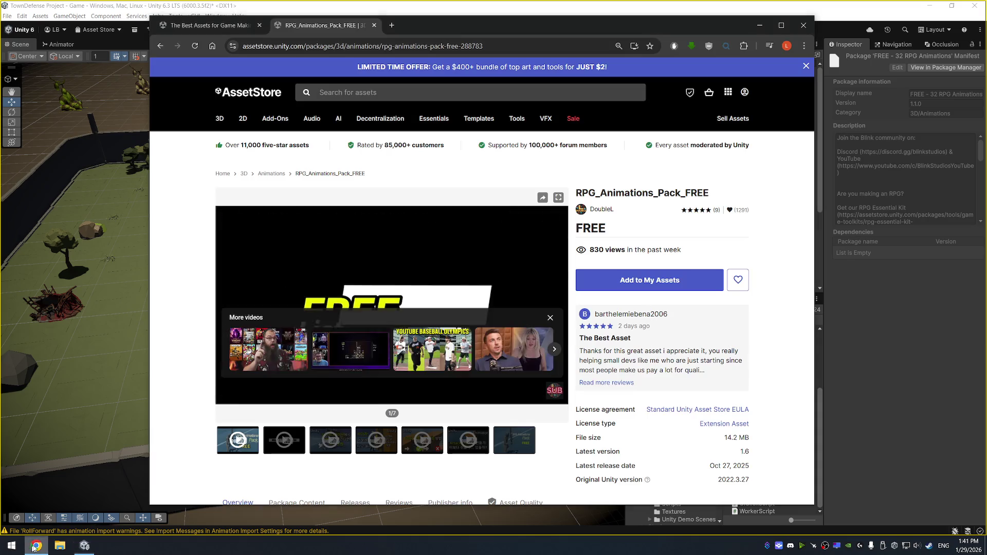
Search the Asset Store for 'soldier animation' with the Price filter set to Free.
{"action": "left_click", "coordinate": [377, 93]}
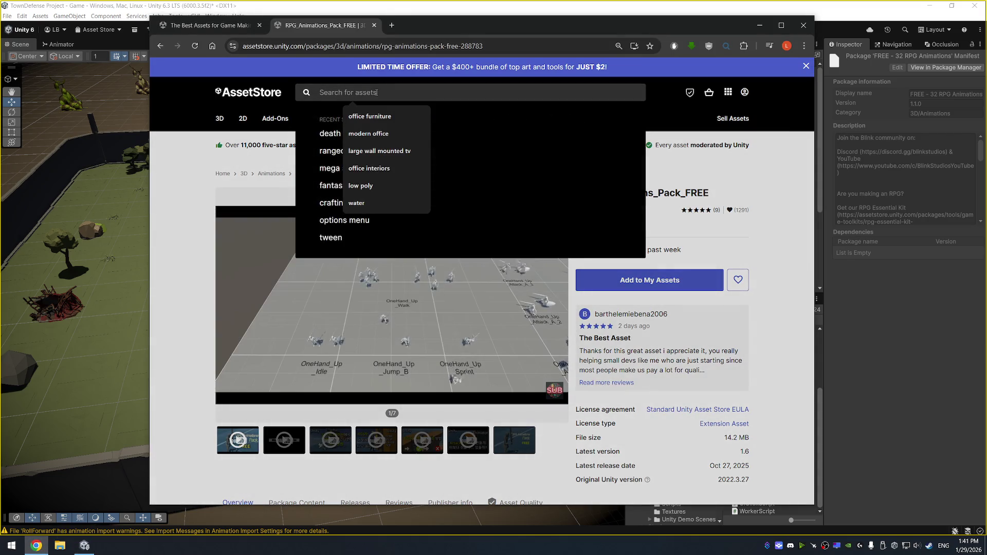
{"action": "type", "text": "sold"}
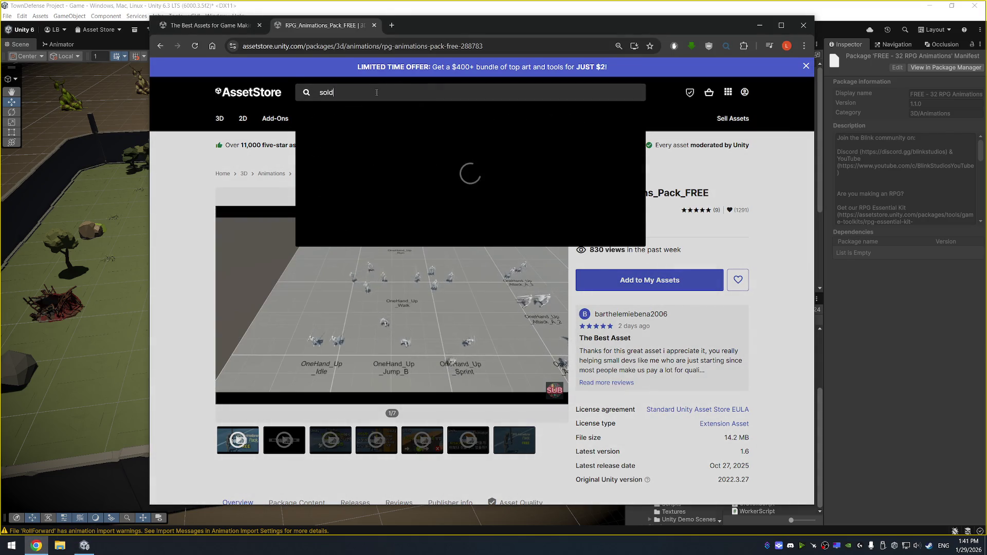
{"action": "type", "text": "ier animation"}
{"action": "key", "text": "Return"}
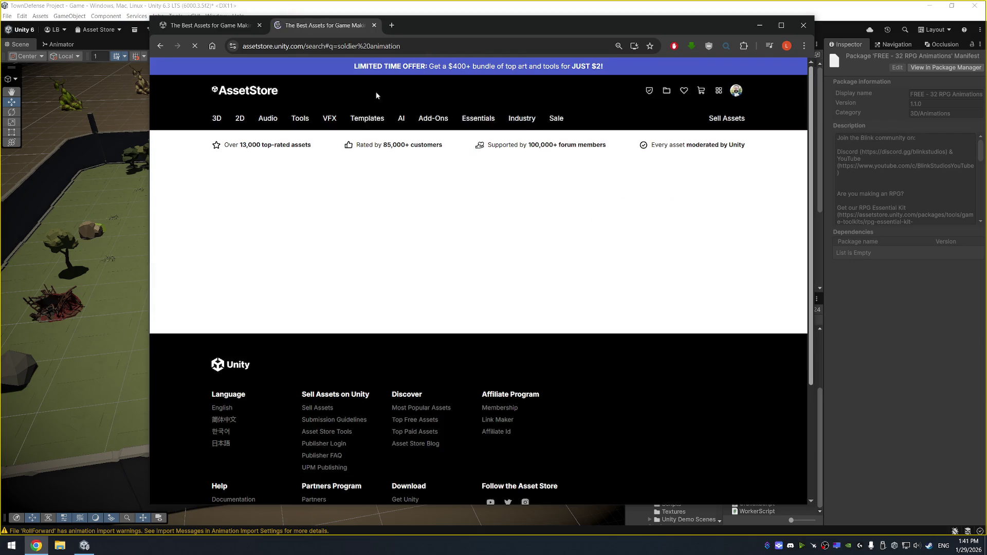
{"action": "scroll", "coordinate": [697, 230], "scroll_direction": "down", "scroll_amount": 3}
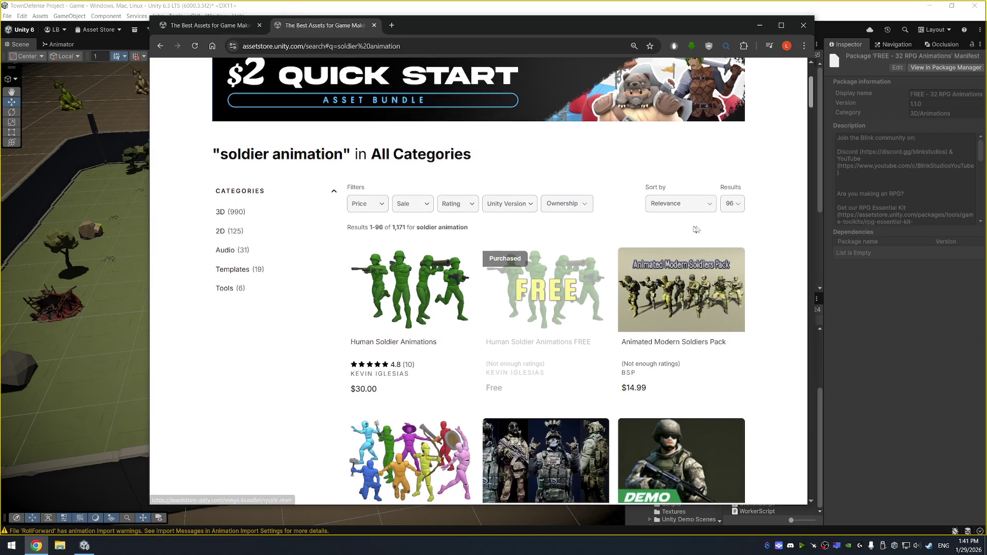
{"action": "scroll", "coordinate": [677, 292], "scroll_direction": "down", "scroll_amount": 1}
{"action": "left_click", "coordinate": [370, 155]}
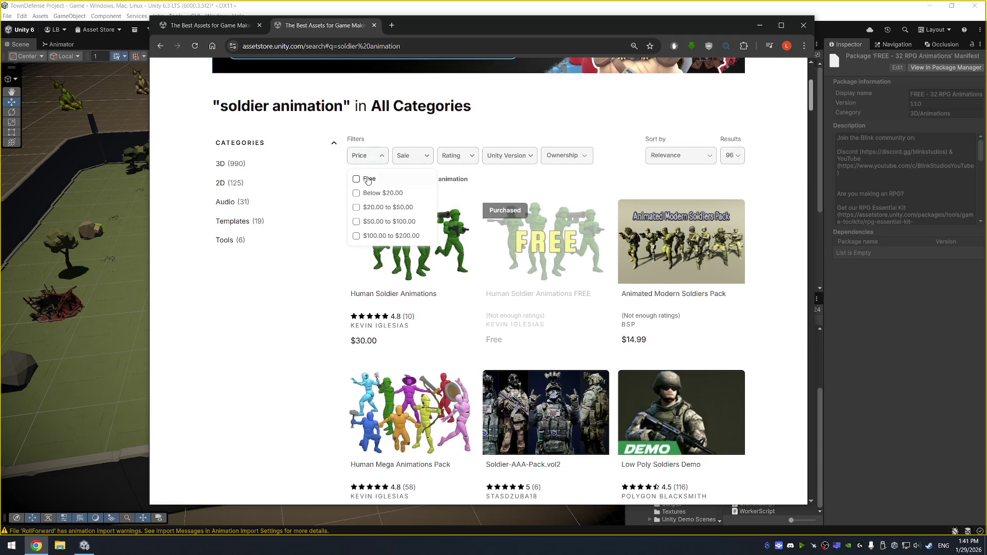
{"action": "left_click", "coordinate": [368, 184]}
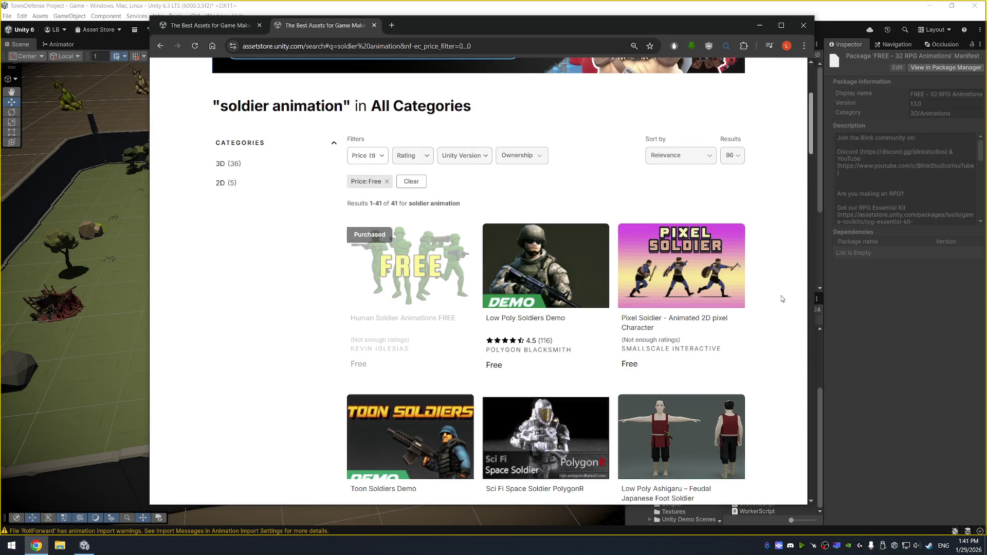
{"action": "scroll", "coordinate": [783, 290], "scroll_direction": "down", "scroll_amount": 2}
{"action": "scroll", "coordinate": [785, 274], "scroll_direction": "down", "scroll_amount": 5}
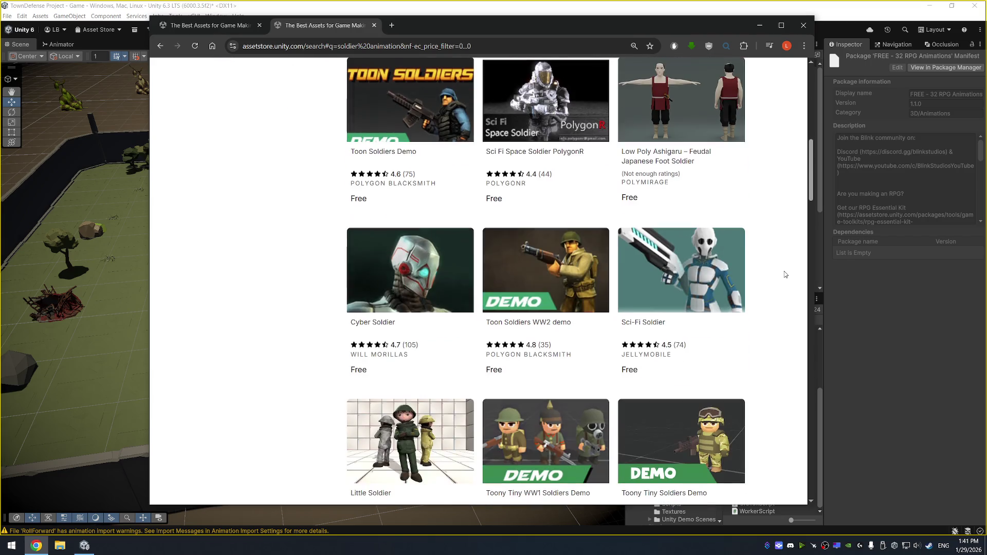
{"action": "scroll", "coordinate": [796, 243], "scroll_direction": "down", "scroll_amount": 3}
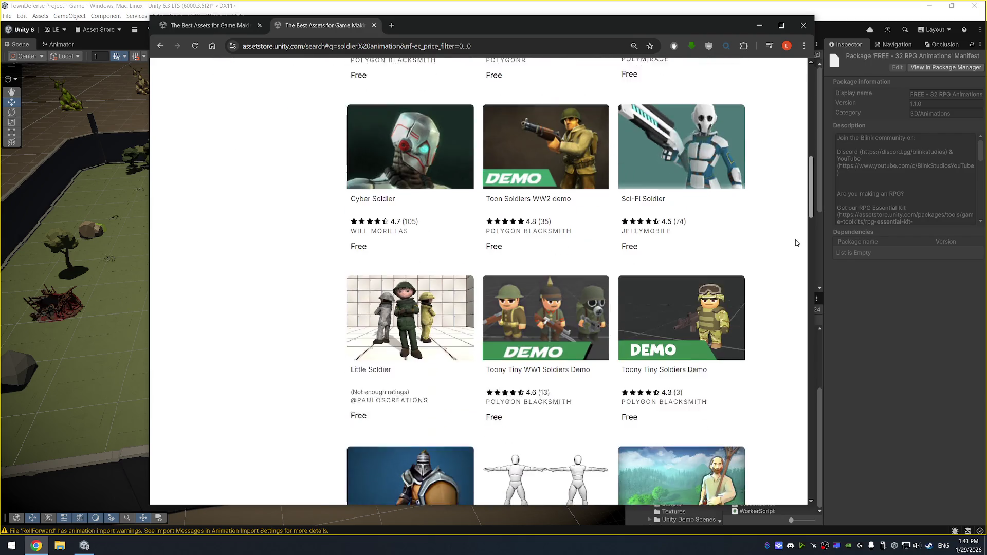
{"action": "scroll", "coordinate": [786, 227], "scroll_direction": "up", "scroll_amount": 10}
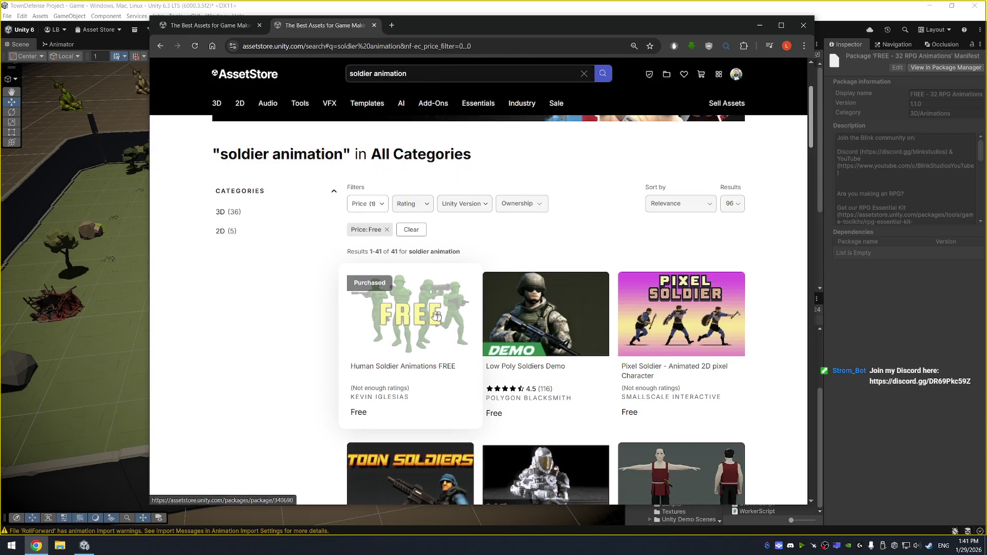
Browse the Human Soldier Animations FREE page's preview images and description, then return to Unity.
{"action": "left_click", "coordinate": [376, 324]}
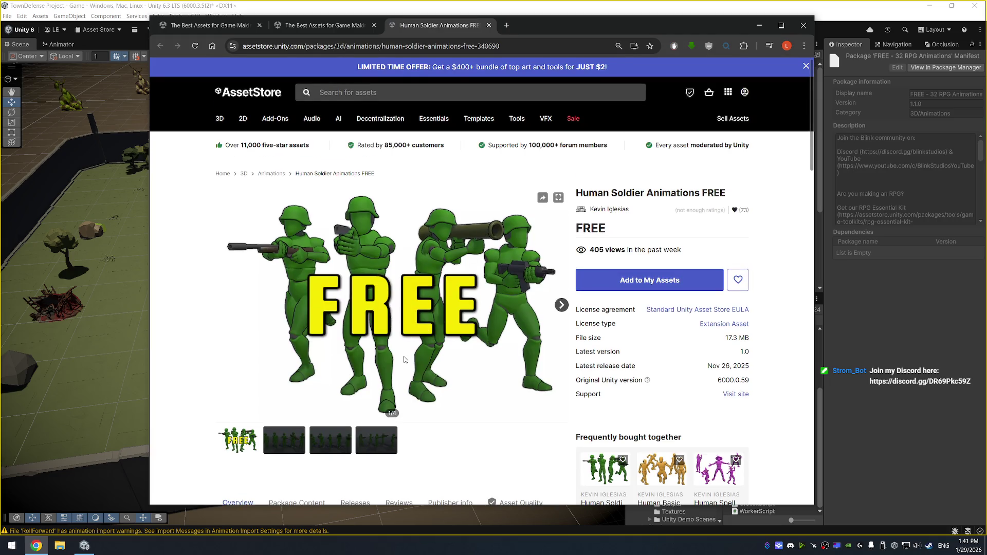
{"action": "scroll", "coordinate": [320, 437], "scroll_direction": "down", "scroll_amount": 1}
{"action": "left_click", "coordinate": [277, 402]}
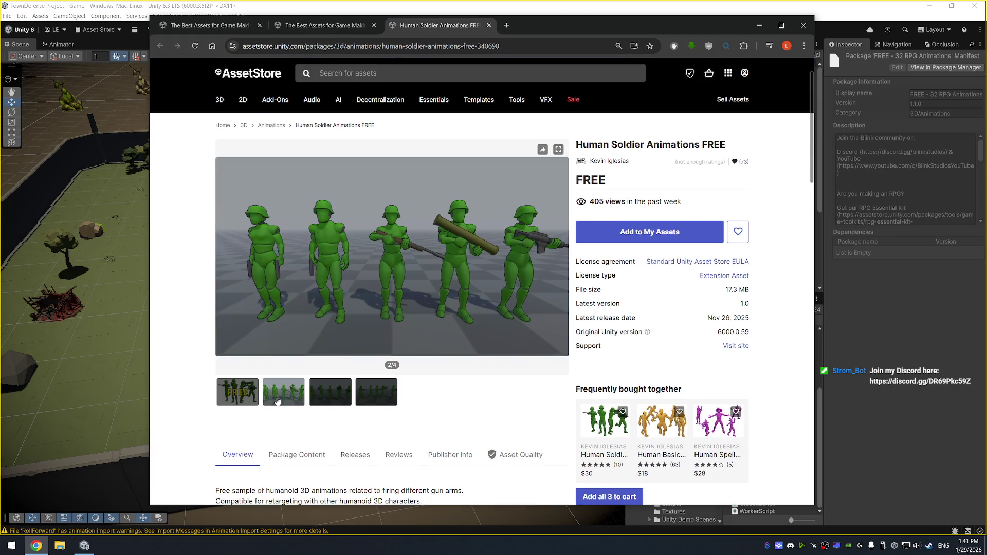
{"action": "left_click", "coordinate": [321, 396]}
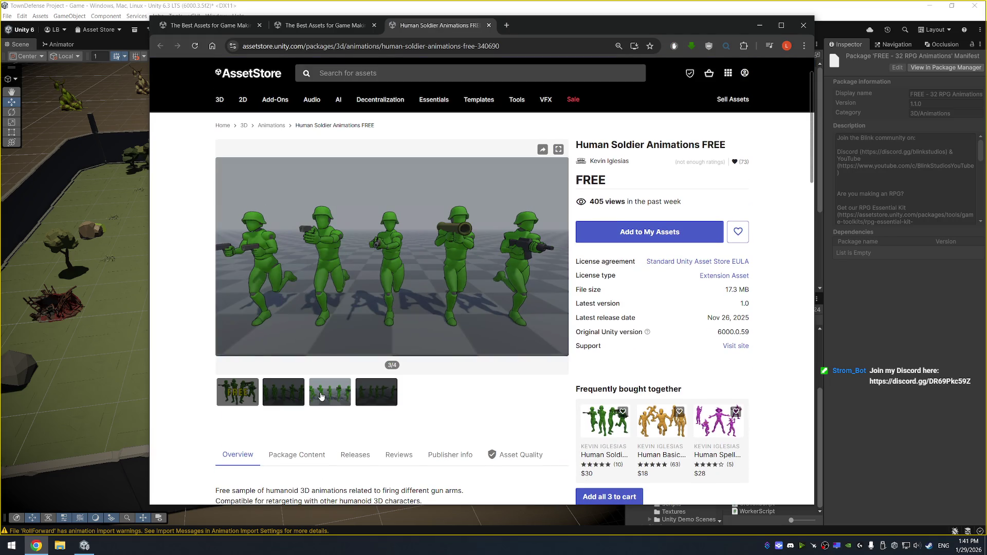
{"action": "left_click", "coordinate": [379, 394]}
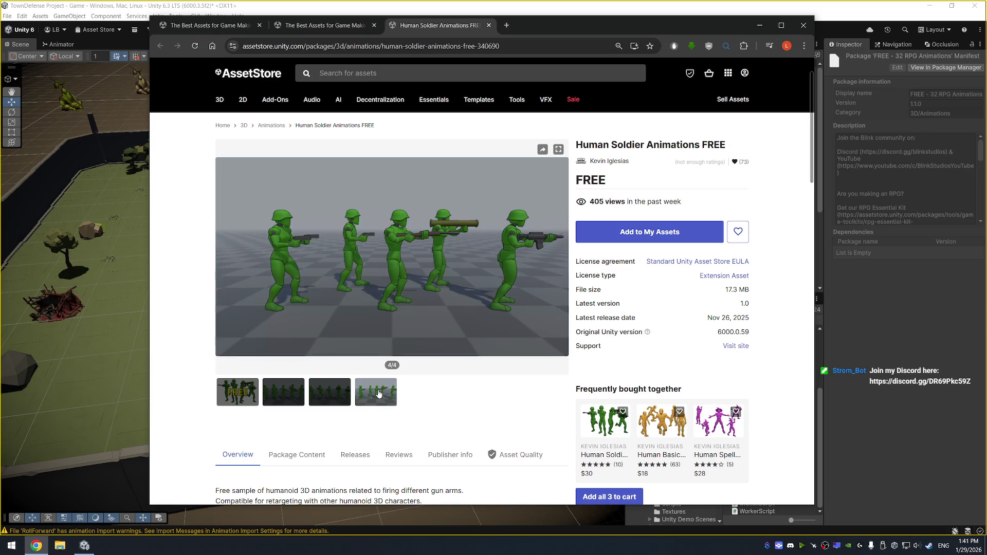
{"action": "scroll", "coordinate": [557, 343], "scroll_direction": "down", "scroll_amount": 3}
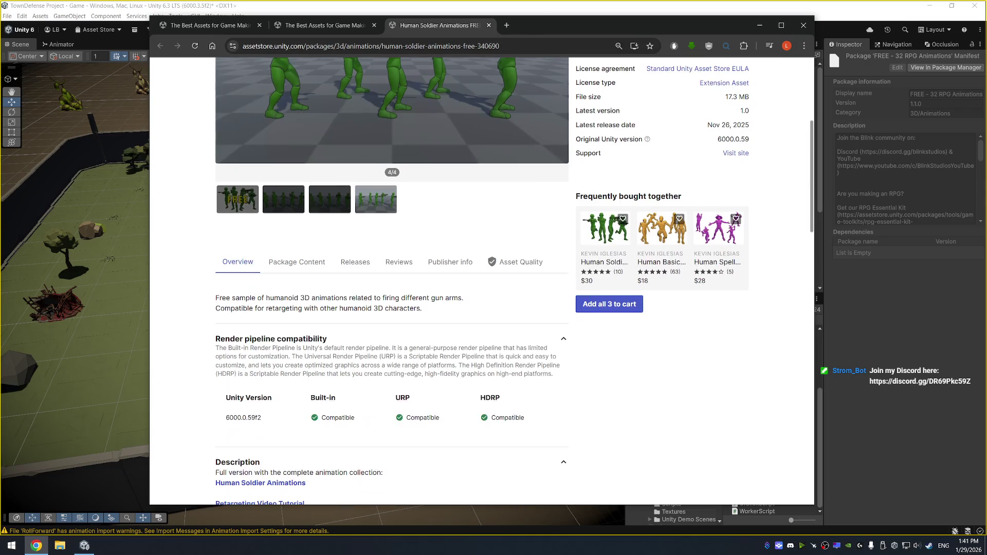
{"action": "scroll", "coordinate": [384, 331], "scroll_direction": "down", "scroll_amount": 4}
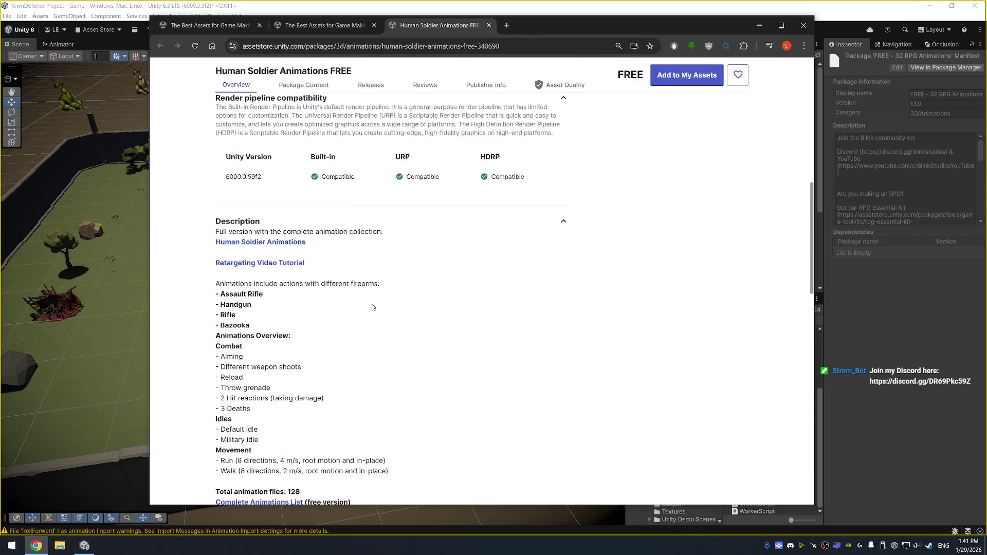
{"action": "scroll", "coordinate": [386, 286], "scroll_direction": "down", "scroll_amount": 1}
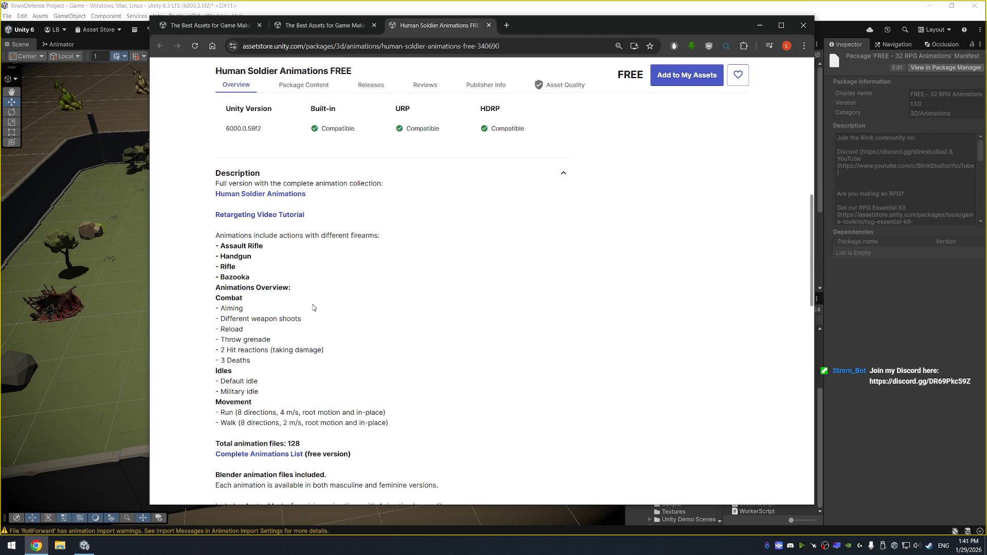
{"action": "scroll", "coordinate": [437, 280], "scroll_direction": "up", "scroll_amount": 10}
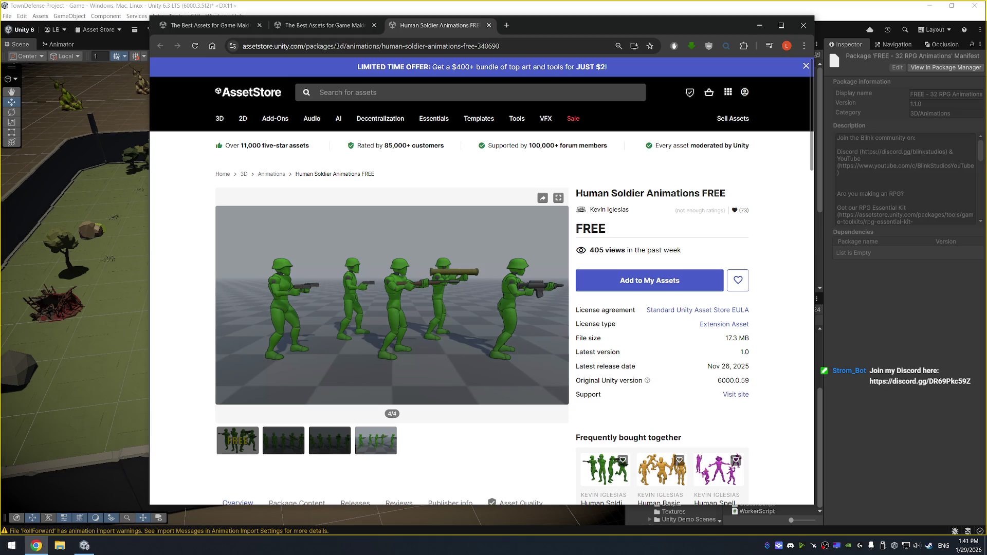
{"action": "left_click_drag", "start_coordinate": [577, 193], "coordinate": [693, 194]}
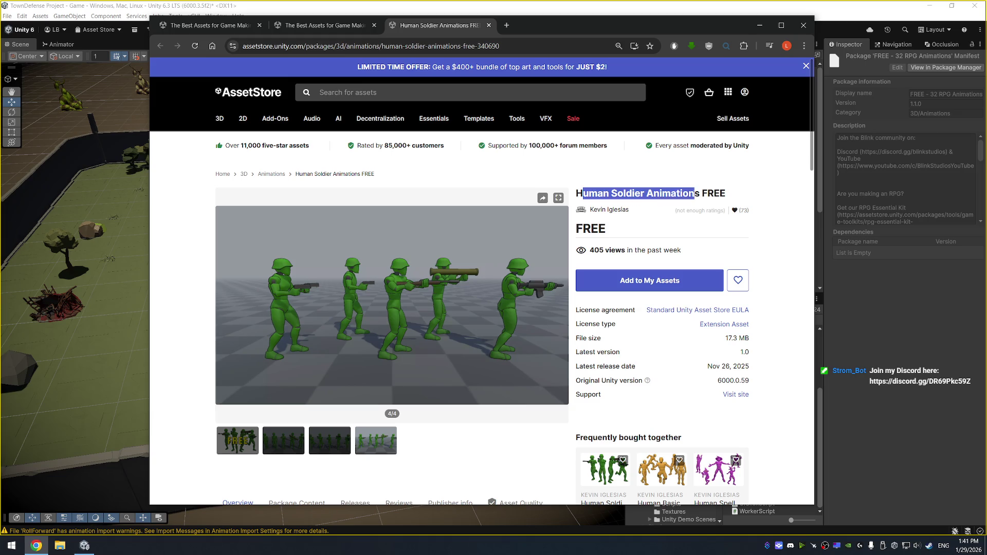
{"action": "left_click", "coordinate": [722, 9]}
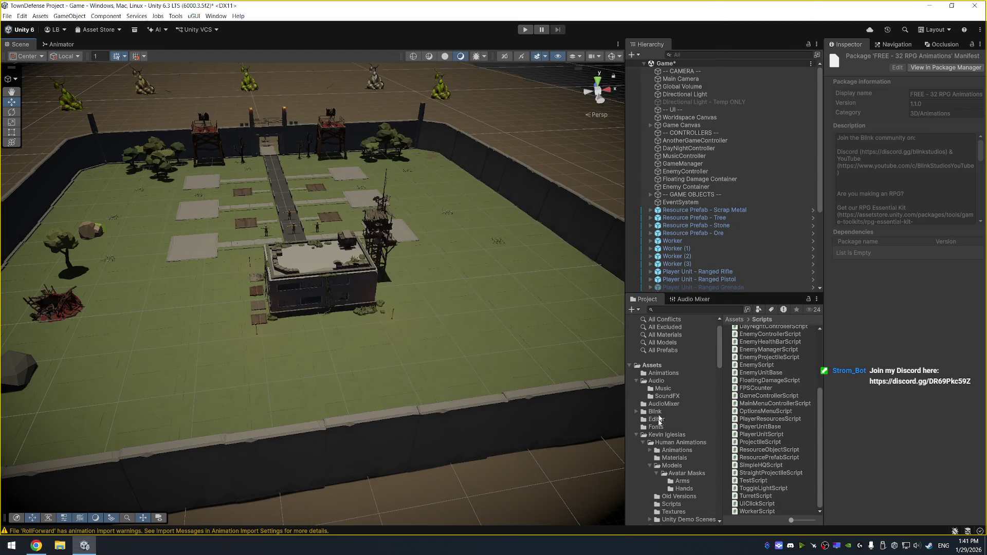
Browse Human Animations to the 1H combat clips and select HumanM@Attack1H01_R.
{"action": "left_click", "coordinate": [669, 443]}
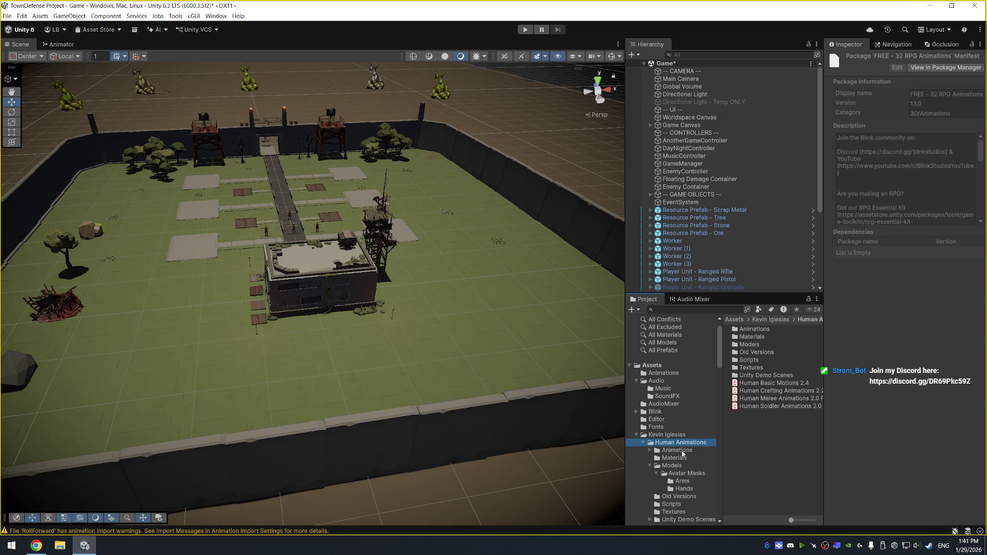
{"action": "double_click", "coordinate": [683, 452]}
{"action": "left_click", "coordinate": [691, 482]}
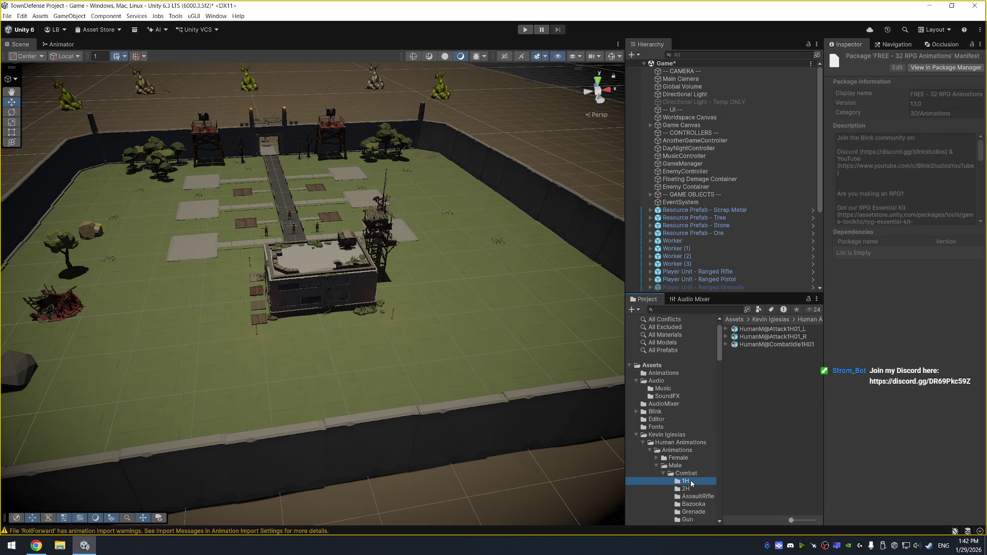
{"action": "left_click", "coordinate": [800, 338]}
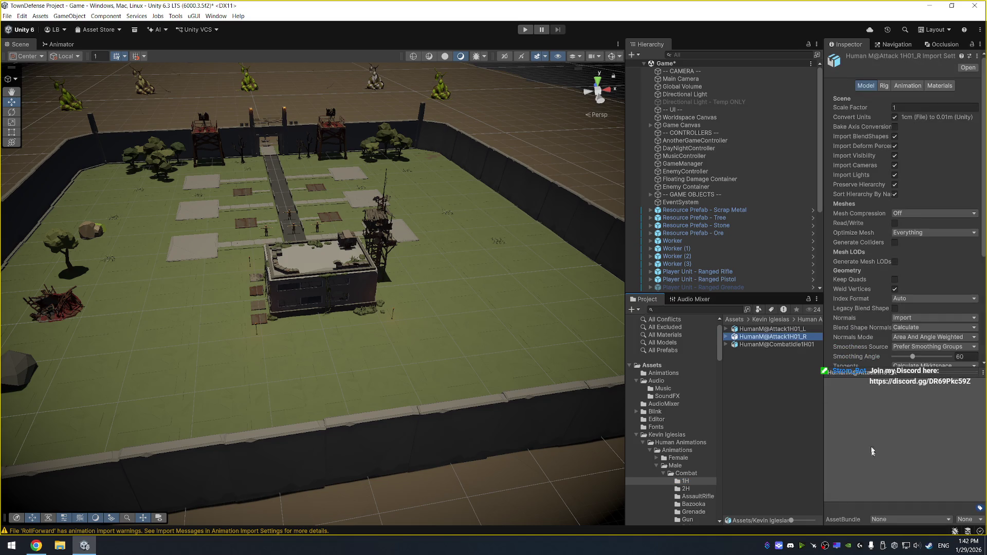
{"action": "left_click_drag", "start_coordinate": [910, 376], "coordinate": [913, 343]}
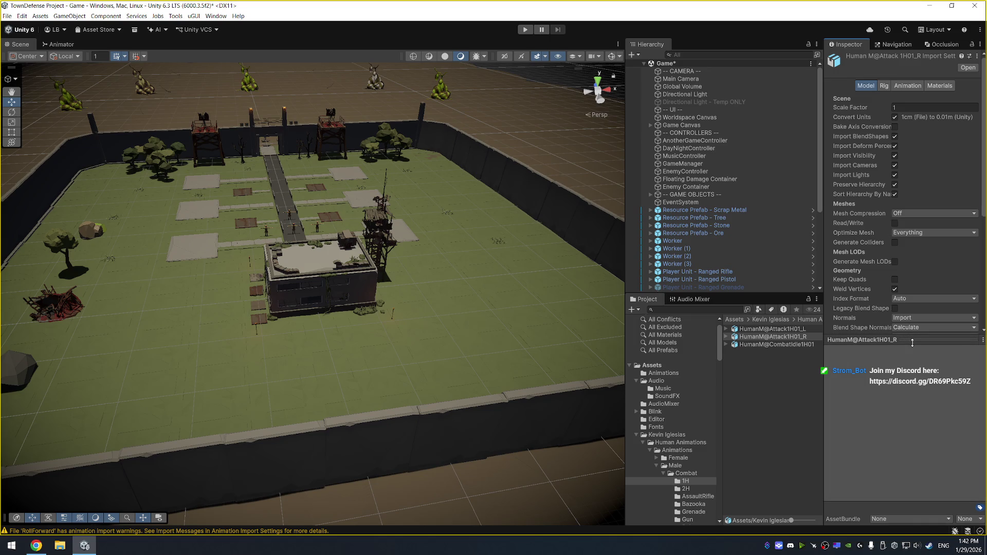
Play the Attack1H01_R clip preview, then open the Combat Gun animations folder.
{"action": "left_click", "coordinate": [674, 241]}
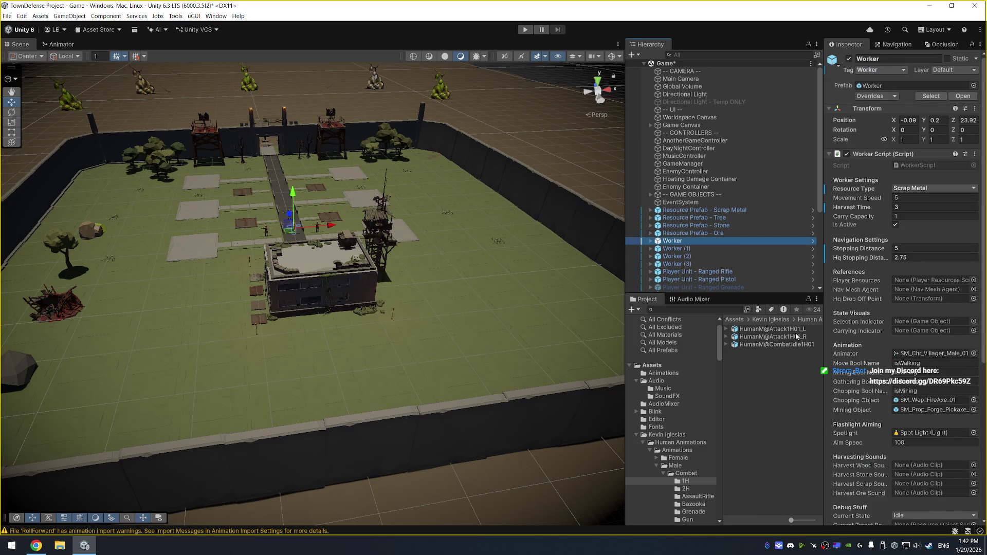
{"action": "left_click", "coordinate": [797, 337]}
{"action": "double_click", "coordinate": [787, 339]}
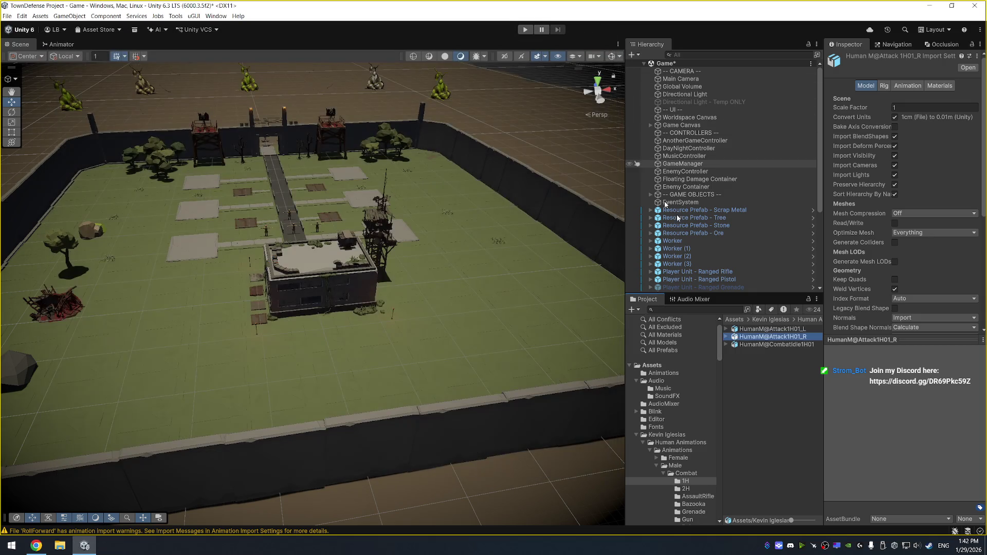
{"action": "left_click", "coordinate": [727, 336]}
{"action": "left_click", "coordinate": [779, 346]}
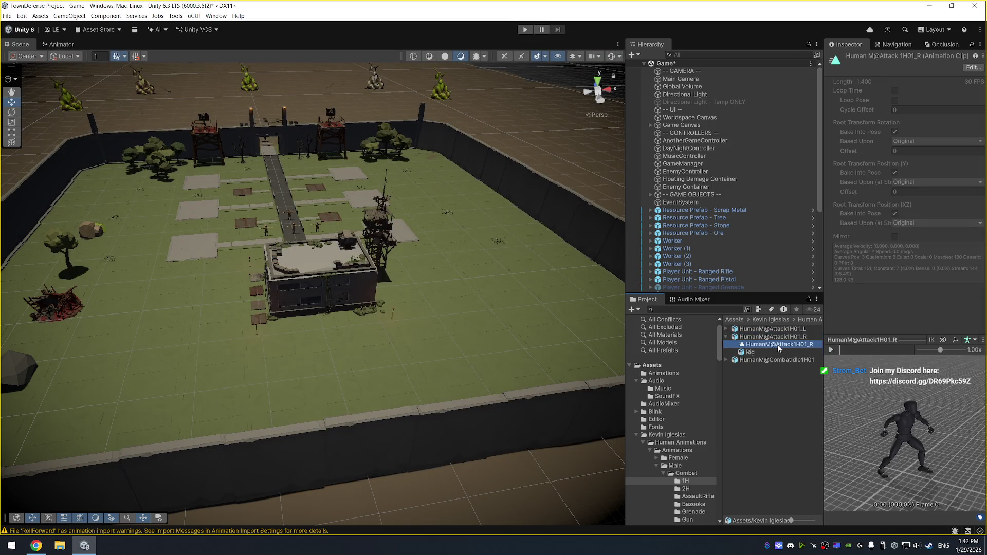
{"action": "left_click", "coordinate": [830, 350]}
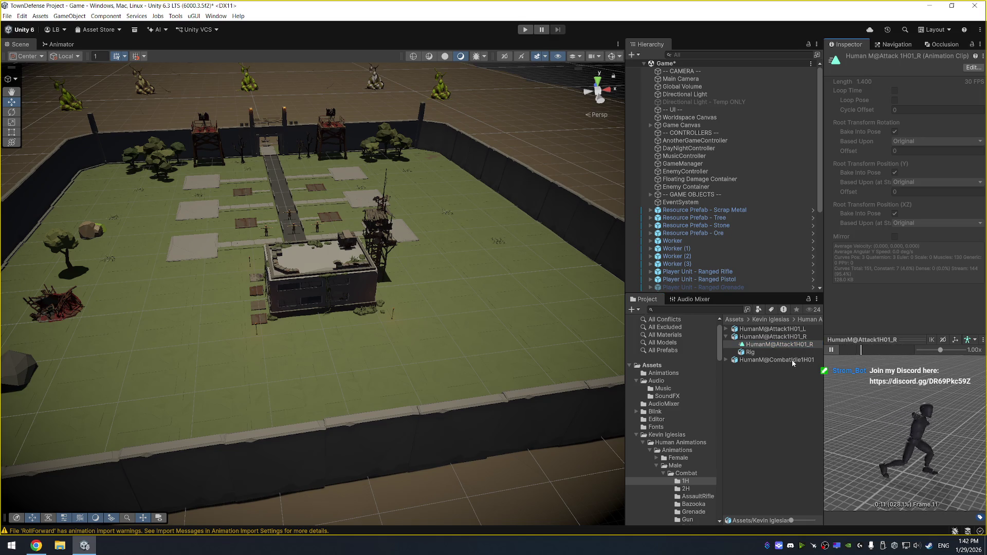
{"action": "scroll", "coordinate": [693, 467], "scroll_direction": "down", "scroll_amount": 3}
{"action": "left_click", "coordinate": [691, 462]}
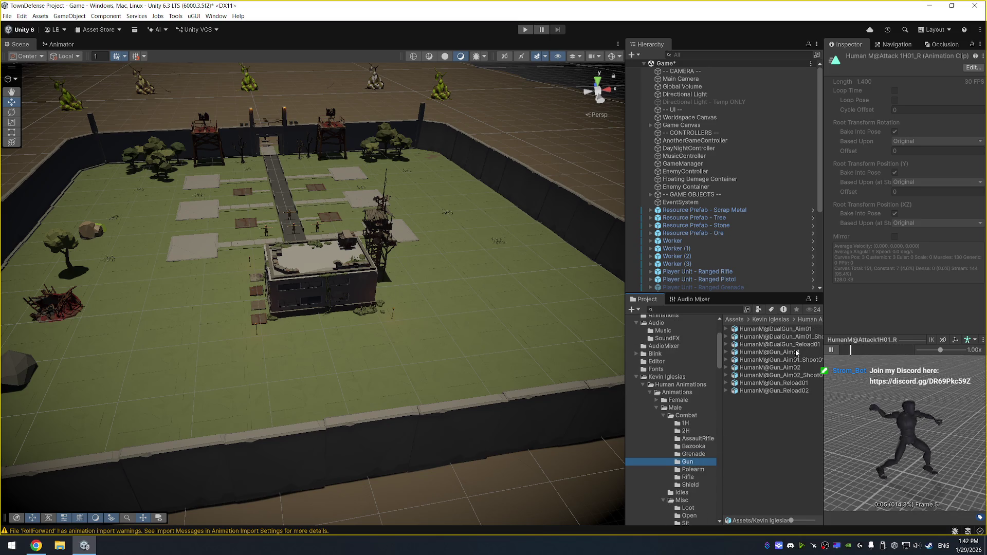
Preview the Gun_Aim01 and Gun_Aim01_Shoot01 animation clips.
{"action": "left_click", "coordinate": [794, 352]}
{"action": "key", "text": "Right"}
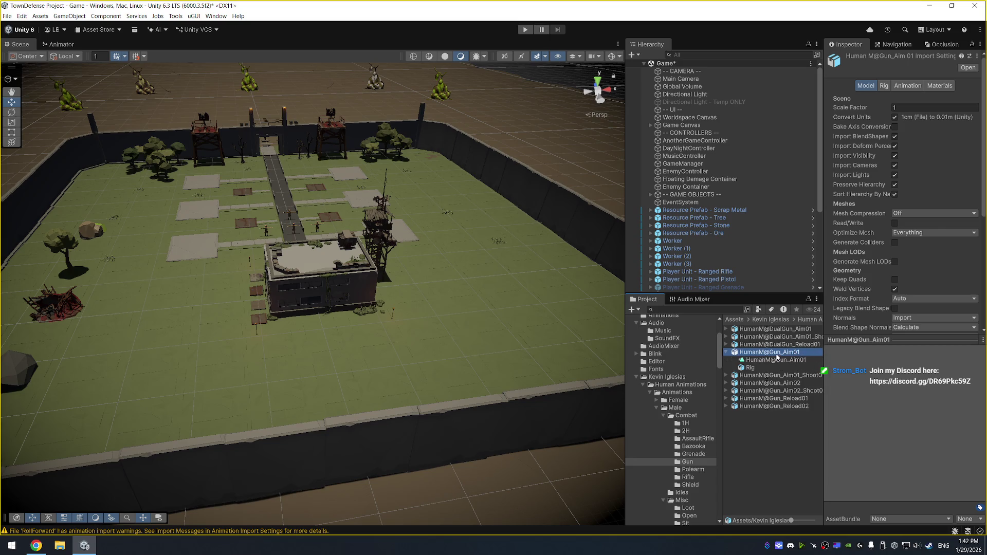
{"action": "left_click", "coordinate": [777, 359]}
{"action": "mouse_move", "coordinate": [869, 406]}
{"action": "left_mouse_down"}
{"action": "mouse_move", "coordinate": [879, 404]}
{"action": "mouse_move", "coordinate": [843, 420]}
{"action": "left_mouse_up"}
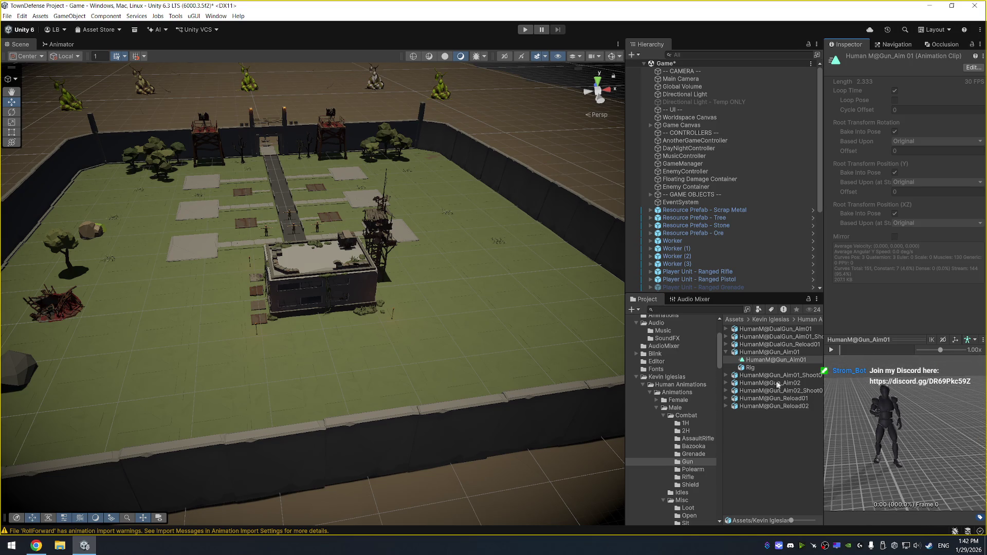
{"action": "left_click", "coordinate": [790, 376]}
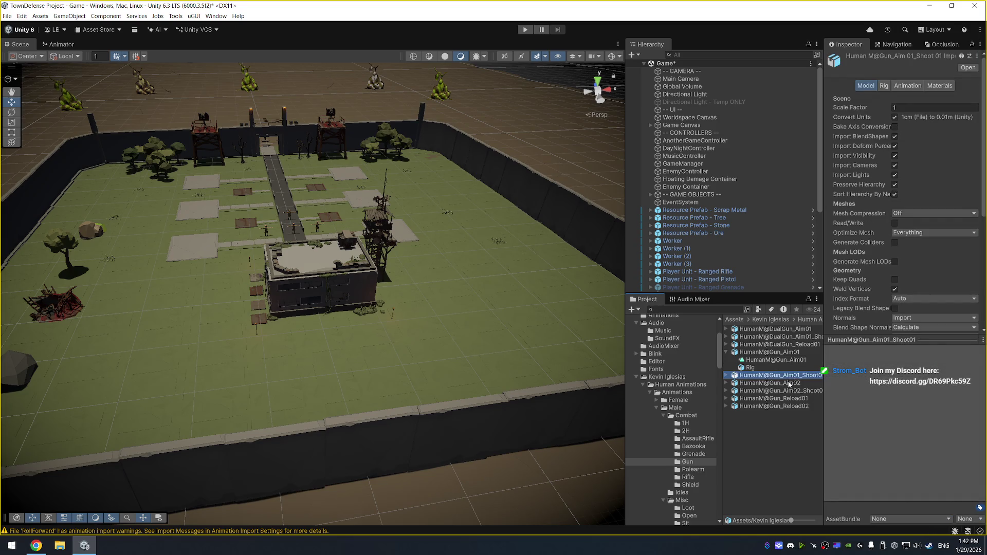
{"action": "key", "text": "Right"}
{"action": "left_click", "coordinate": [790, 385]}
{"action": "left_click", "coordinate": [832, 350]}
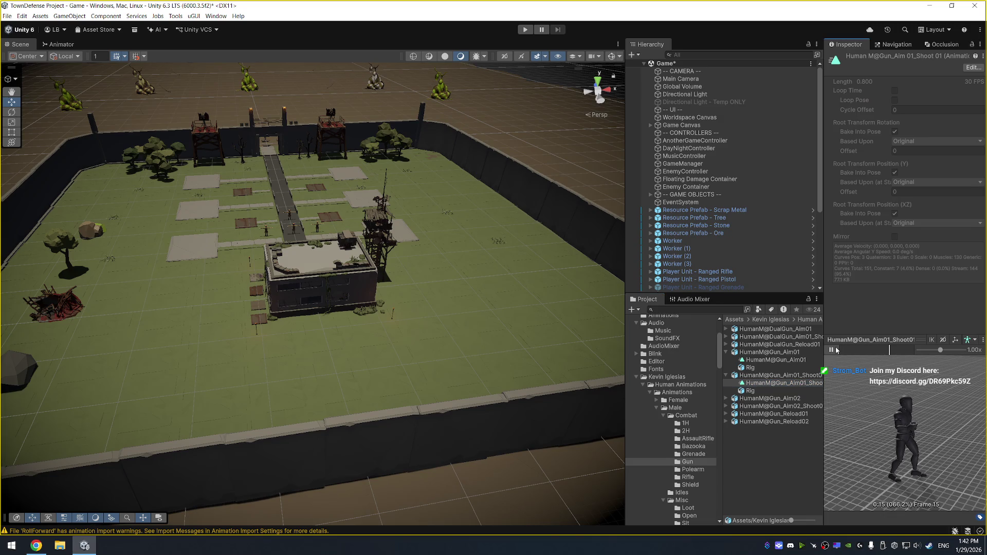
Preview the Gun_Aim02 and Gun_Aim02_Shoot01 clips, then bring up the Animator graph.
{"action": "left_click", "coordinate": [772, 399]}
{"action": "key", "text": "Right"}
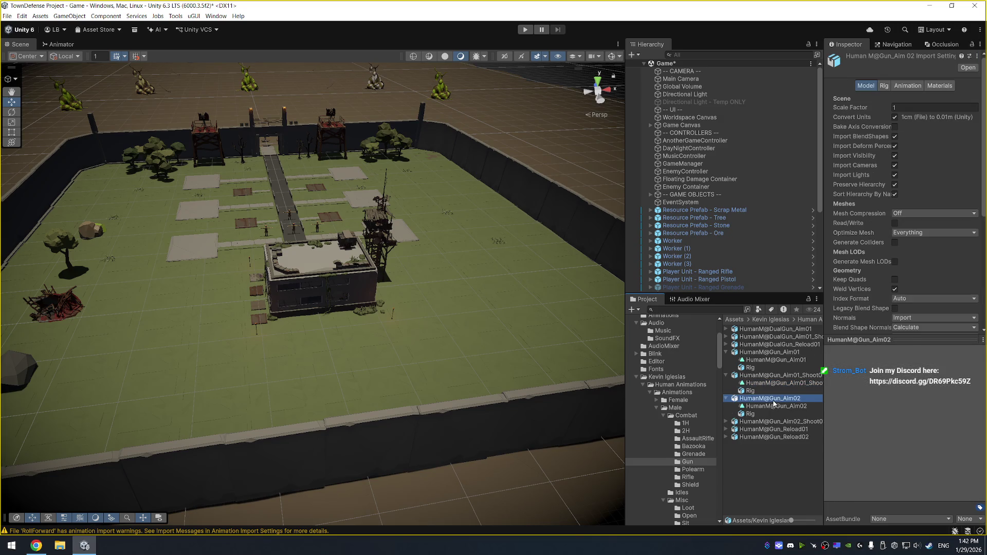
{"action": "left_click", "coordinate": [776, 406]}
{"action": "left_click", "coordinate": [831, 350]}
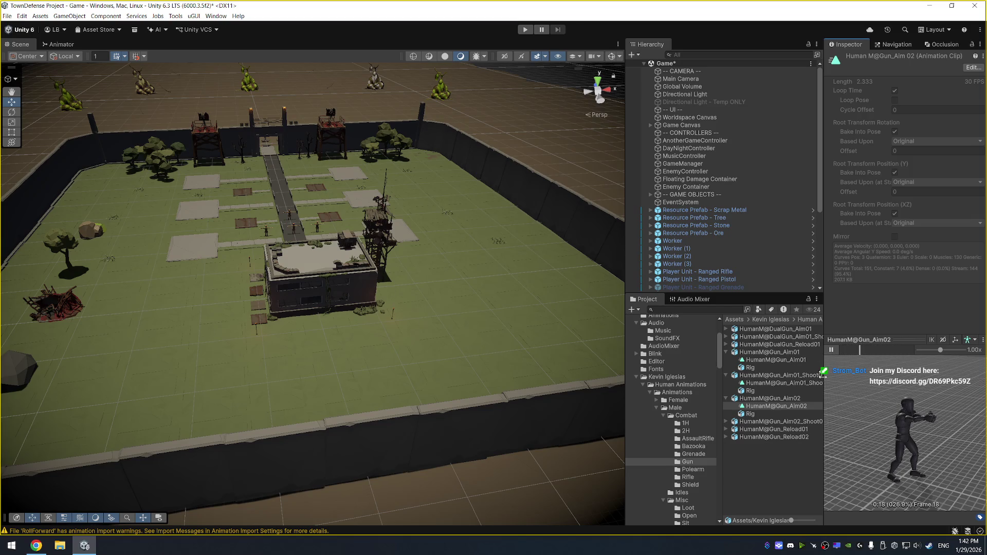
{"action": "left_click", "coordinate": [798, 422]}
{"action": "key", "text": "Right"}
{"action": "key", "text": "Down"}
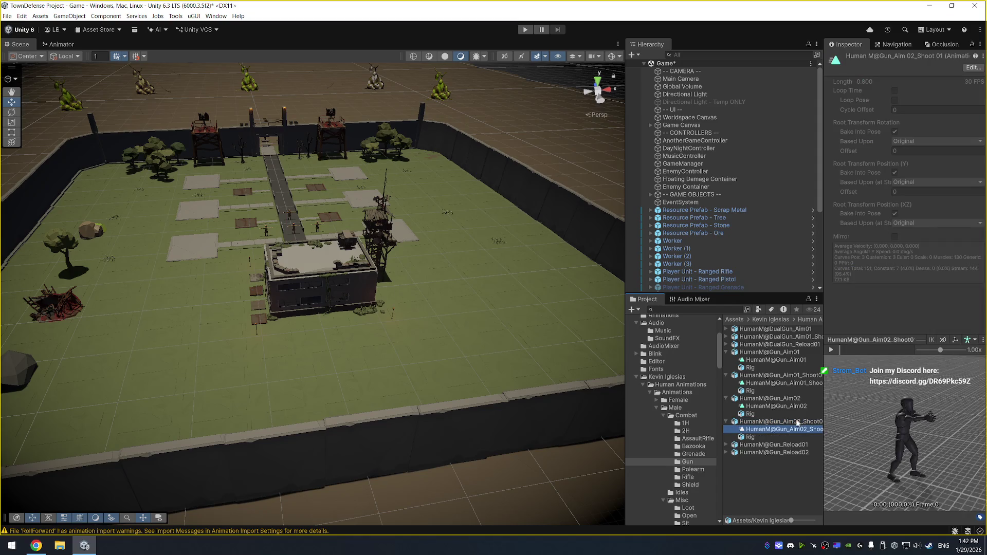
{"action": "left_click", "coordinate": [832, 350]}
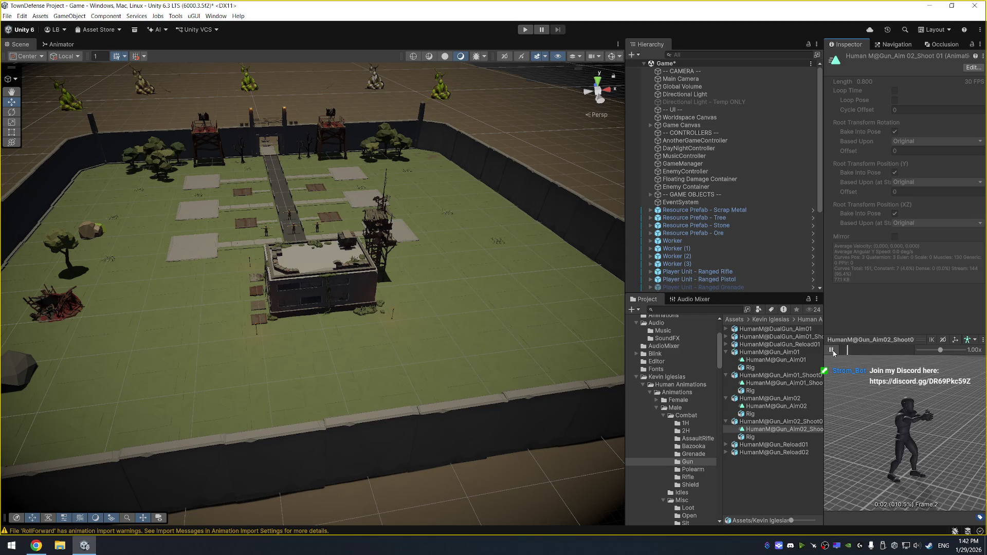
{"action": "left_click", "coordinate": [794, 400]}
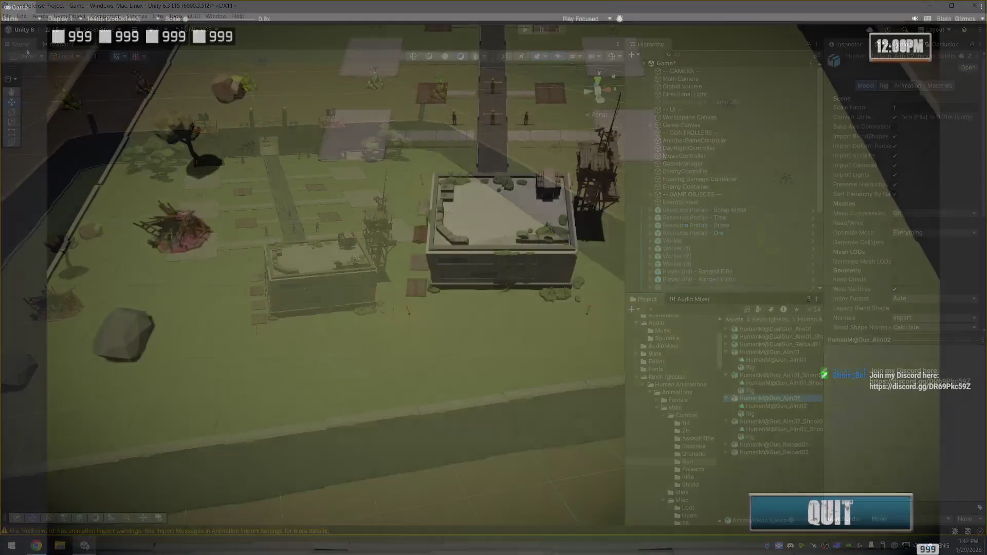
{"action": "left_click", "coordinate": [58, 44]}
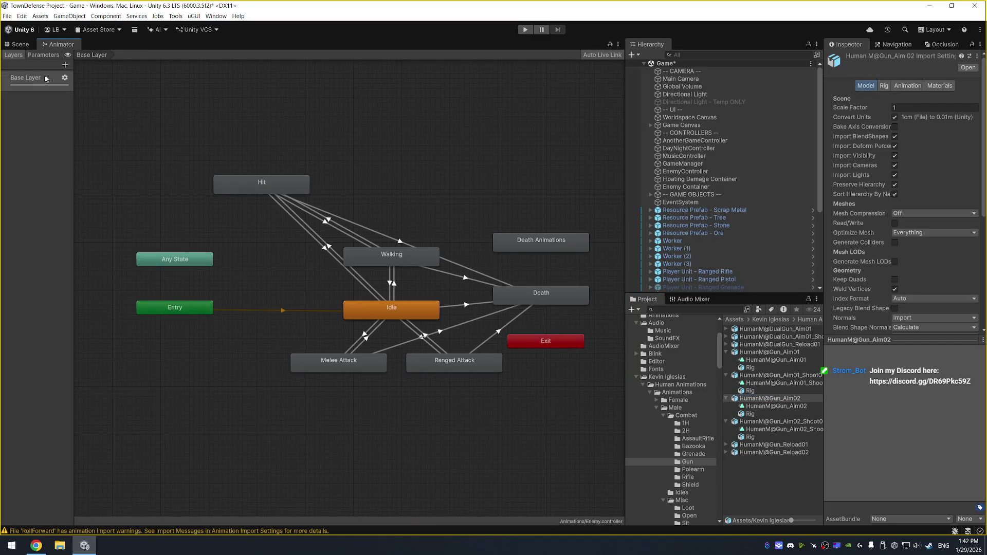
Show the Animator's Parameters list and select the Player controller in Assets > Animations.
{"action": "left_click", "coordinate": [44, 55]}
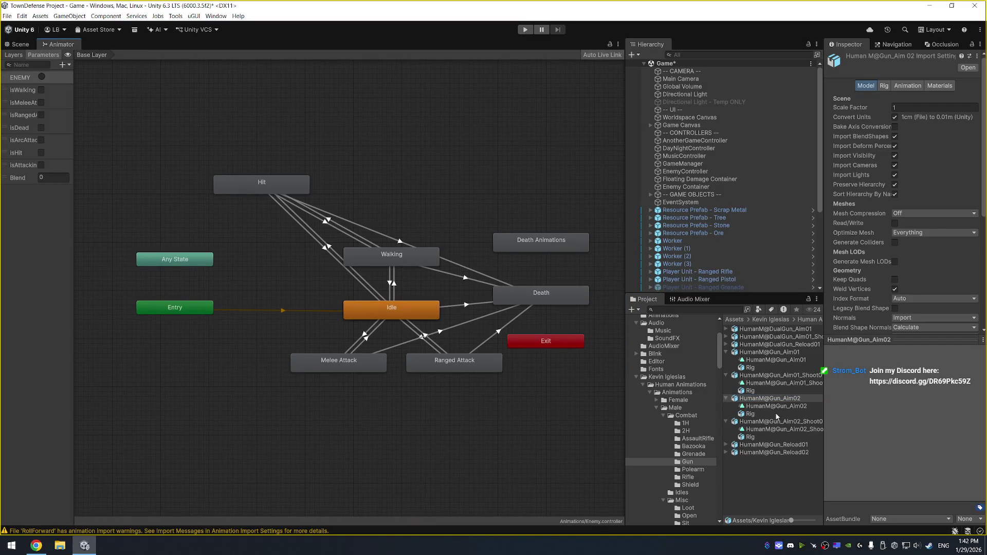
{"action": "scroll", "coordinate": [687, 381], "scroll_direction": "down", "scroll_amount": 10}
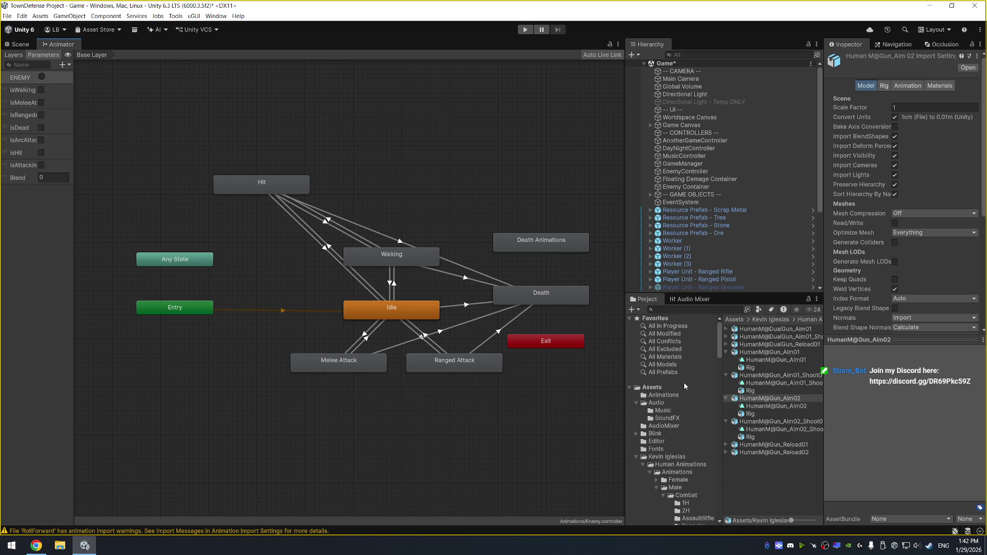
{"action": "scroll", "coordinate": [659, 395], "scroll_direction": "up", "scroll_amount": 15}
{"action": "left_click", "coordinate": [671, 396]}
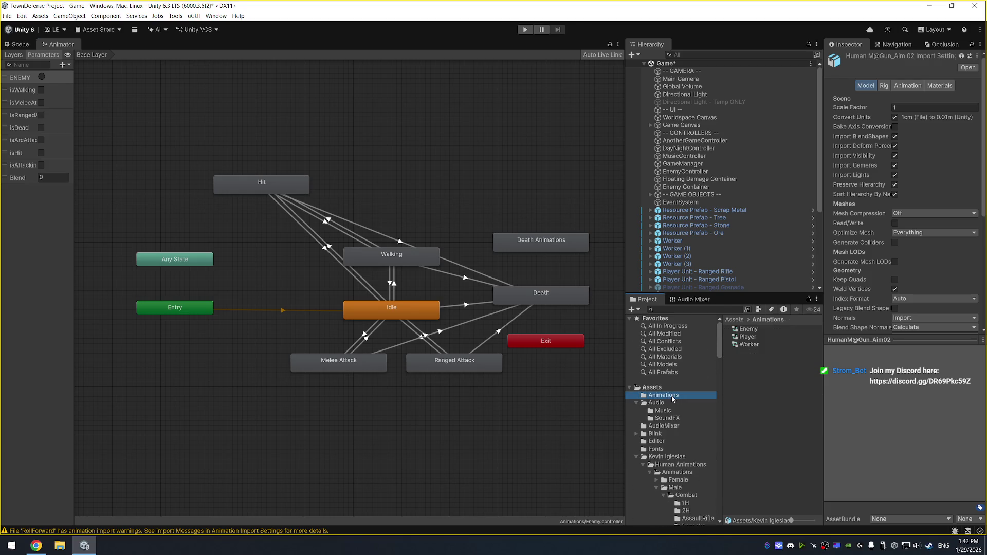
{"action": "left_click", "coordinate": [748, 336]}
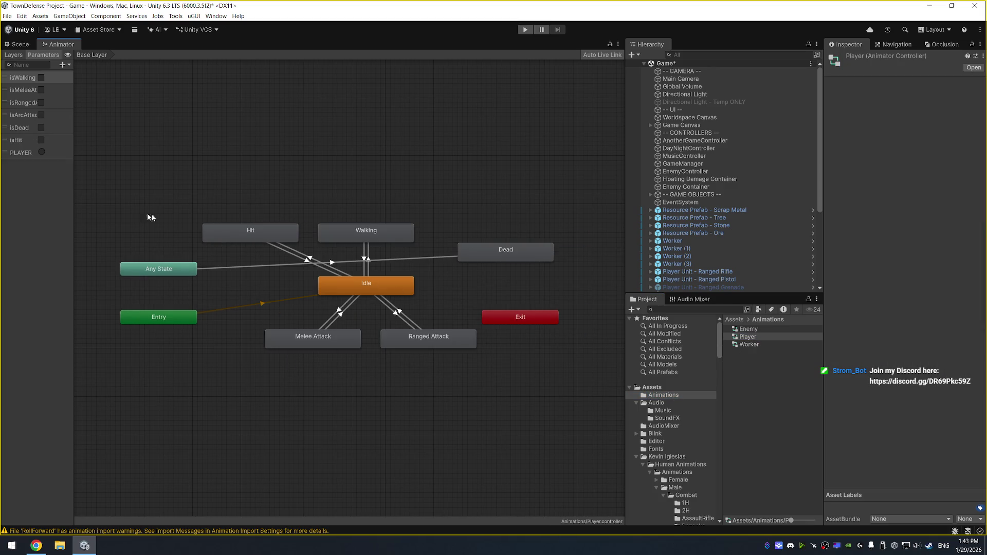
Add a bool parameter named isRankedAttackingPistolSingle to the Player controller.
{"action": "mouse_move", "coordinate": [74, 179]}
{"action": "left_mouse_down"}
{"action": "mouse_move", "coordinate": [189, 181]}
{"action": "mouse_move", "coordinate": [161, 181]}
{"action": "left_mouse_up"}
{"action": "left_click", "coordinate": [52, 105]}
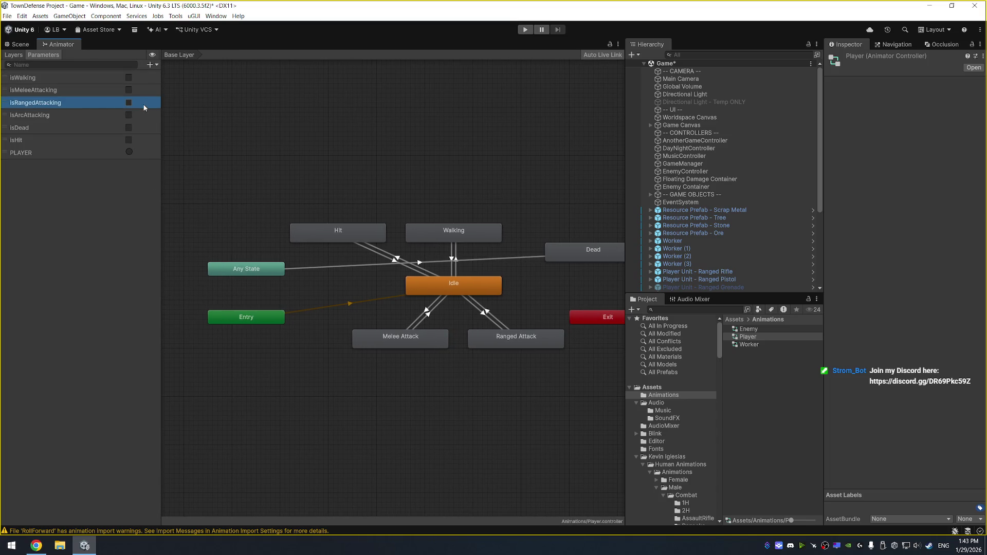
{"action": "left_click", "coordinate": [150, 64]}
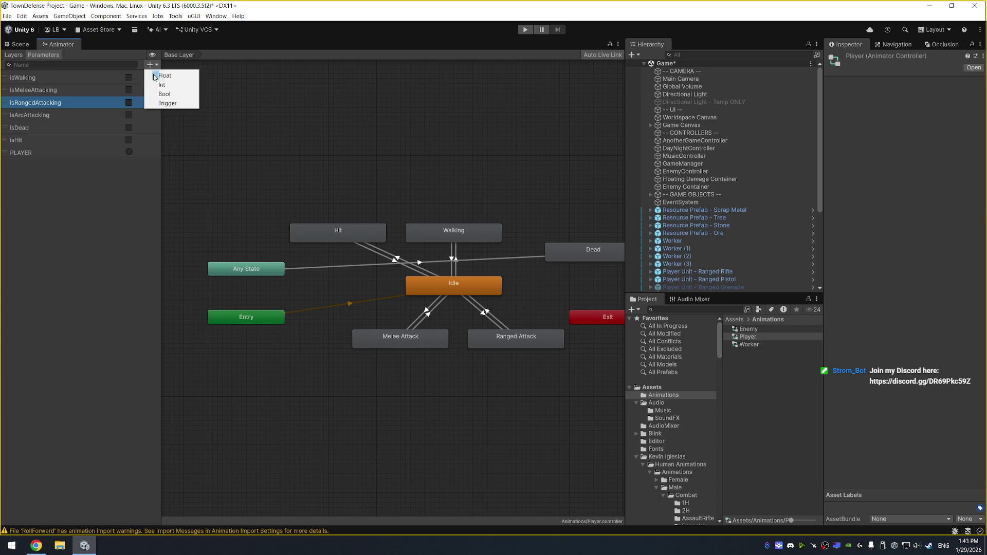
{"action": "left_click", "coordinate": [171, 97]}
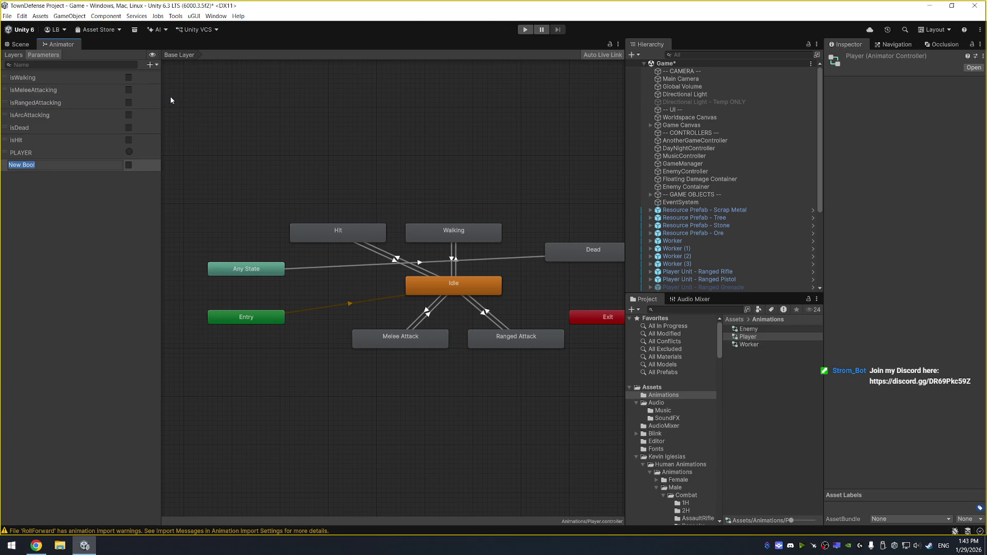
{"action": "type", "text": "isRankedAttacking"}
{"action": "type", "text": "Pisto"}
{"action": "key", "text": "BackSpace"}
{"action": "key", "text": "BackSpace"}
{"action": "key", "text": "BackSpace"}
{"action": "type", "text": "1H"}
{"action": "key", "text": "BackSpace"}
{"action": "key", "text": "BackSpace"}
{"action": "type", "text": "PistolSingle"}
{"action": "key", "text": "Return"}
Rearrange the Melee Attack and Ranged Attack states and copy the Ranged Attack state.
{"action": "left_click_drag", "start_coordinate": [550, 179], "coordinate": [476, 170]}
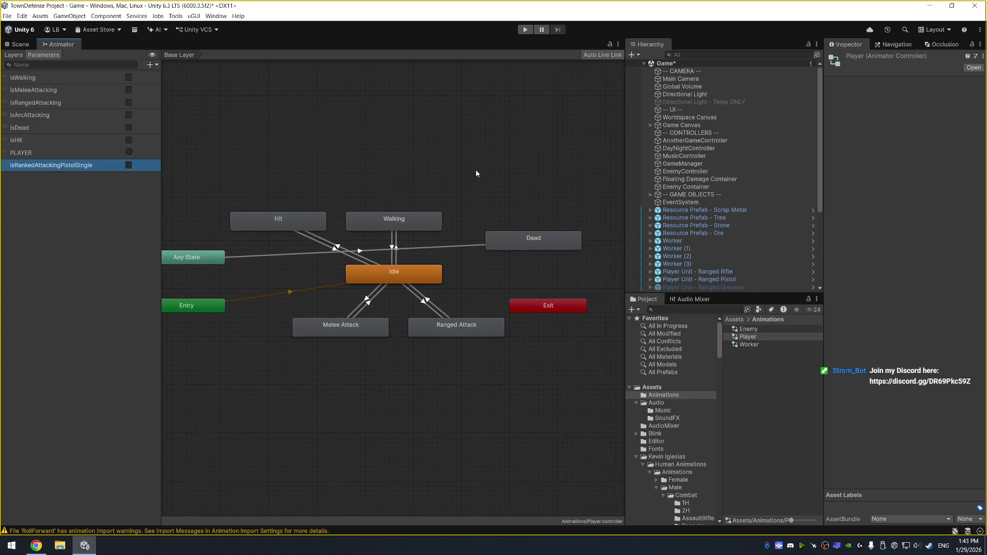
{"action": "left_click", "coordinate": [343, 337]}
{"action": "left_click_drag", "start_coordinate": [343, 337], "coordinate": [339, 337]}
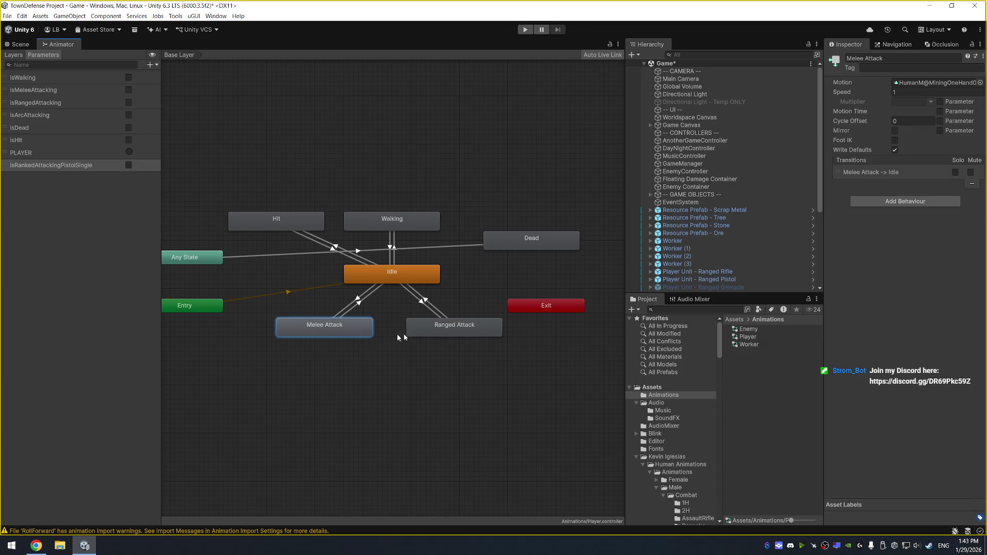
{"action": "left_click_drag", "start_coordinate": [445, 335], "coordinate": [455, 335]}
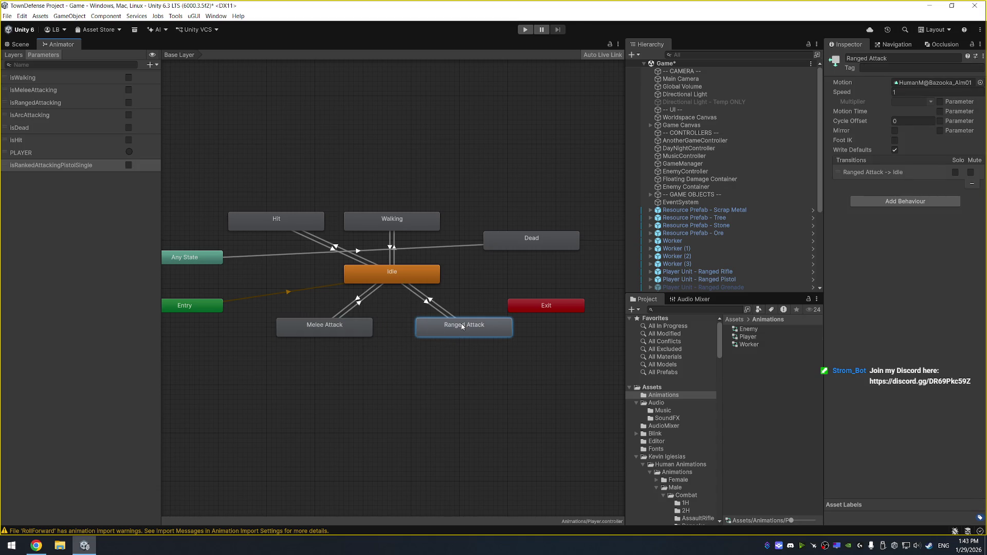
{"action": "right_click", "coordinate": [462, 326]}
{"action": "left_click", "coordinate": [398, 353]}
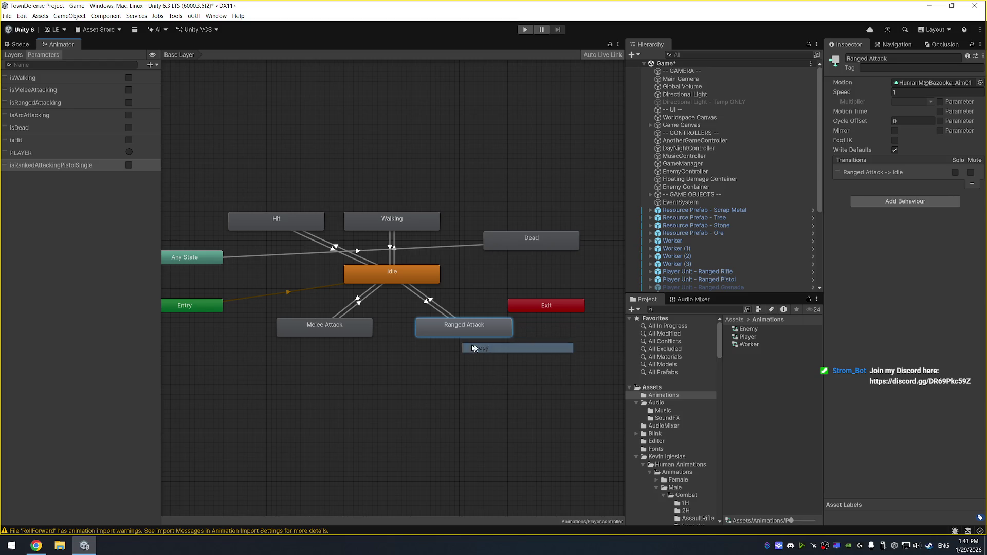
Paste a duplicate Ranged Attack 0 state below the attacks and assign it a different clip.
{"action": "right_click", "coordinate": [398, 353]}
{"action": "left_click", "coordinate": [412, 375]}
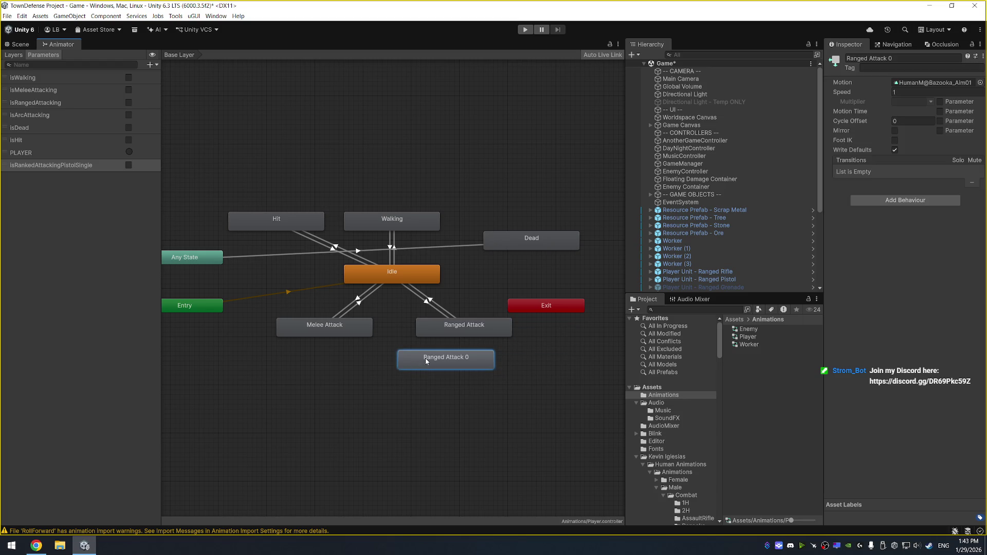
{"action": "left_click_drag", "start_coordinate": [425, 360], "coordinate": [378, 360]}
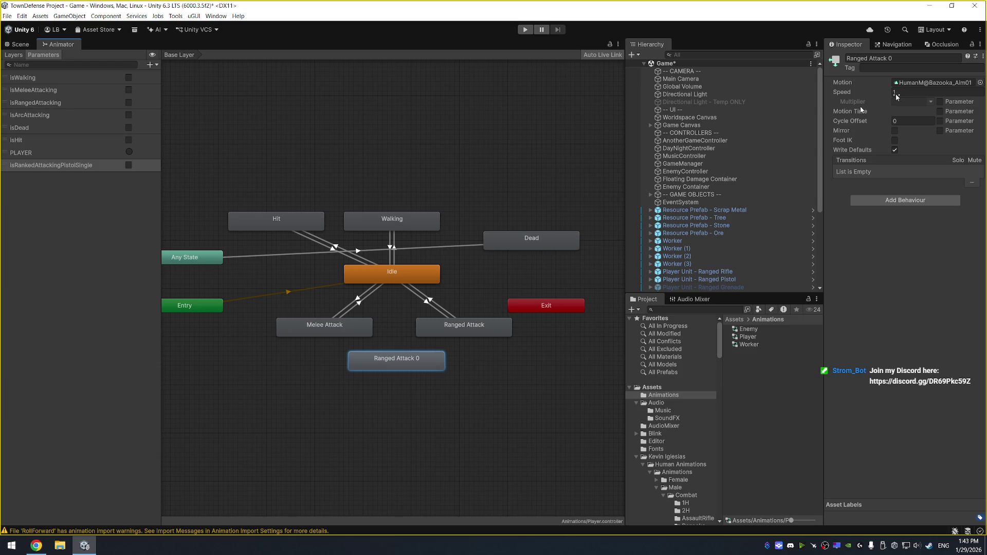
{"action": "left_click", "coordinate": [918, 58]}
{"action": "type", "text": "Pistol Single"}
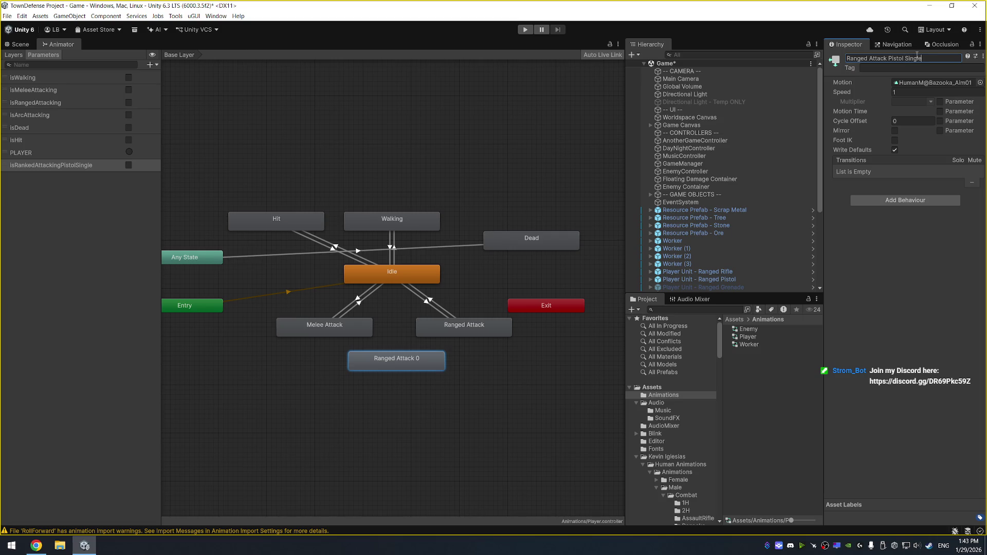
{"action": "left_click", "coordinate": [981, 83]}
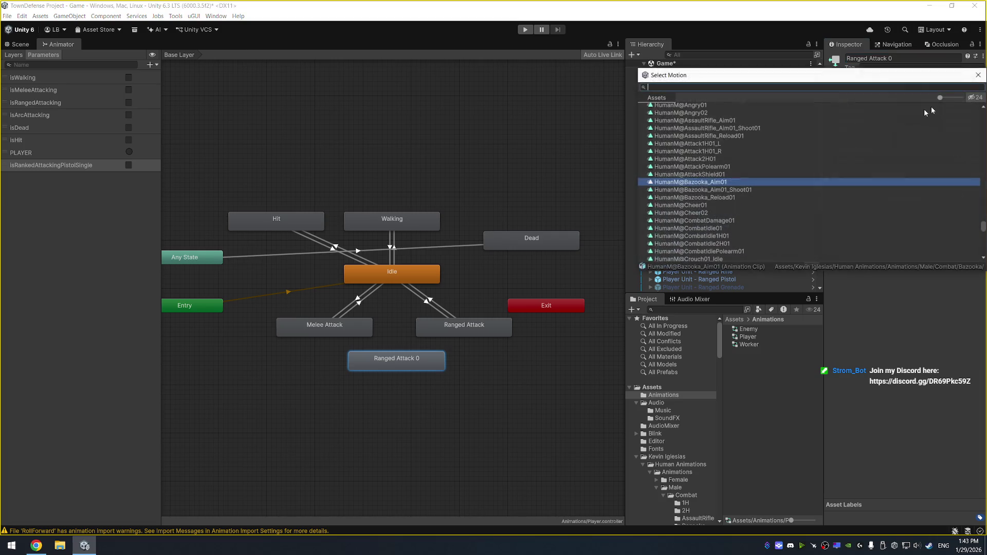
{"action": "type", "text": "si"}
{"action": "double_click", "coordinate": [790, 113]}
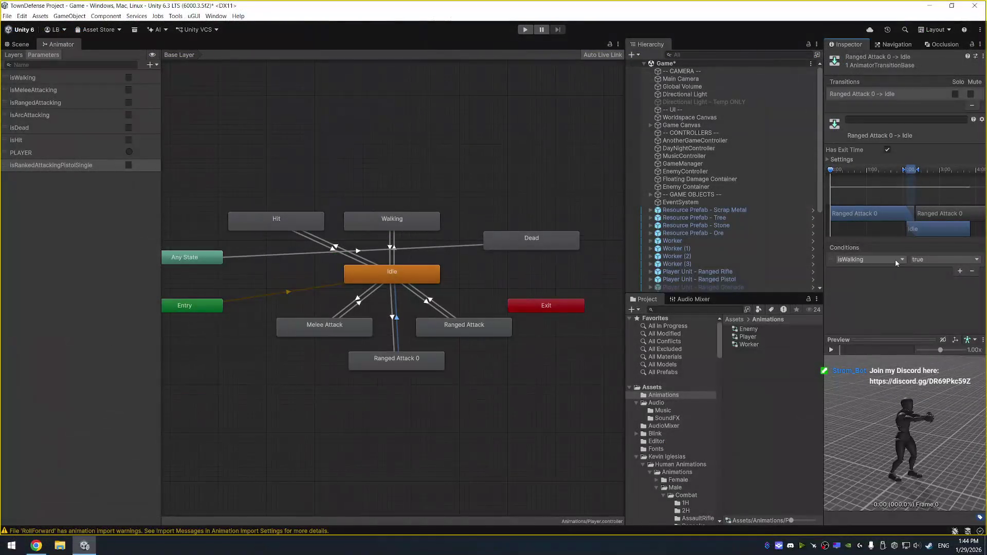
Give the Ranged Attack 0 → Idle transition the condition isRankedAttackingPistolSingle = false.
{"action": "left_click", "coordinate": [896, 259]}
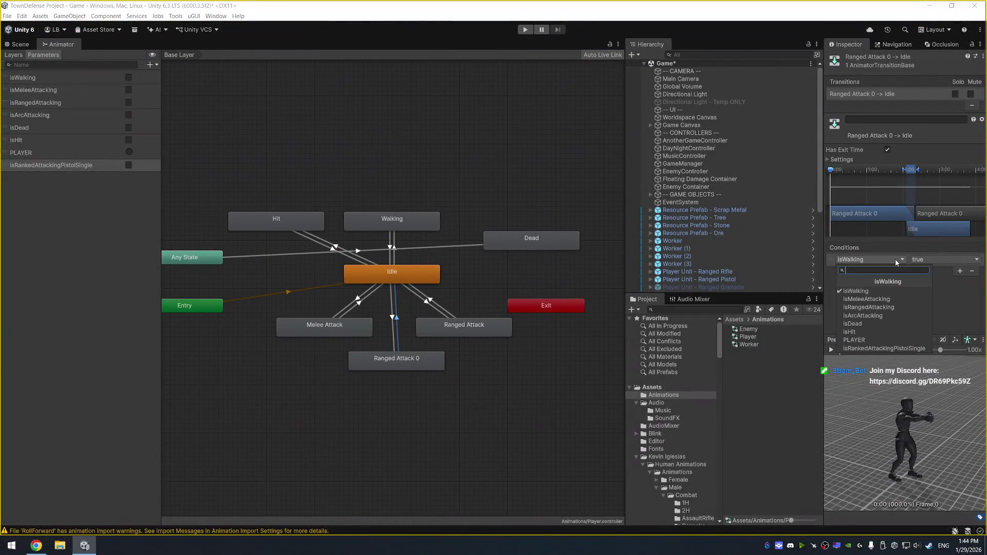
{"action": "left_click", "coordinate": [881, 348]}
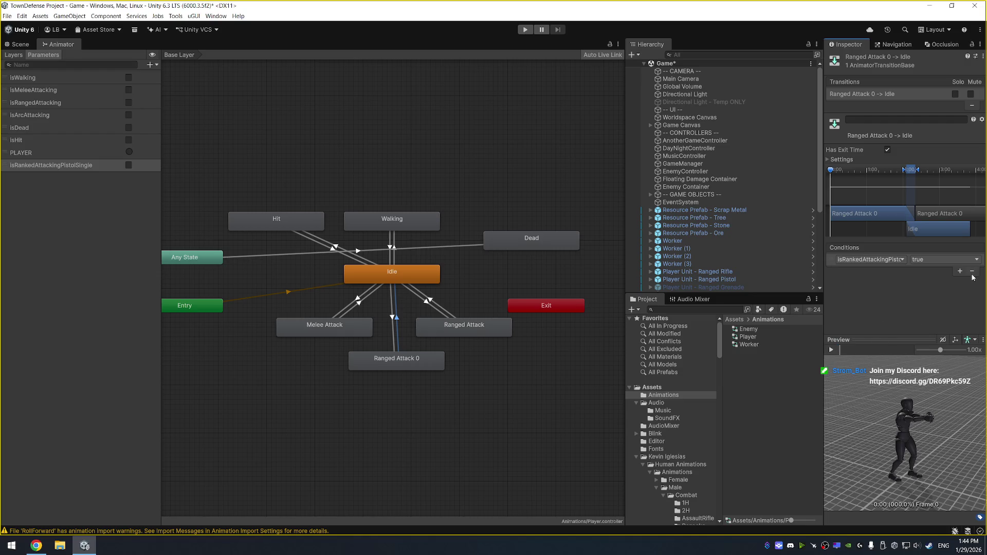
{"action": "left_click", "coordinate": [959, 262]}
{"action": "left_click", "coordinate": [933, 276]}
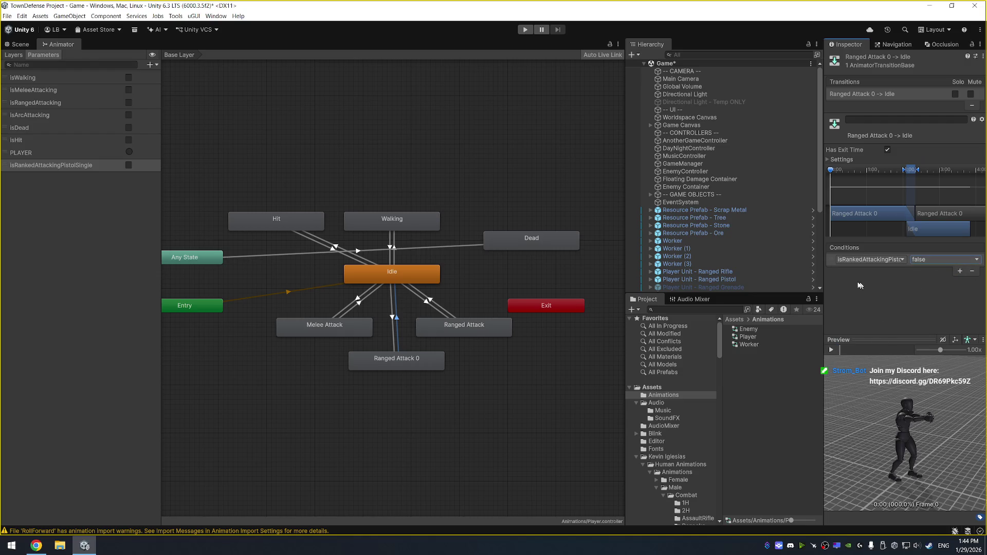
Set Idle → Ranged Attack 0 to exit time 0.1 unchecked, duration 0.05, Current State interruption; save.
{"action": "left_click", "coordinate": [426, 302]}
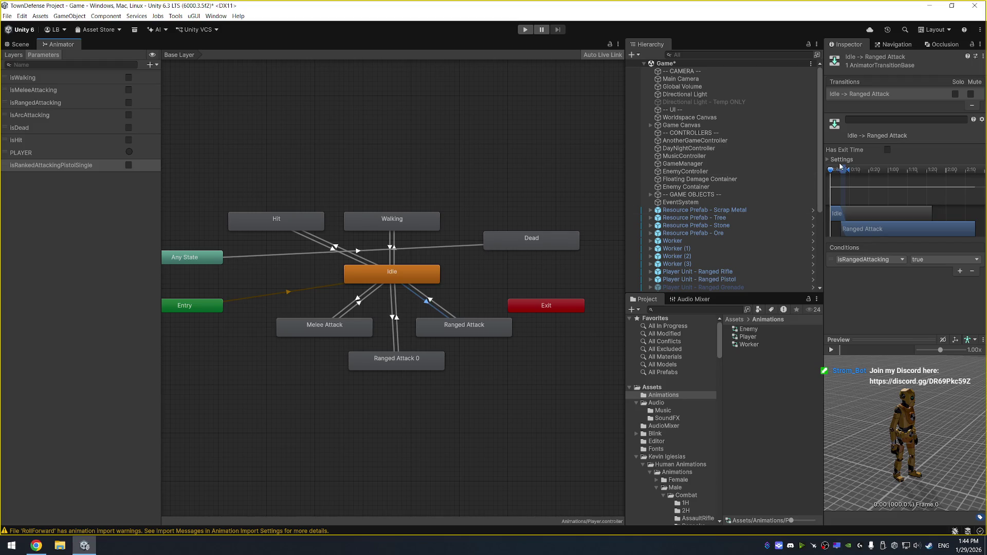
{"action": "left_click", "coordinate": [828, 160]}
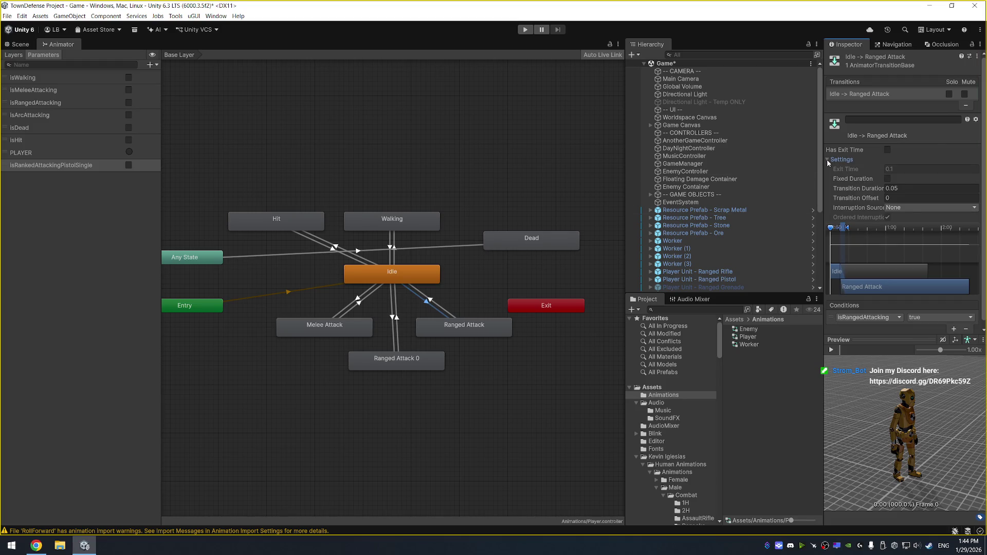
{"action": "left_click", "coordinate": [395, 318]}
{"action": "left_click", "coordinate": [922, 169]}
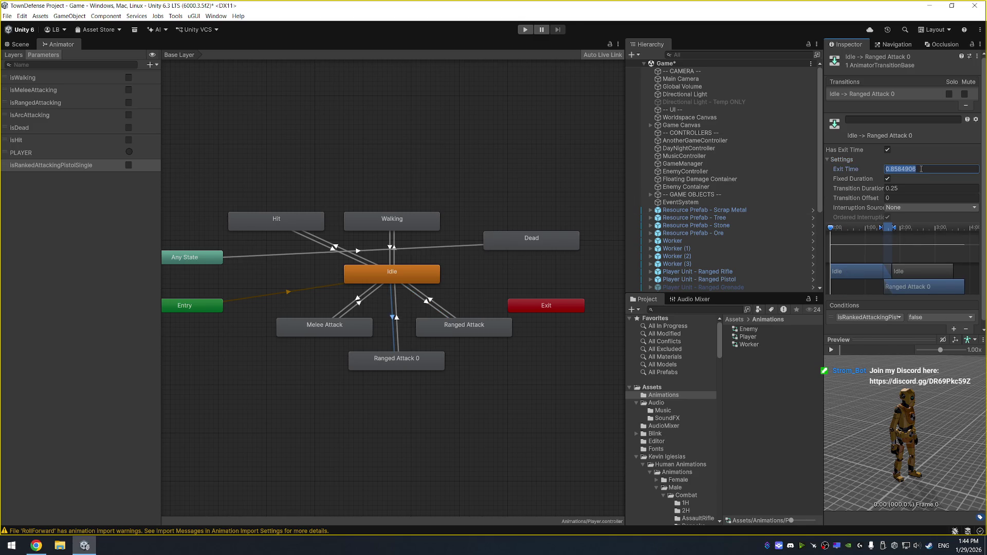
{"action": "type", "text": "0.1"}
{"action": "left_click", "coordinate": [886, 152]}
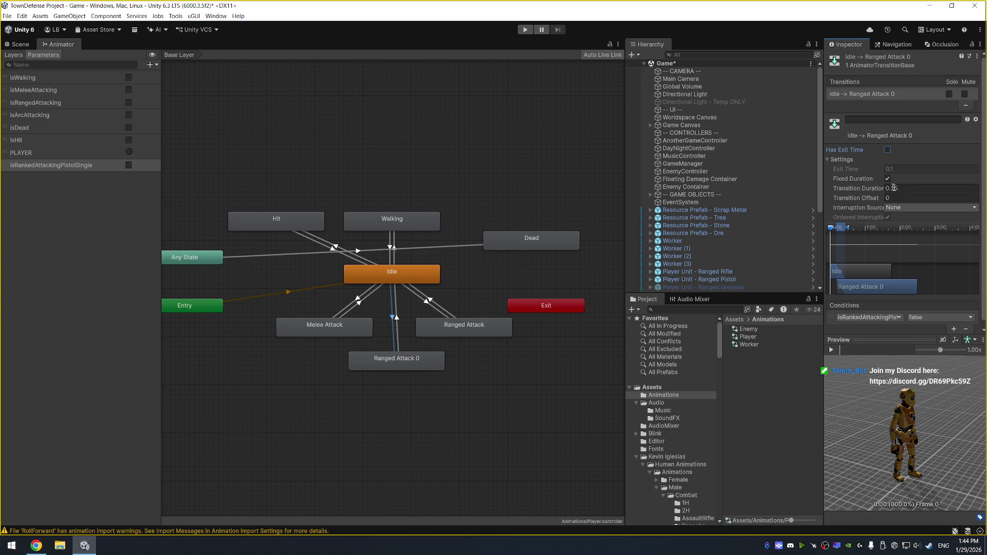
{"action": "left_click", "coordinate": [901, 188]}
{"action": "type", "text": "0.05"}
{"action": "left_click", "coordinate": [920, 207]}
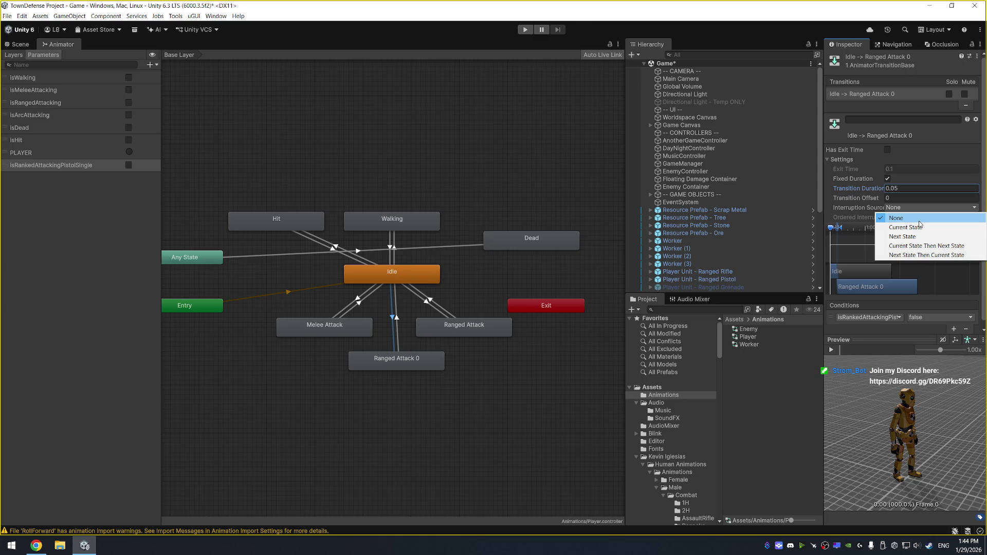
{"action": "left_click", "coordinate": [924, 228]}
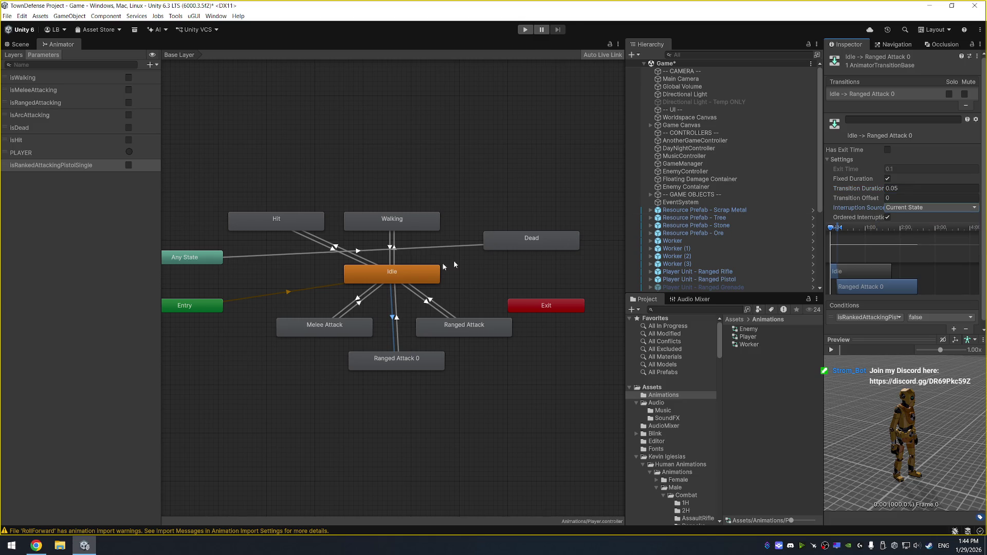
{"action": "key", "text": "ctrl+s"}
Inspect the Ranged Attack, Ranged Attack 0 and Melee Attack transitions with Idle.
{"action": "left_click", "coordinate": [430, 303]}
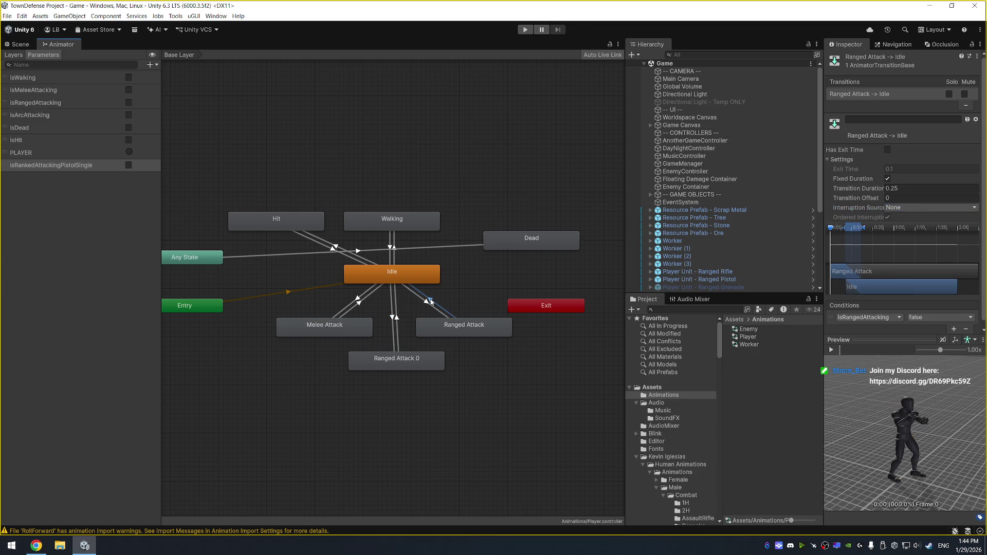
{"action": "left_click", "coordinate": [398, 319]}
{"action": "left_click", "coordinate": [394, 319]}
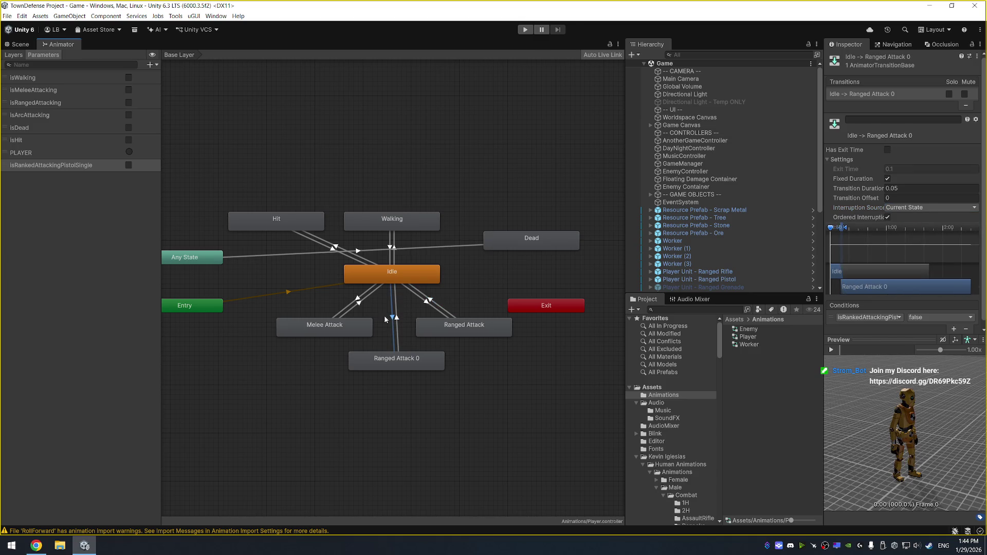
{"action": "left_click", "coordinate": [362, 306]}
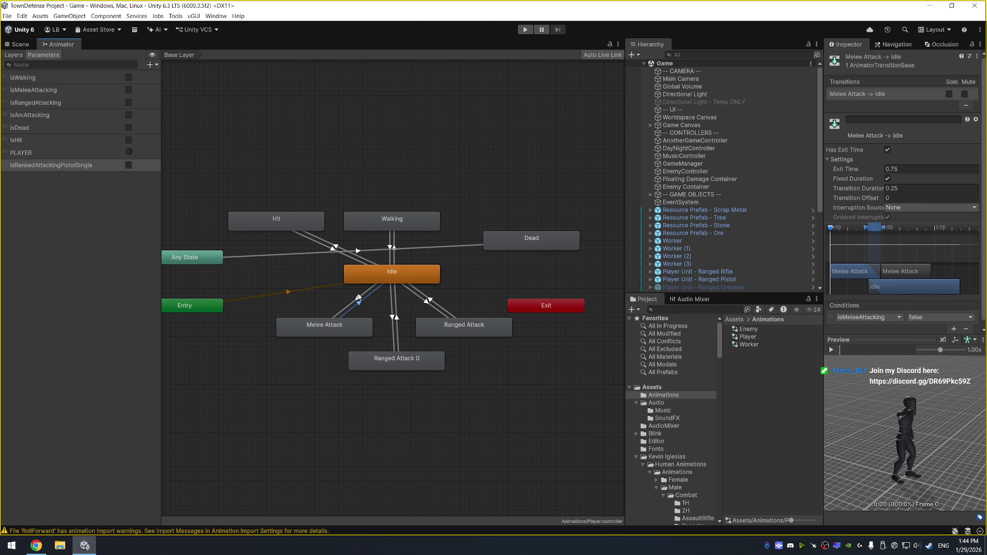
Set Melee Attack → Idle exit time to .1 and turn Has Exit Time off.
{"action": "left_click", "coordinate": [887, 150]}
{"action": "left_click", "coordinate": [888, 150]}
{"action": "left_click", "coordinate": [902, 168]}
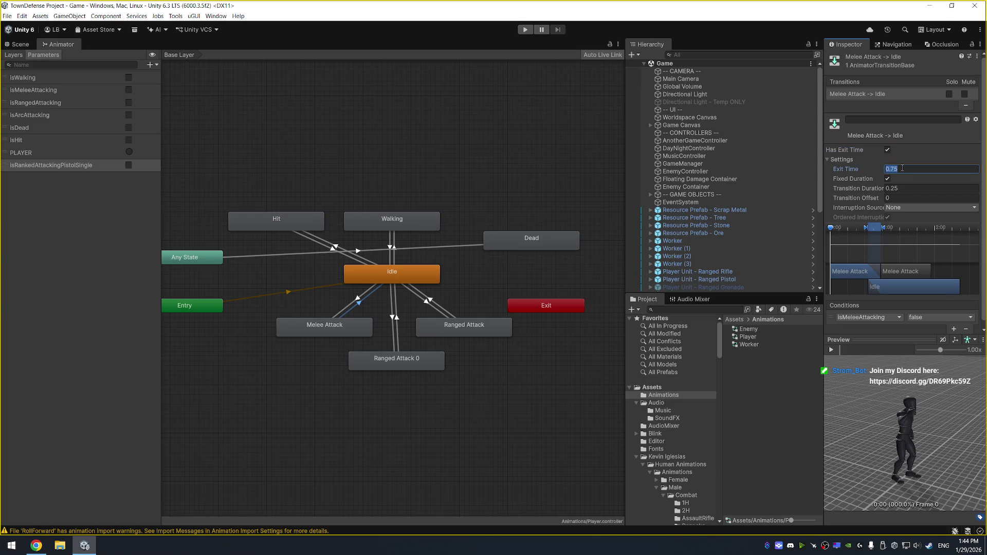
{"action": "type", "text": ".1"}
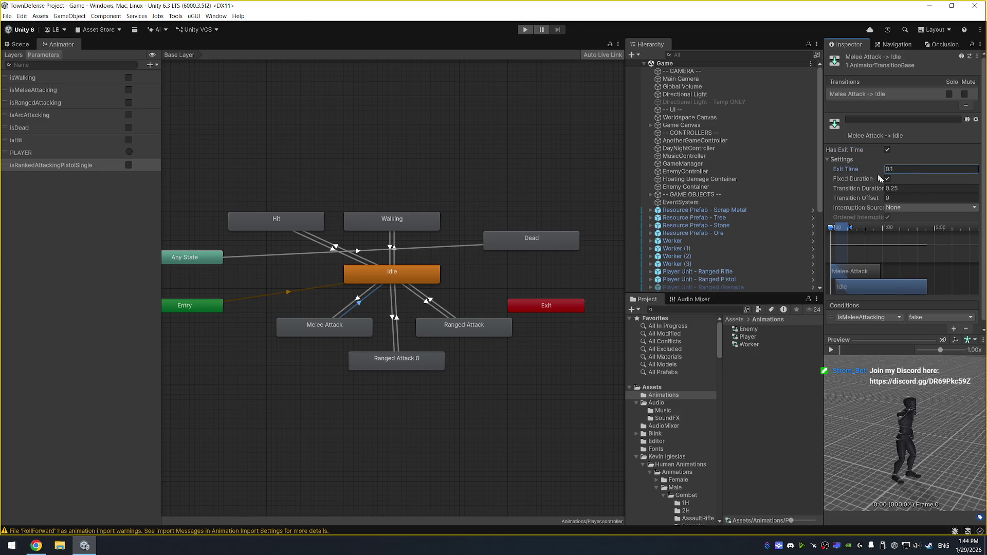
{"action": "left_click", "coordinate": [888, 149]}
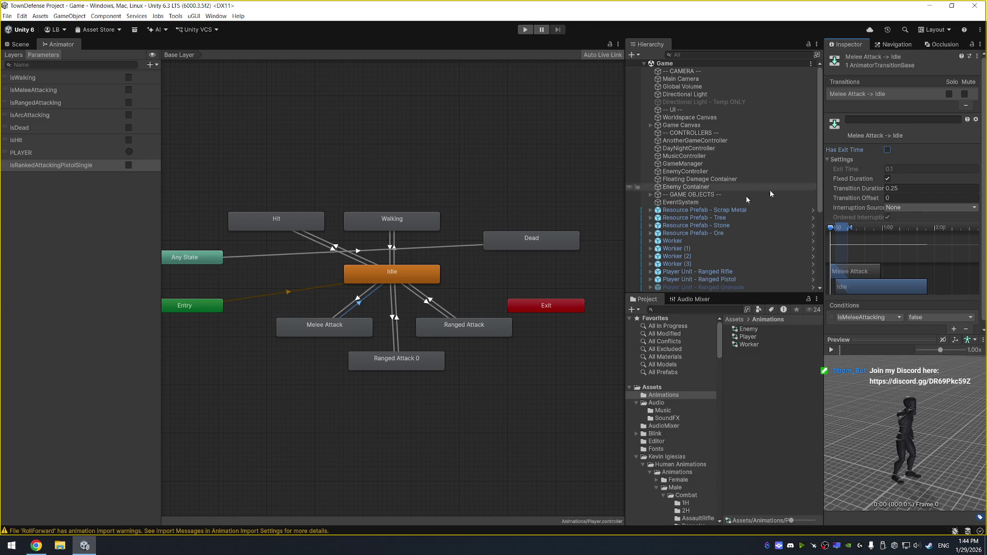
{"action": "left_click", "coordinate": [430, 302]}
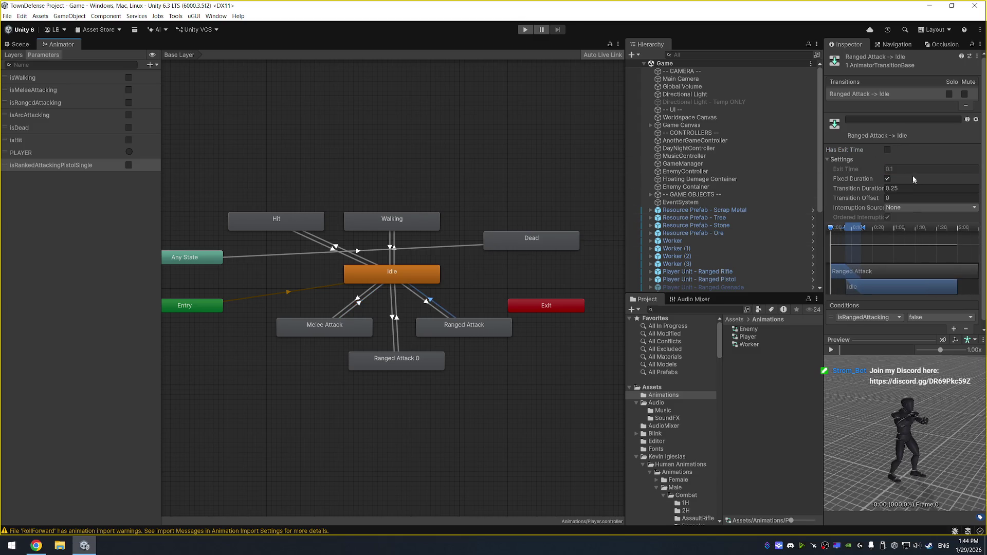
{"action": "left_click", "coordinate": [360, 302]}
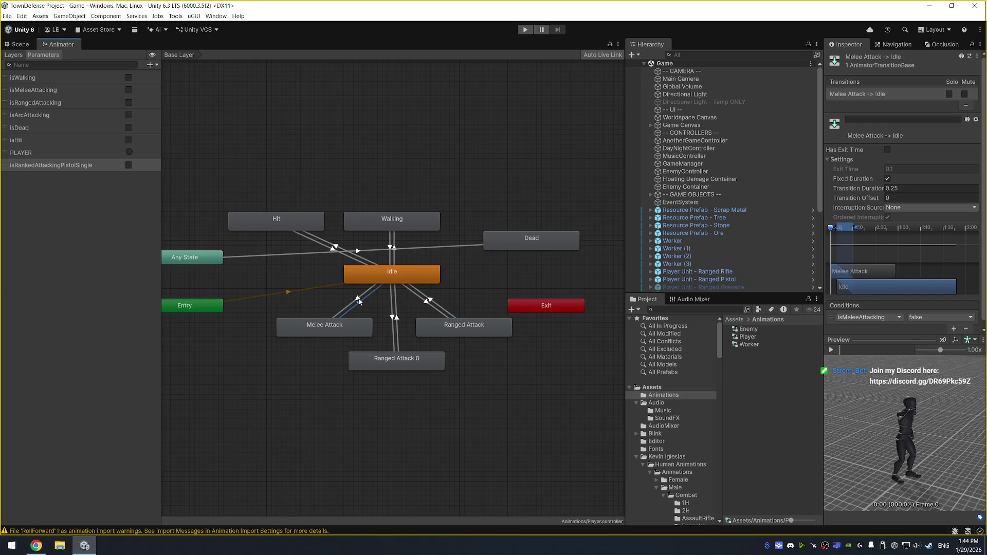
{"action": "left_click", "coordinate": [358, 301]}
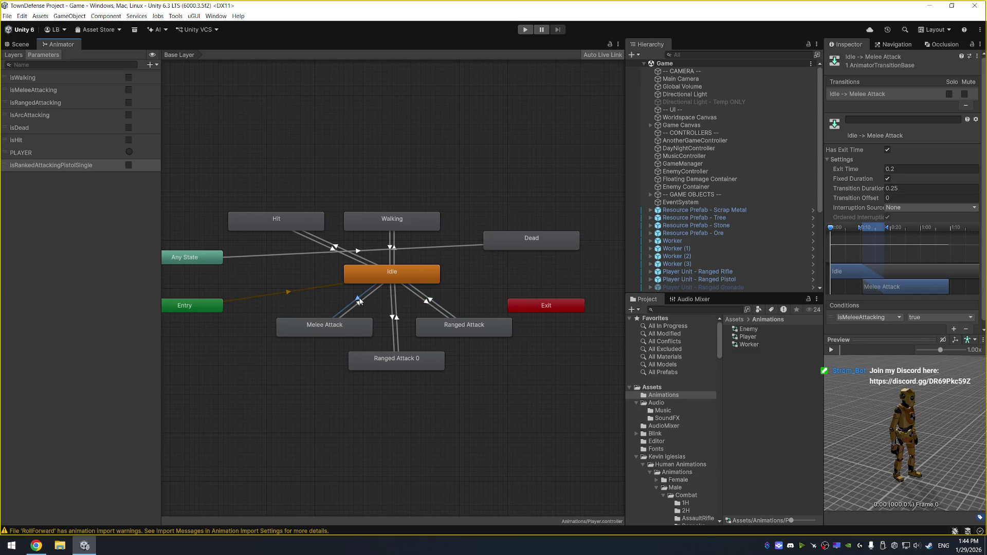
{"action": "left_click", "coordinate": [360, 304]}
Set Current State interruption on Melee Attack → Idle, Idle → Ranged Attack and Ranged Attack → Idle.
{"action": "left_click", "coordinate": [930, 207]}
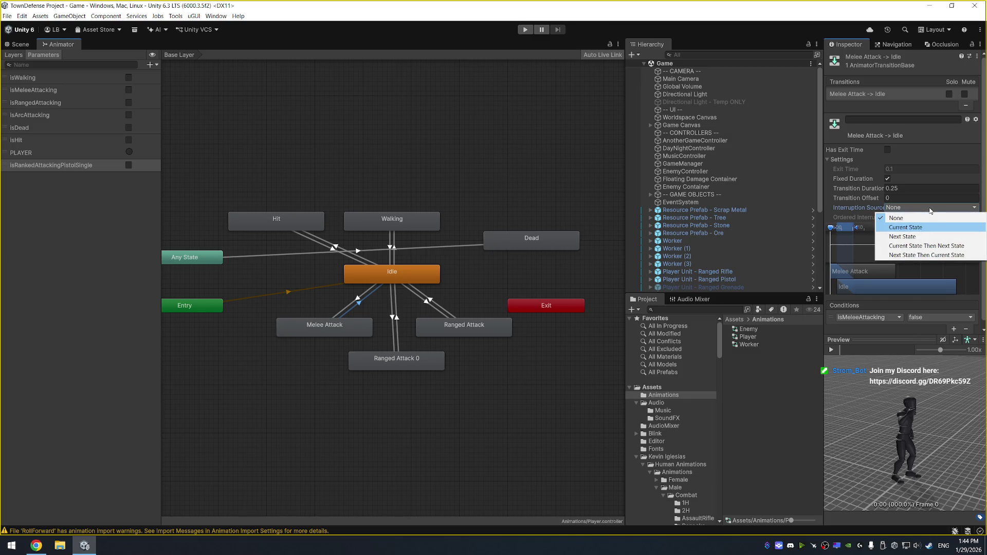
{"action": "left_click", "coordinate": [915, 230]}
{"action": "left_click", "coordinate": [428, 301]}
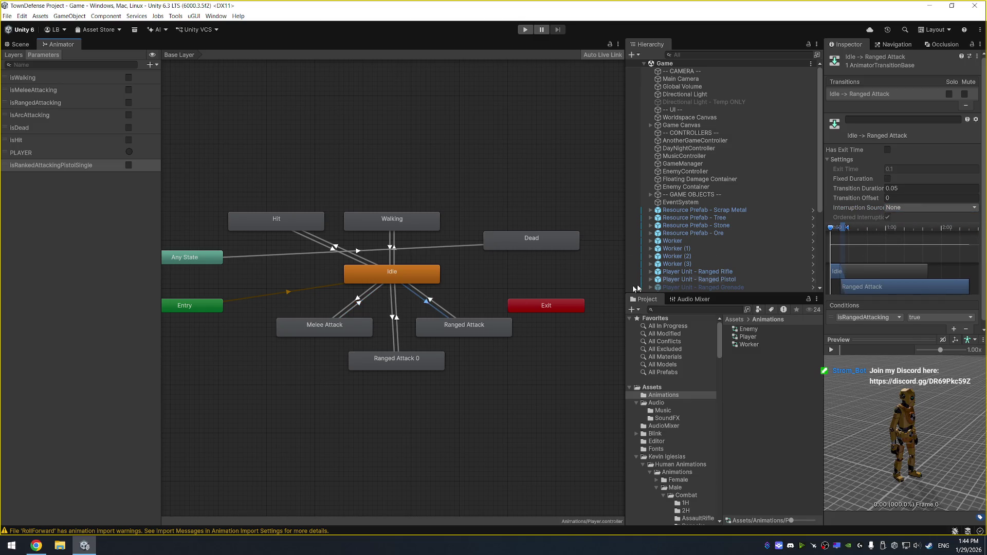
{"action": "left_click", "coordinate": [909, 207]}
{"action": "left_click", "coordinate": [913, 226]}
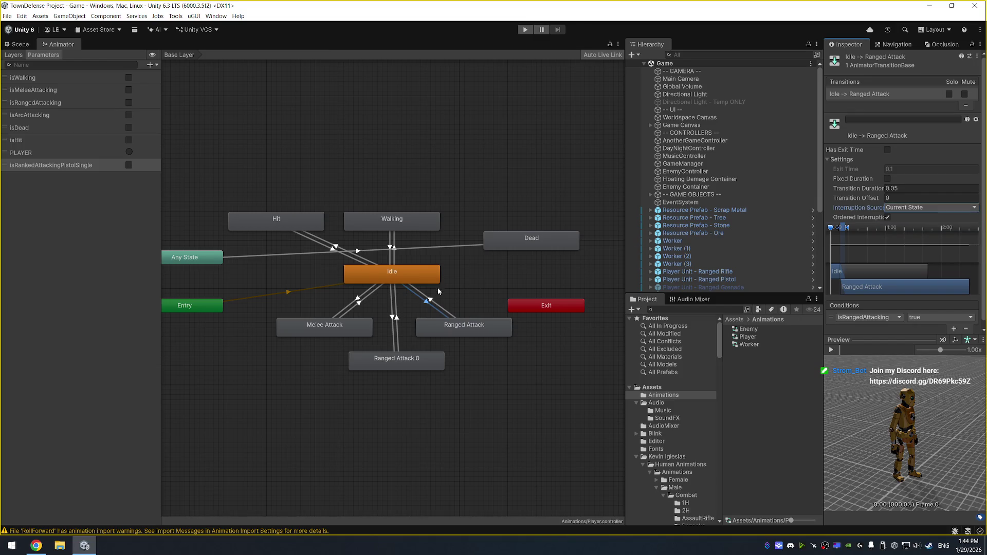
{"action": "left_click", "coordinate": [433, 303]}
{"action": "left_click", "coordinate": [925, 208]}
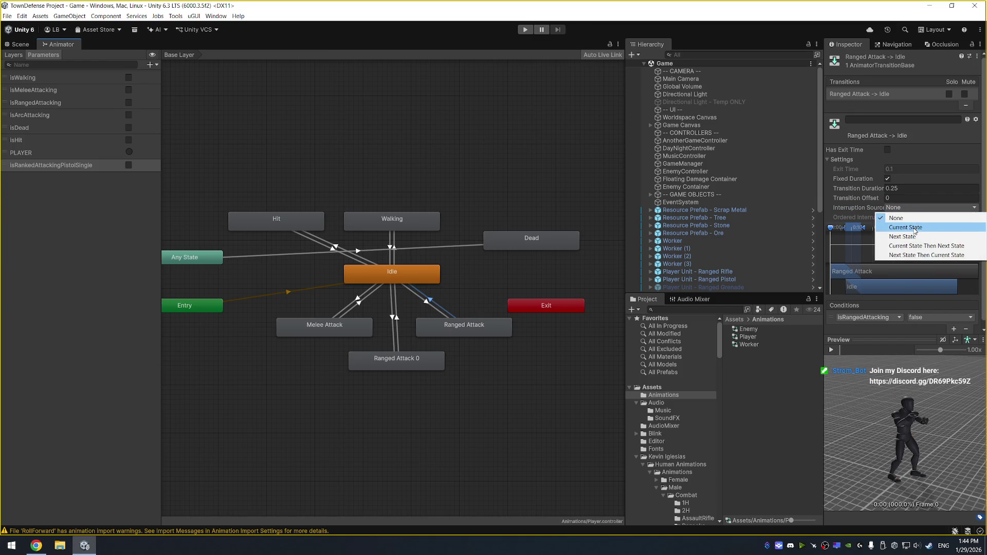
{"action": "left_click", "coordinate": [913, 227]}
Give Idle → Melee Attack Current State interruption, exit time 0.1 off, Fixed Duration off; play preview.
{"action": "left_click", "coordinate": [356, 303]}
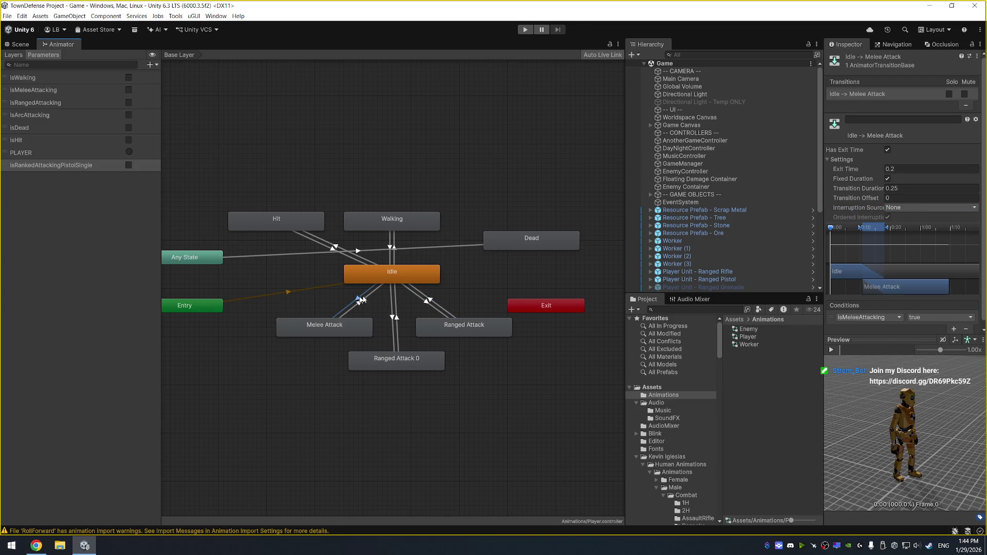
{"action": "left_click", "coordinate": [914, 209]}
{"action": "left_click", "coordinate": [914, 226]}
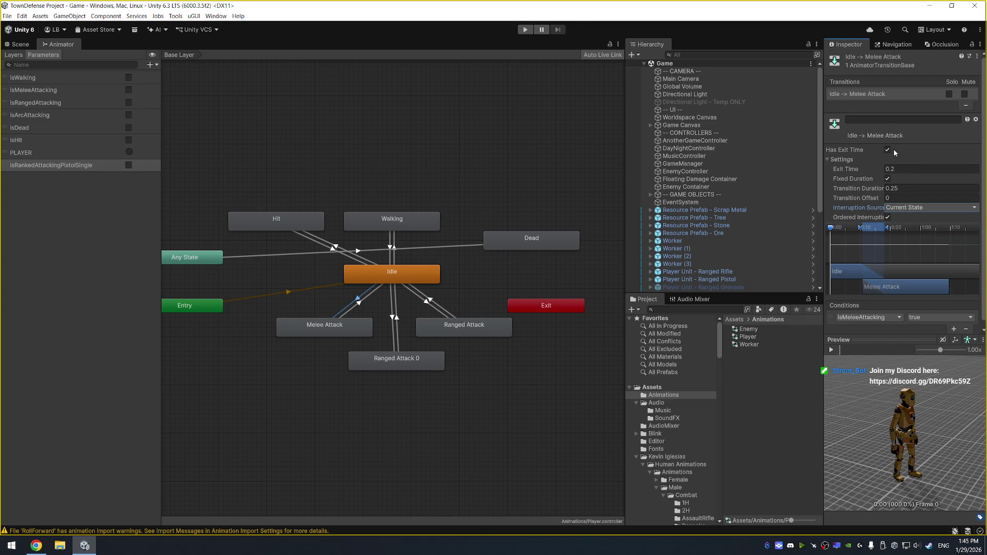
{"action": "left_click", "coordinate": [905, 169]}
{"action": "type", "text": "0.1"}
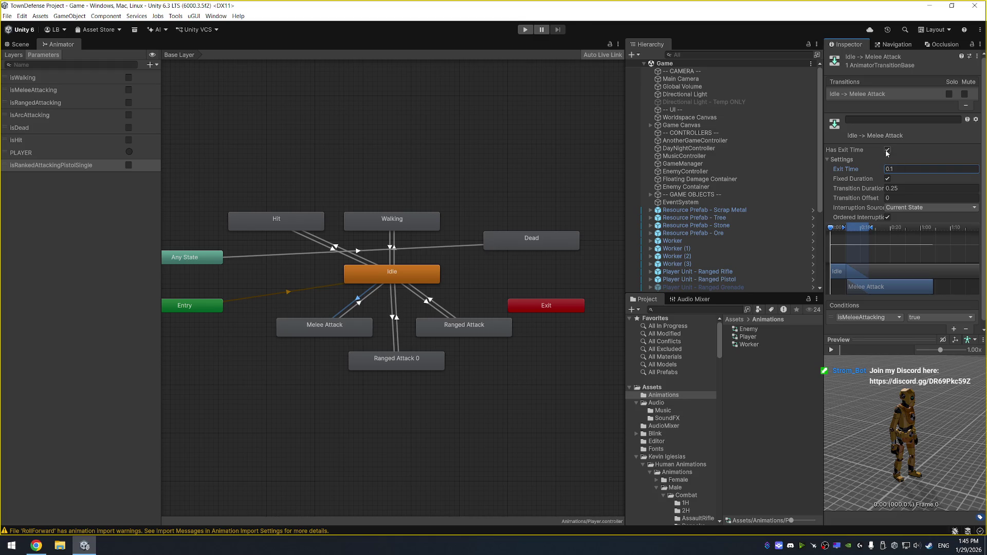
{"action": "left_click", "coordinate": [887, 150]}
{"action": "left_click", "coordinate": [888, 178]}
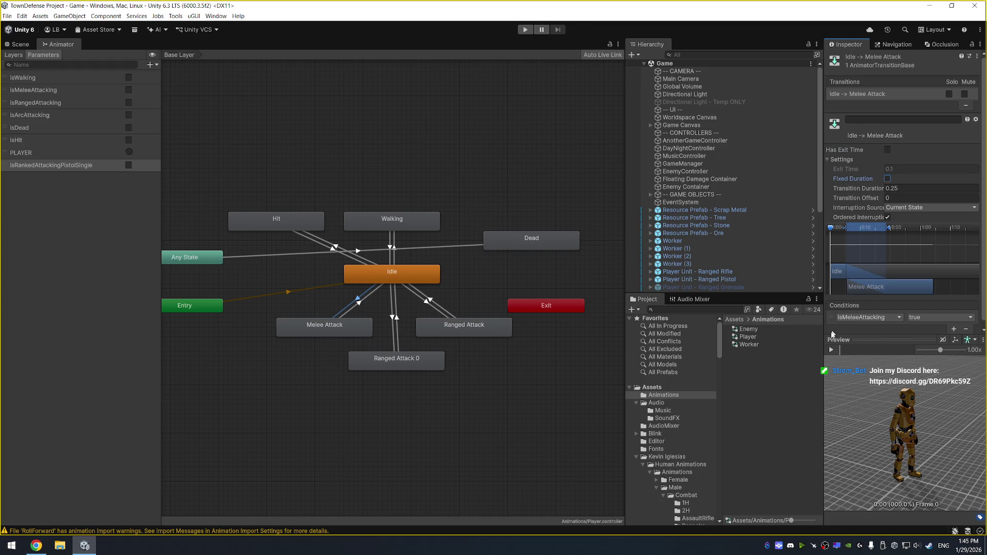
{"action": "left_click", "coordinate": [831, 350]}
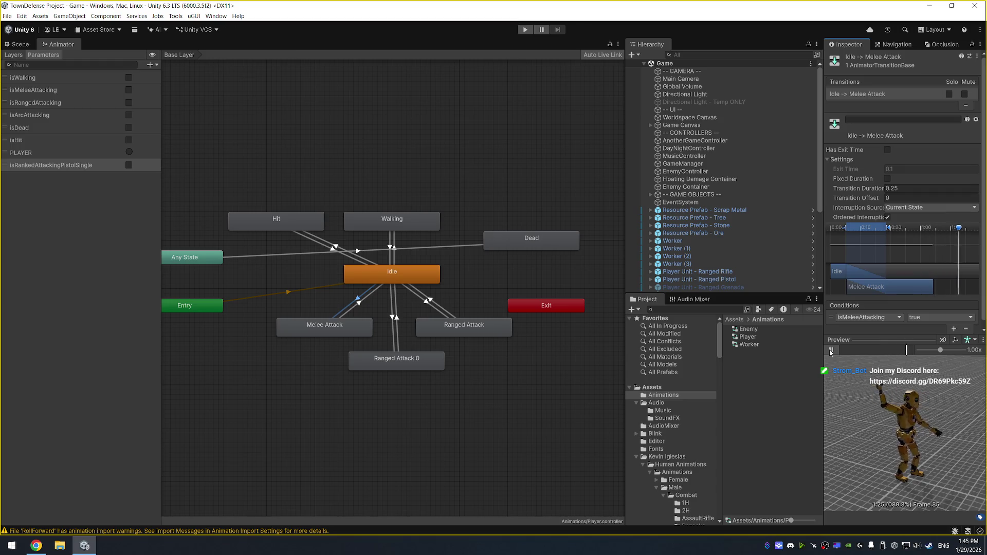
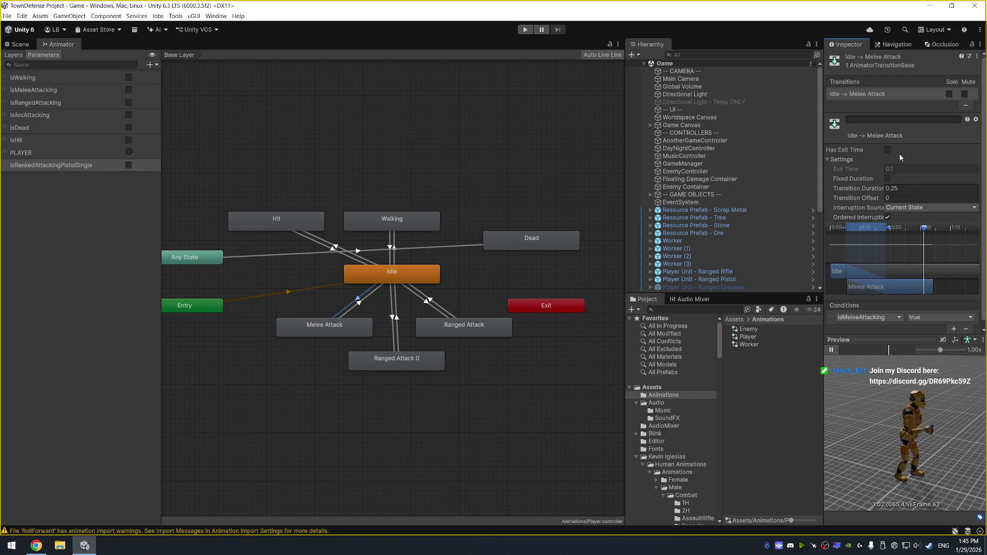
Try MeleeAttack_OneHanded as the Melee Attack motion and preview the Idle transition.
{"action": "left_click", "coordinate": [343, 331]}
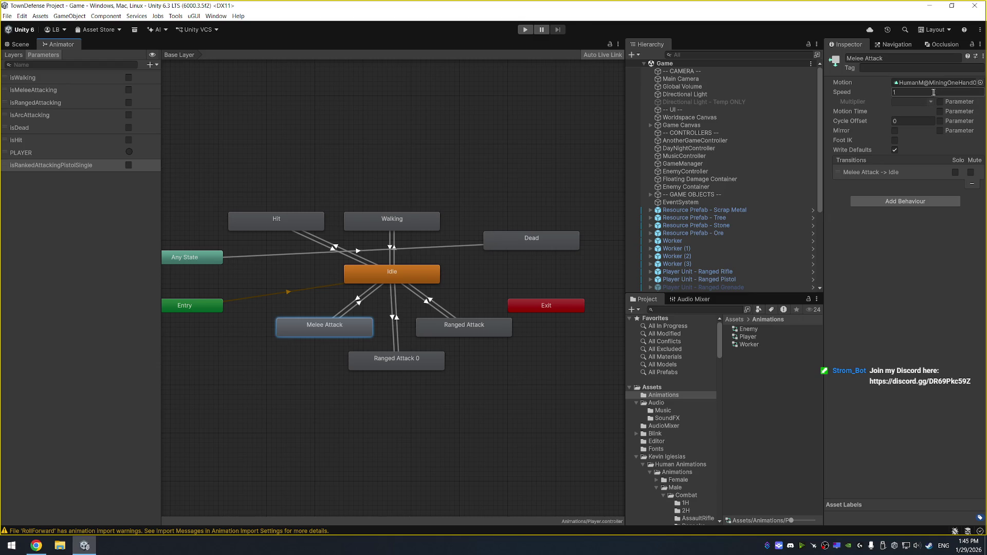
{"action": "left_click", "coordinate": [980, 82]}
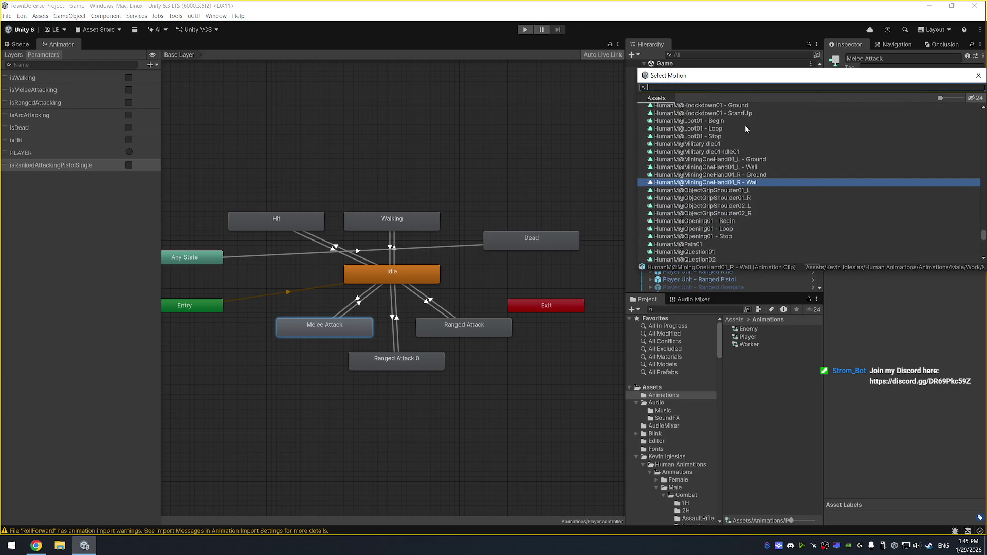
{"action": "type", "text": "one"}
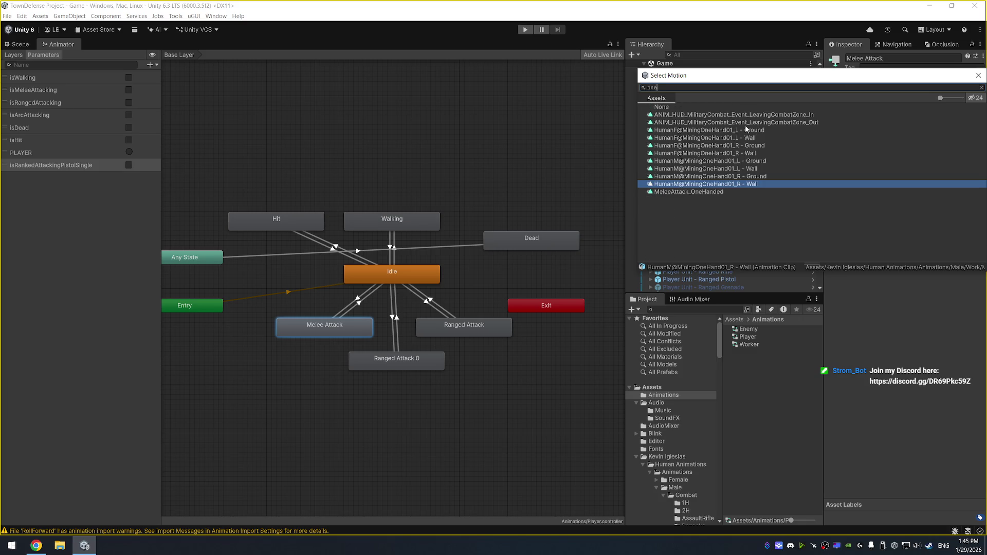
{"action": "double_click", "coordinate": [720, 192]}
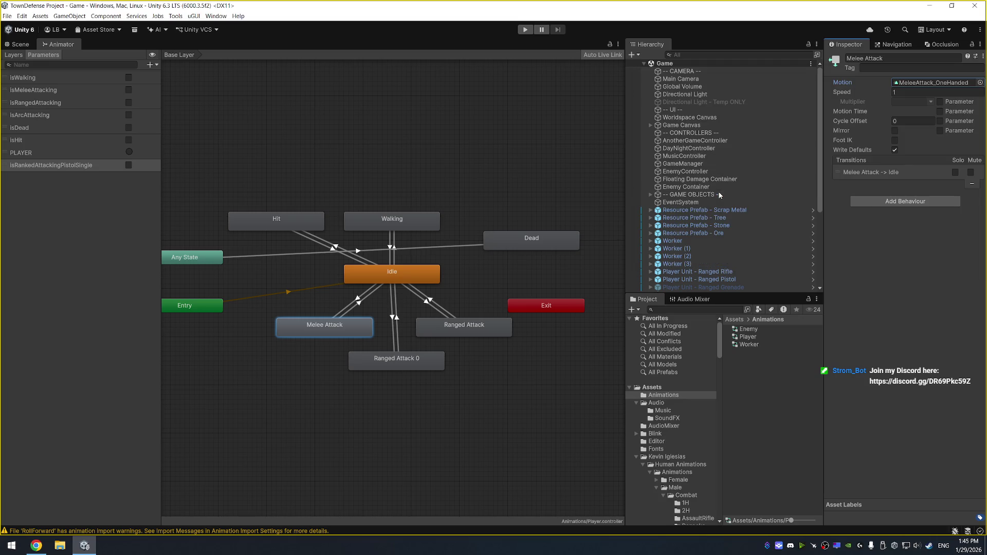
{"action": "left_click", "coordinate": [359, 300]}
{"action": "left_click", "coordinate": [832, 351]}
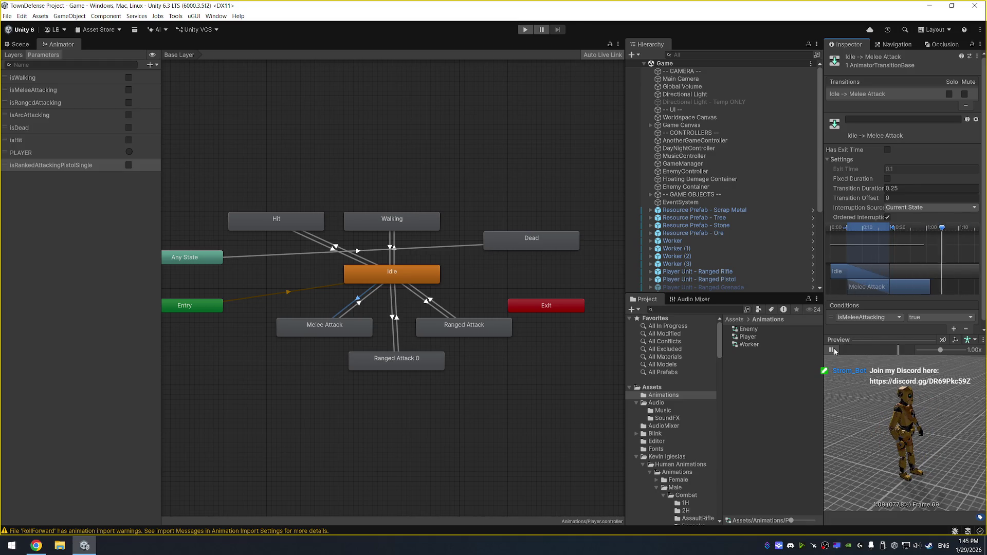
{"action": "left_click", "coordinate": [832, 350]}
Assign HumanM@Attack1H01_R from the 1H folder as Melee Attack's motion and preview it.
{"action": "left_click", "coordinate": [345, 334]}
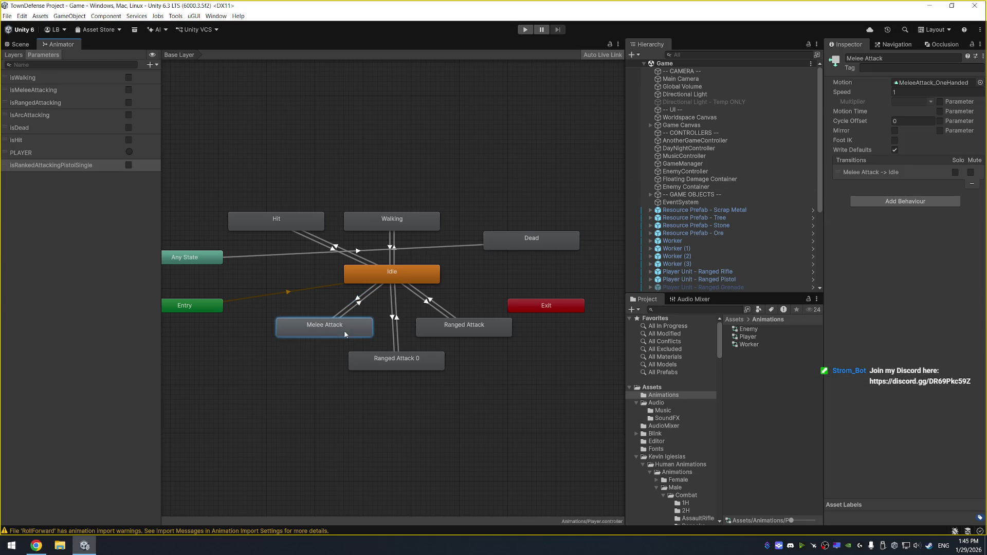
{"action": "left_click", "coordinate": [982, 83]}
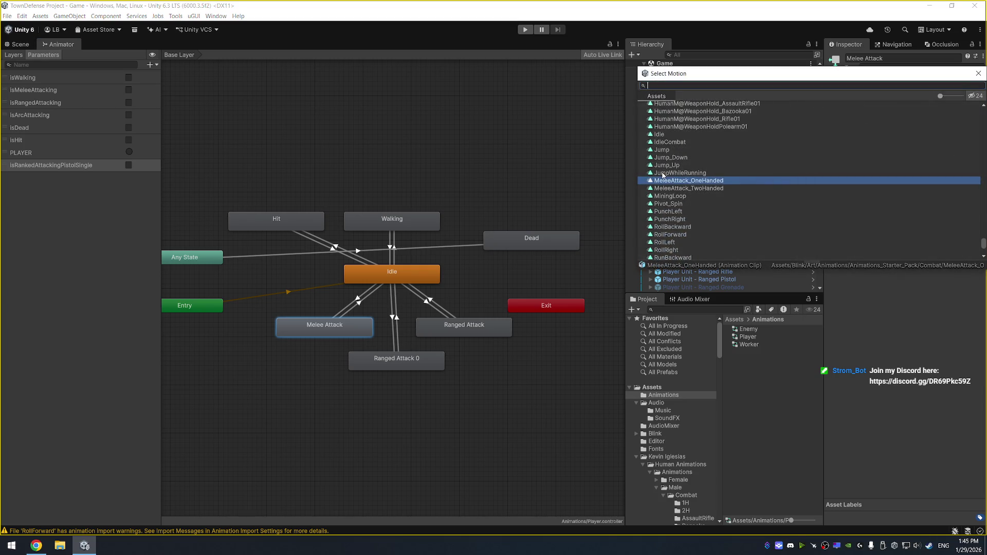
{"action": "scroll", "coordinate": [703, 164], "scroll_direction": "up", "scroll_amount": 5}
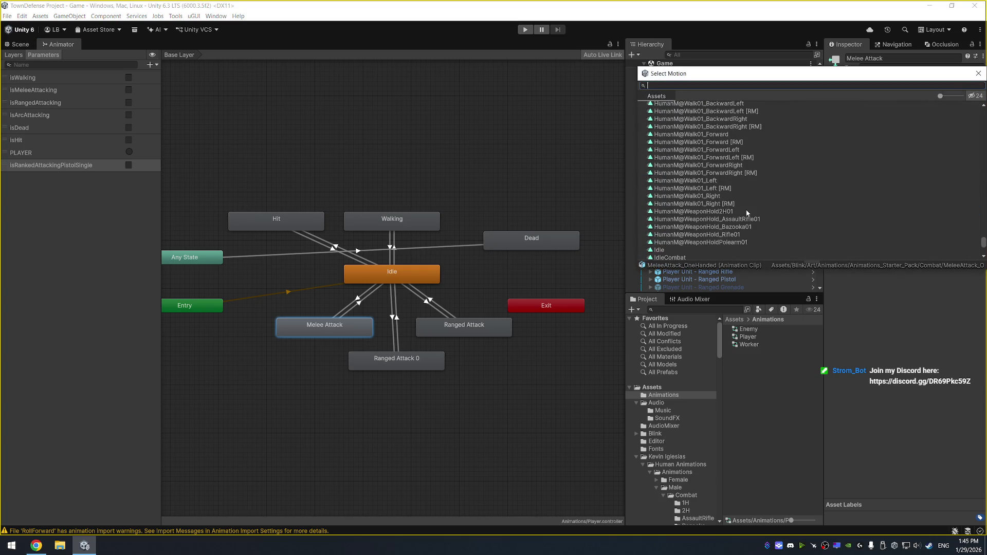
{"action": "scroll", "coordinate": [745, 210], "scroll_direction": "up", "scroll_amount": 10}
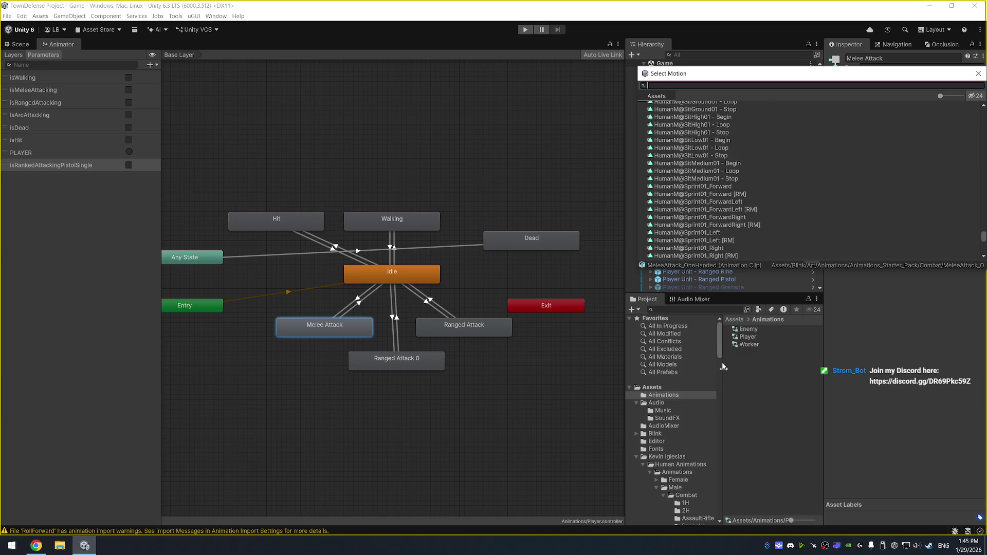
{"action": "left_click", "coordinate": [979, 74]}
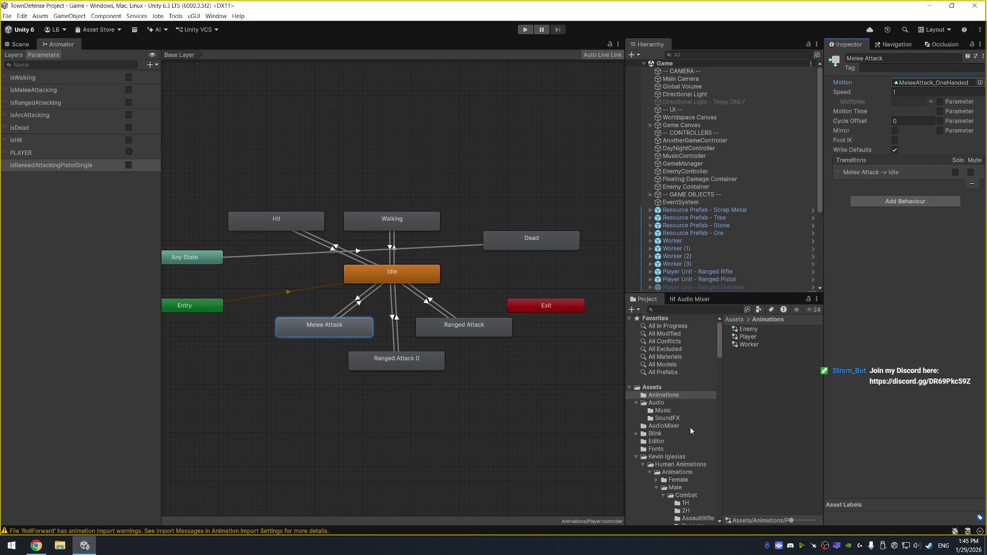
{"action": "scroll", "coordinate": [685, 495], "scroll_direction": "down", "scroll_amount": 2}
{"action": "left_click", "coordinate": [686, 474]}
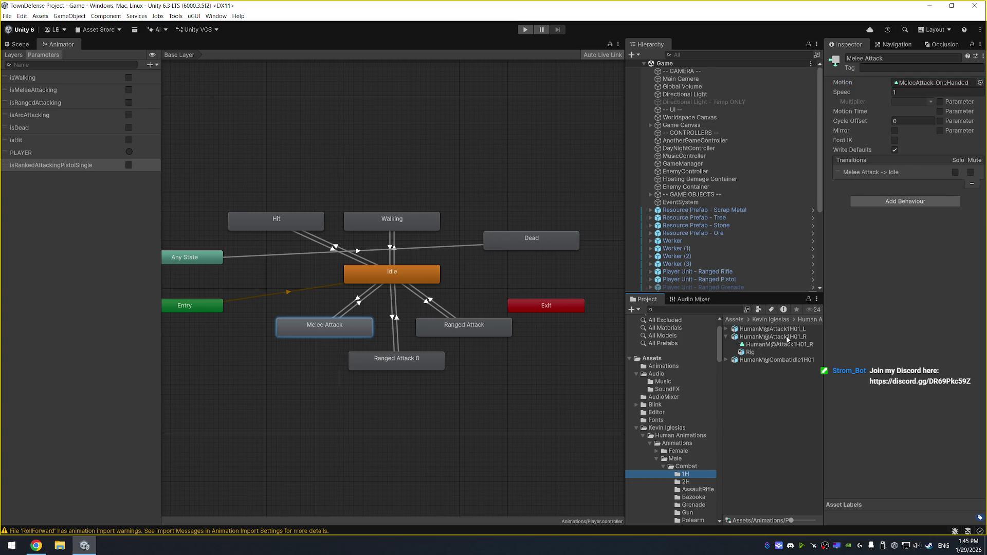
{"action": "left_click", "coordinate": [358, 329]}
{"action": "mouse_move", "coordinate": [792, 342]}
{"action": "left_mouse_down"}
{"action": "mouse_move", "coordinate": [949, 102]}
{"action": "mouse_move", "coordinate": [948, 84]}
{"action": "left_mouse_up"}
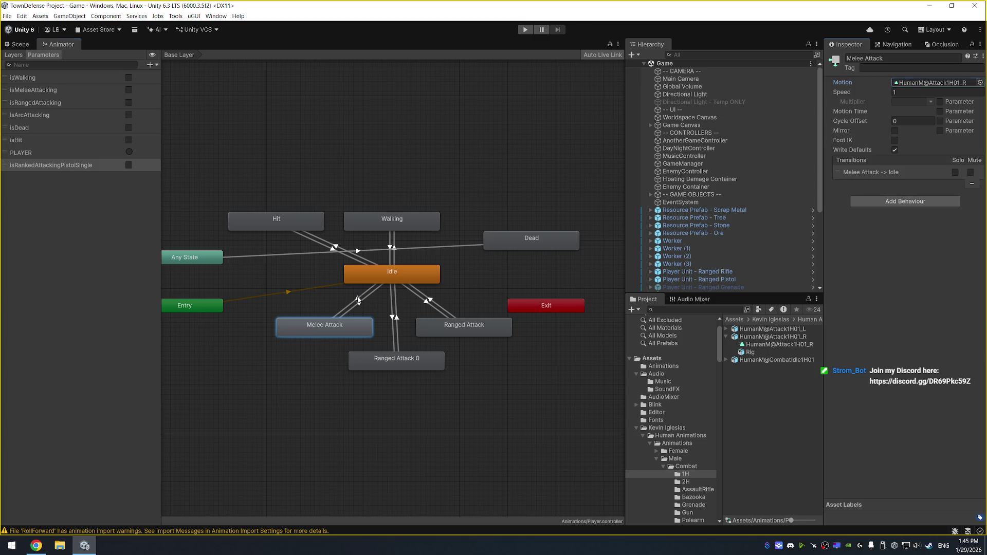
{"action": "left_click", "coordinate": [358, 301]}
{"action": "left_click", "coordinate": [833, 350]}
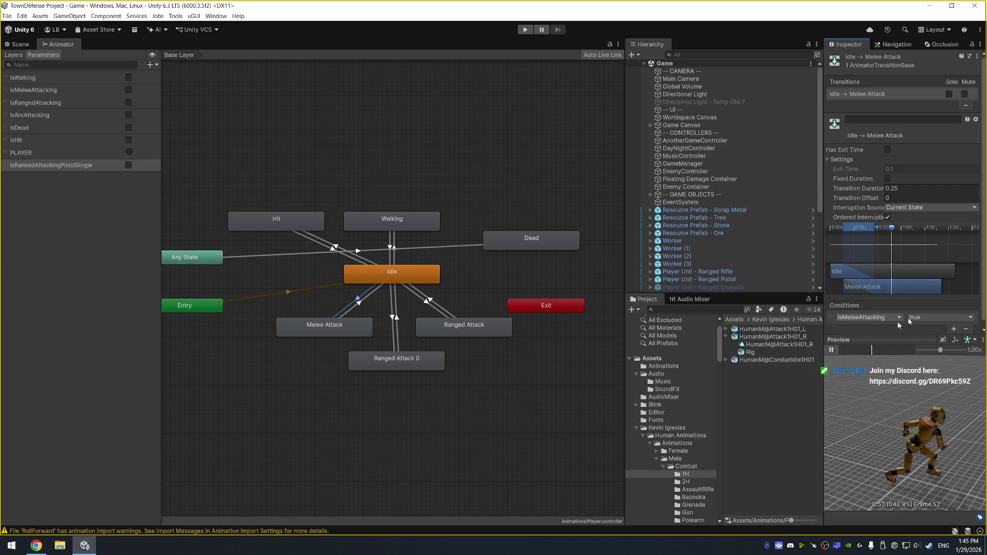
Give the Idle → Melee Attack transition a 0.1 duration with Has Exit Time off, previewing the blend.
{"action": "left_click", "coordinate": [887, 179]}
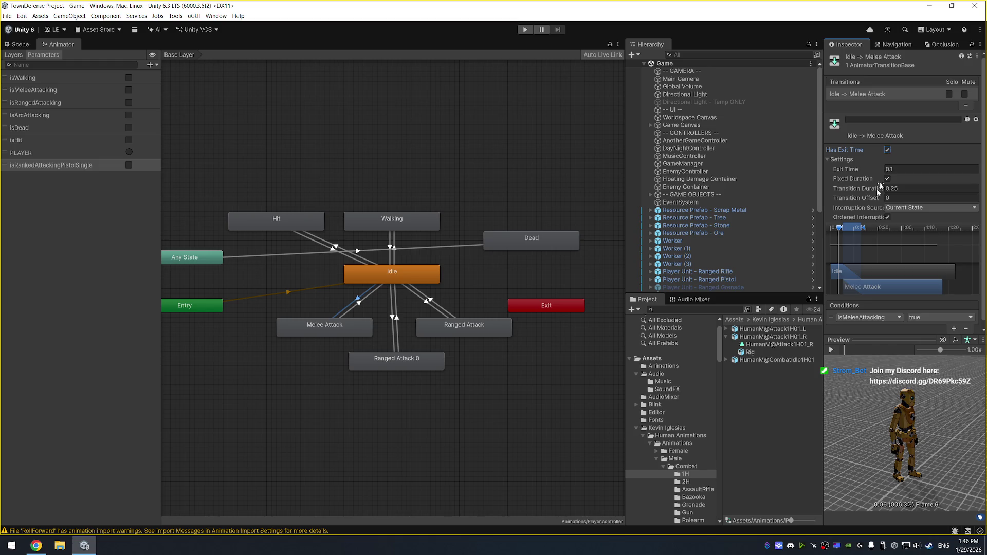
{"action": "left_click", "coordinate": [832, 351]}
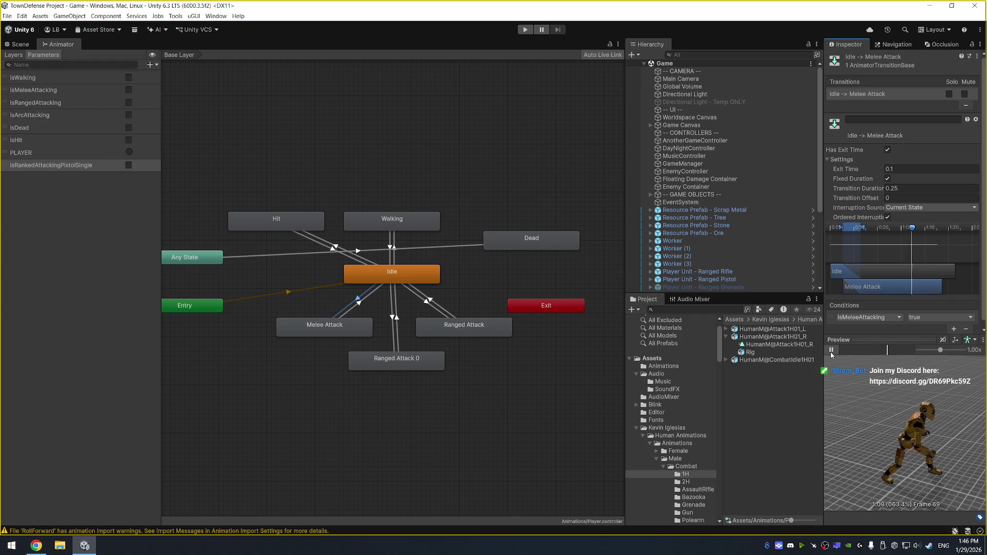
{"action": "left_click", "coordinate": [832, 351]}
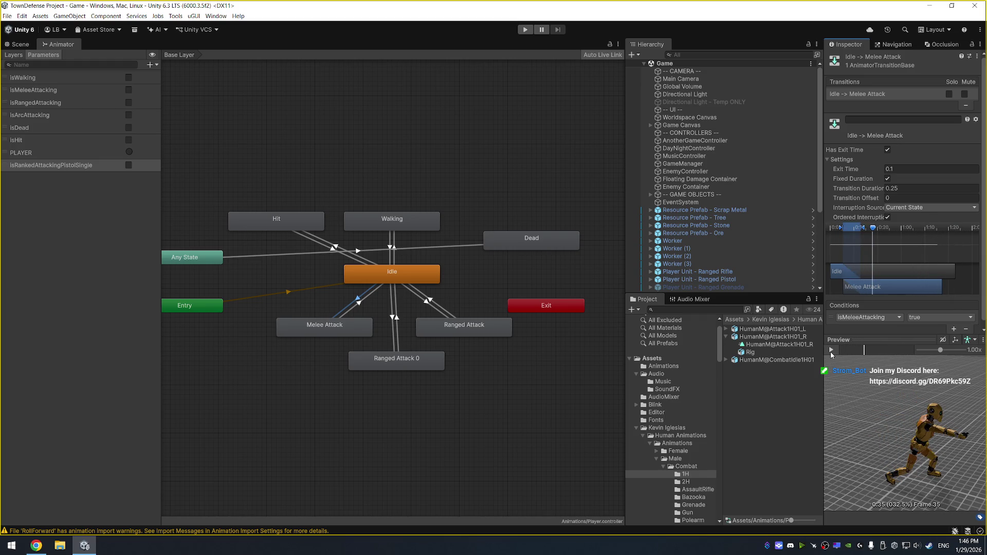
{"action": "left_click", "coordinate": [930, 188]}
{"action": "type", "text": "0.1"}
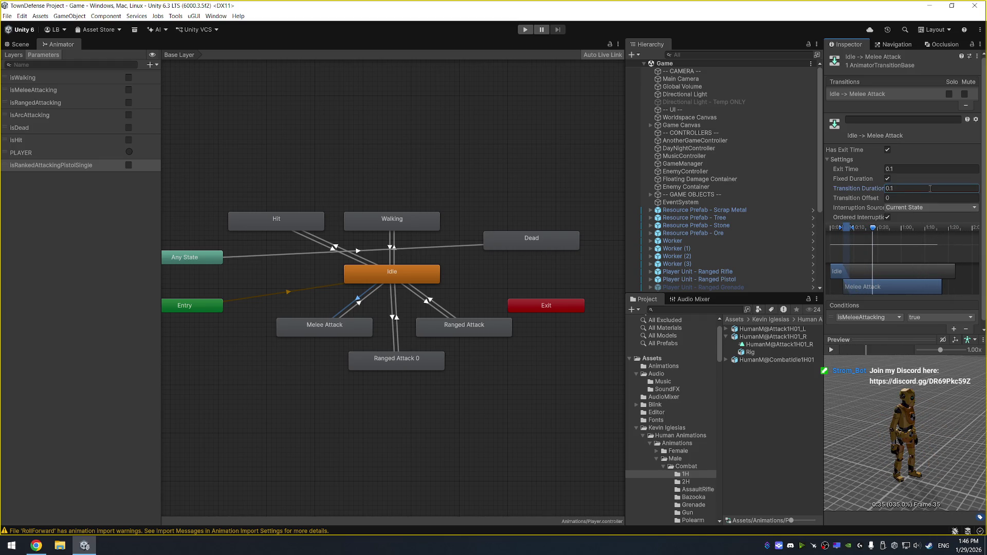
{"action": "left_click", "coordinate": [831, 351]}
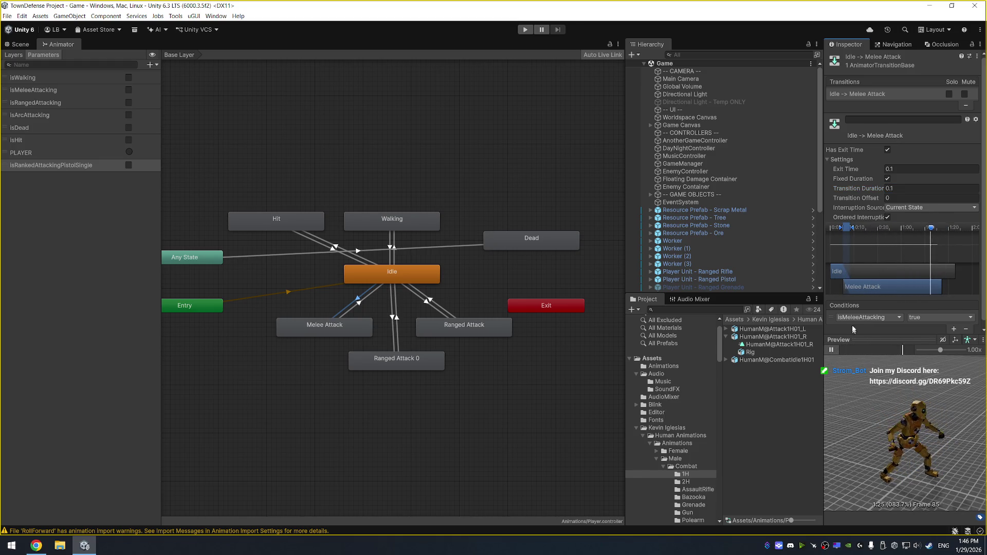
{"action": "left_click", "coordinate": [887, 150]}
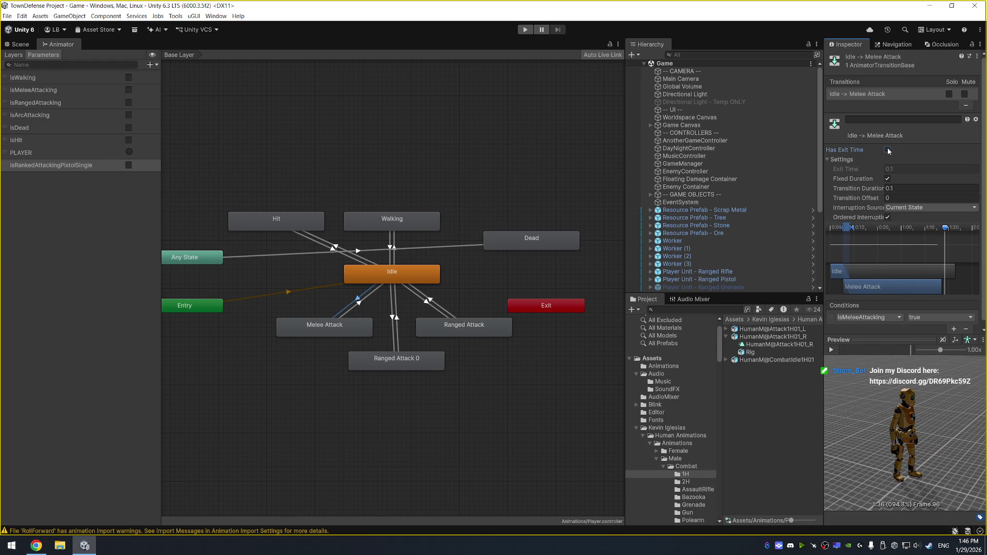
{"action": "left_click", "coordinate": [833, 351]}
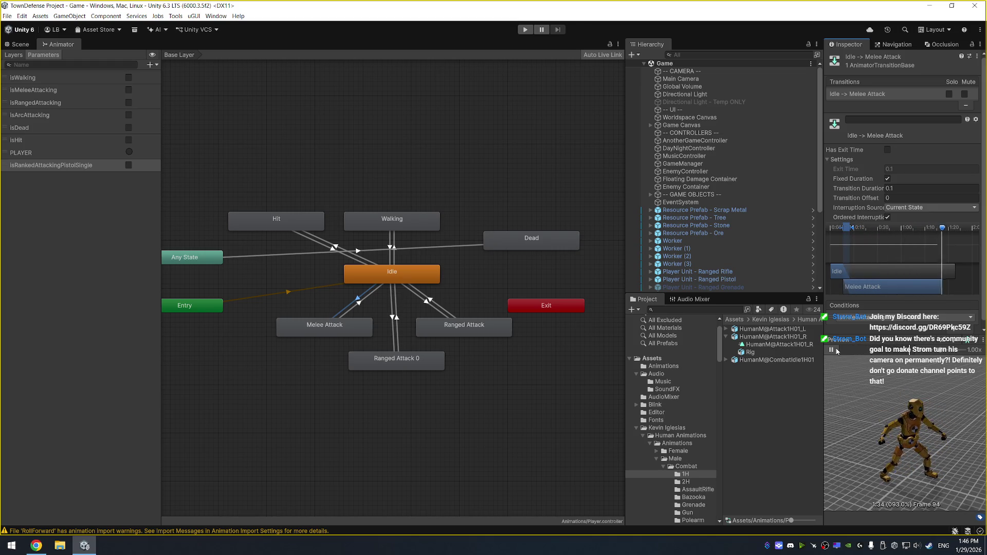
{"action": "left_click", "coordinate": [832, 350]}
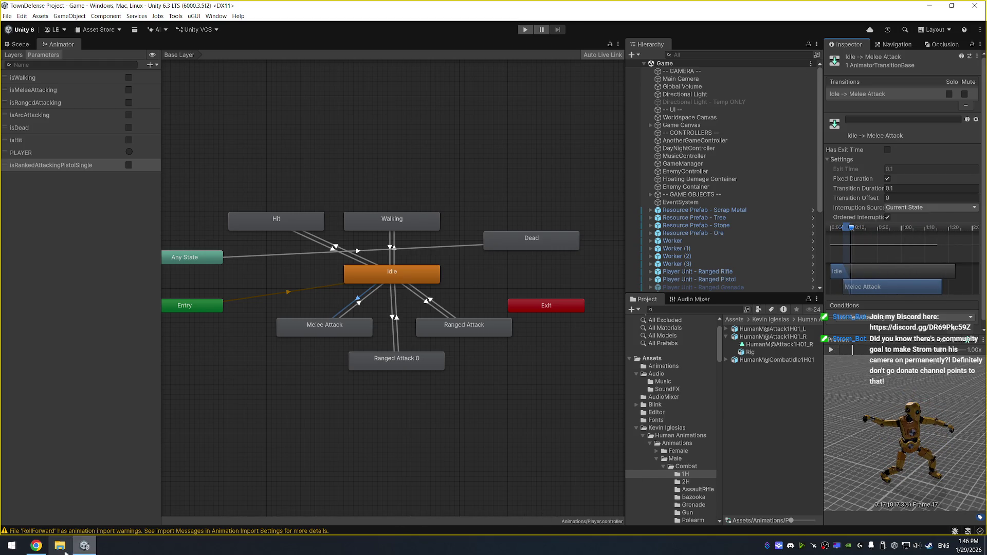
{"action": "left_click", "coordinate": [768, 545]}
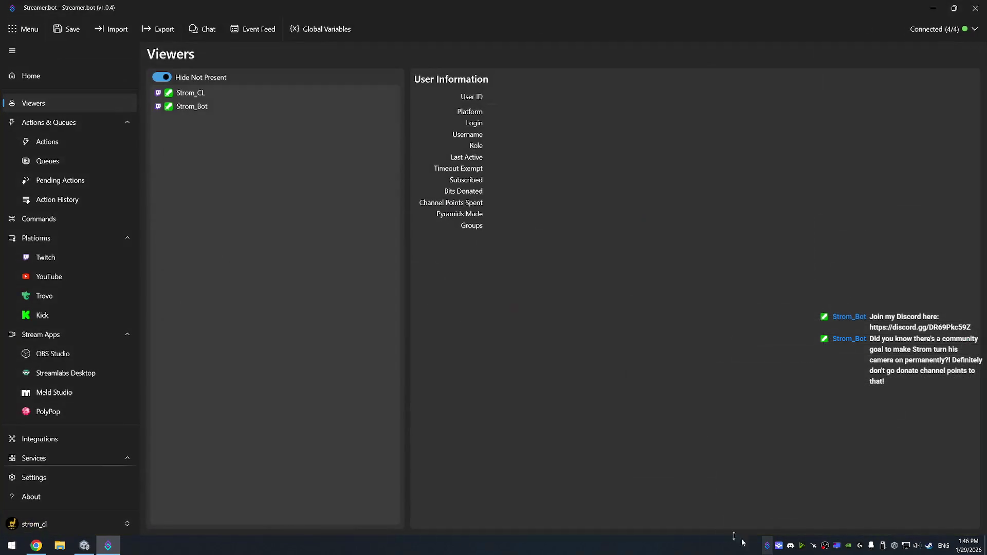
Disable Camera Announcement and Discord Timed Announcement, set Camera Announcement to Always Run, then minimize Streamer.bot.
{"action": "left_click", "coordinate": [72, 147]}
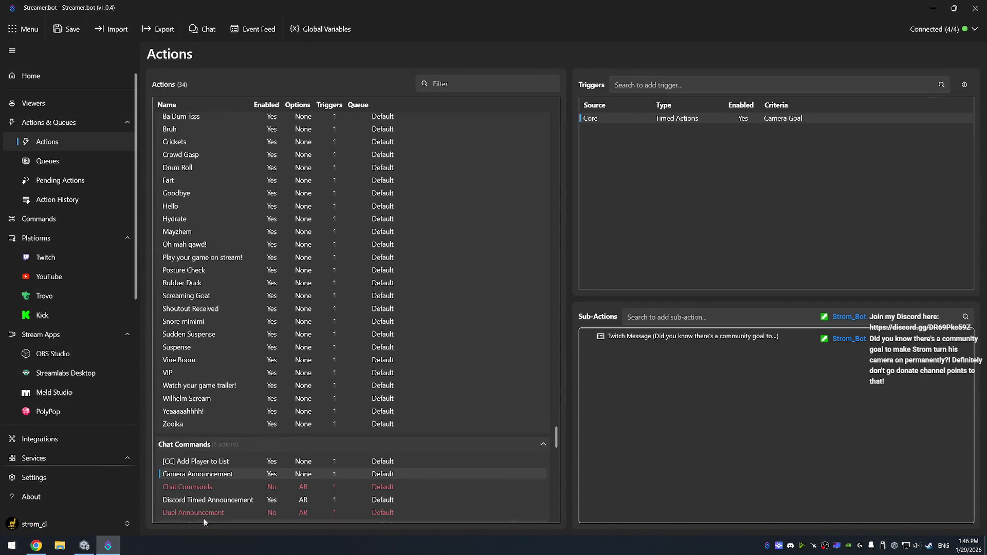
{"action": "right_click", "coordinate": [225, 478]}
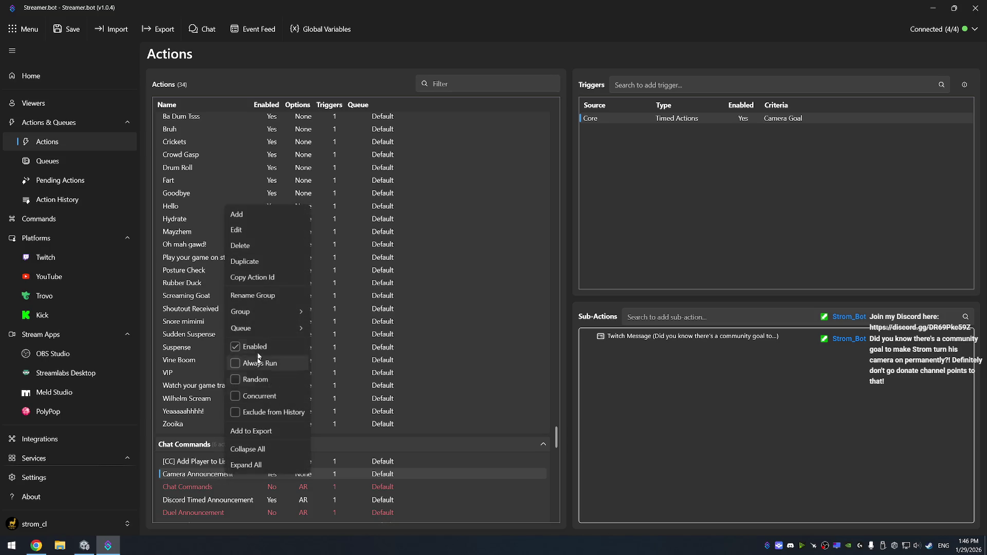
{"action": "left_click", "coordinate": [242, 346]}
{"action": "left_click", "coordinate": [220, 504]}
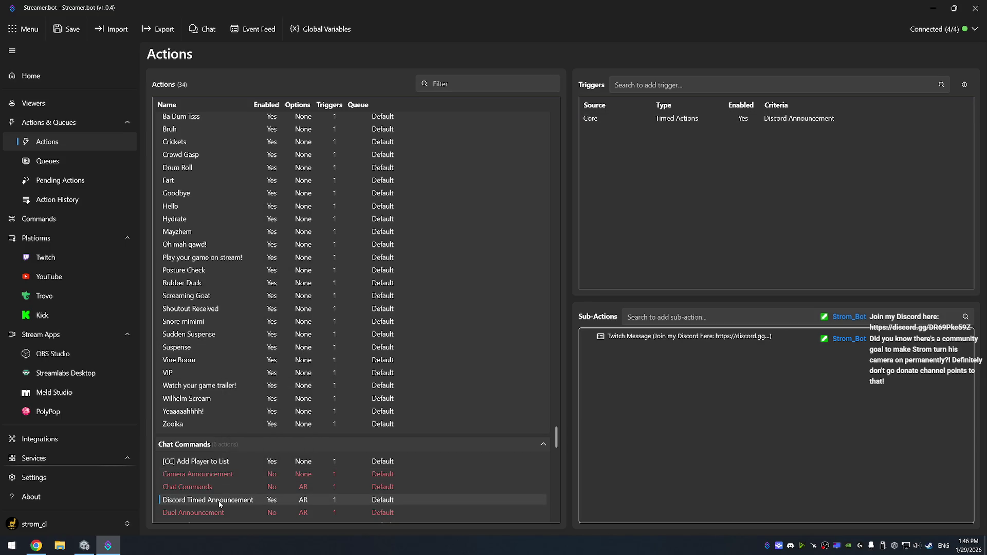
{"action": "right_click", "coordinate": [220, 505]}
{"action": "left_click", "coordinate": [231, 374]}
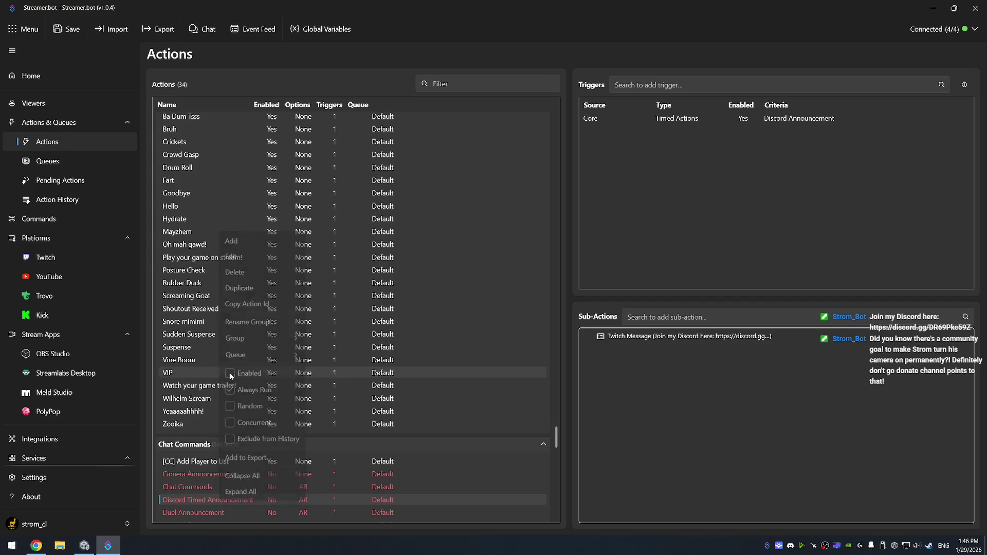
{"action": "left_click", "coordinate": [210, 478]}
{"action": "right_click", "coordinate": [210, 478]}
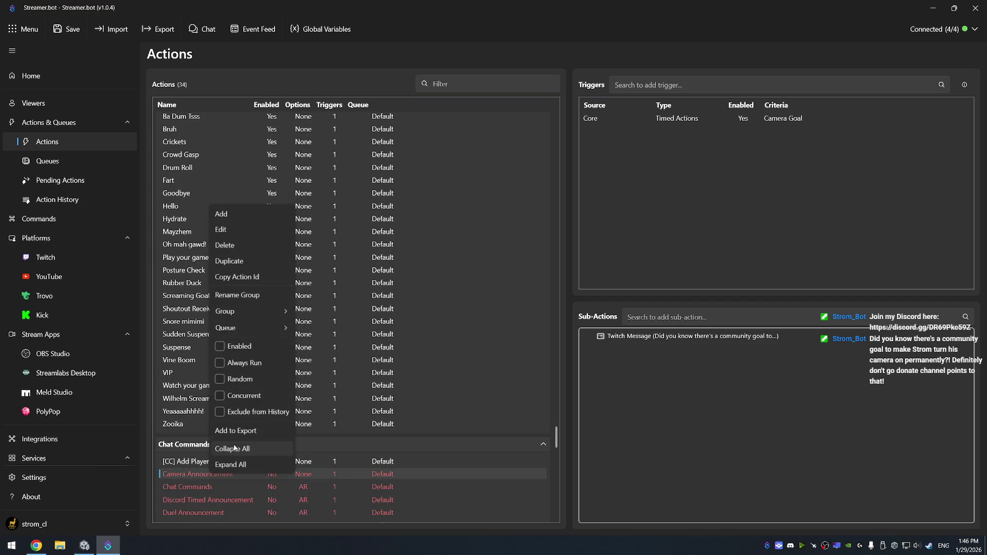
{"action": "left_click", "coordinate": [234, 362]}
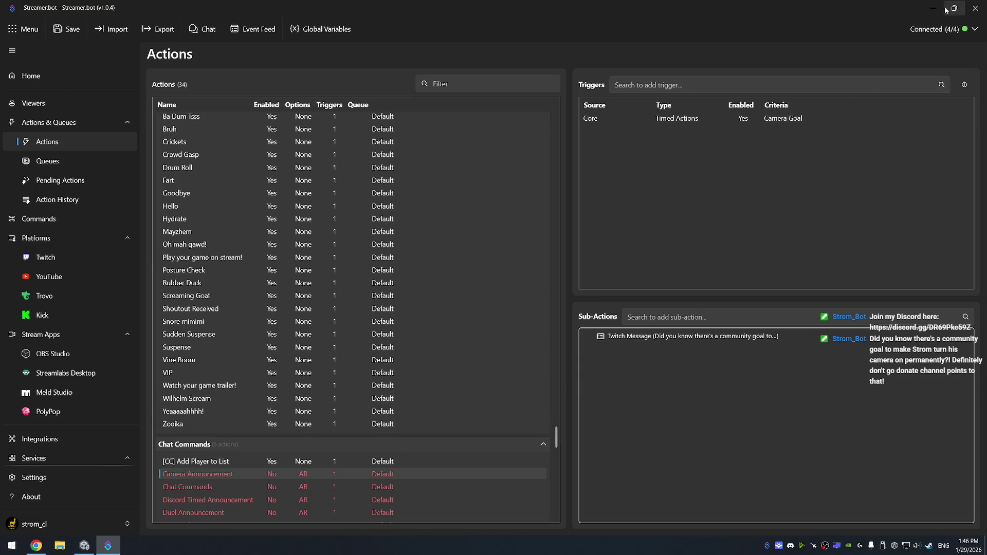
{"action": "left_click", "coordinate": [932, 8]}
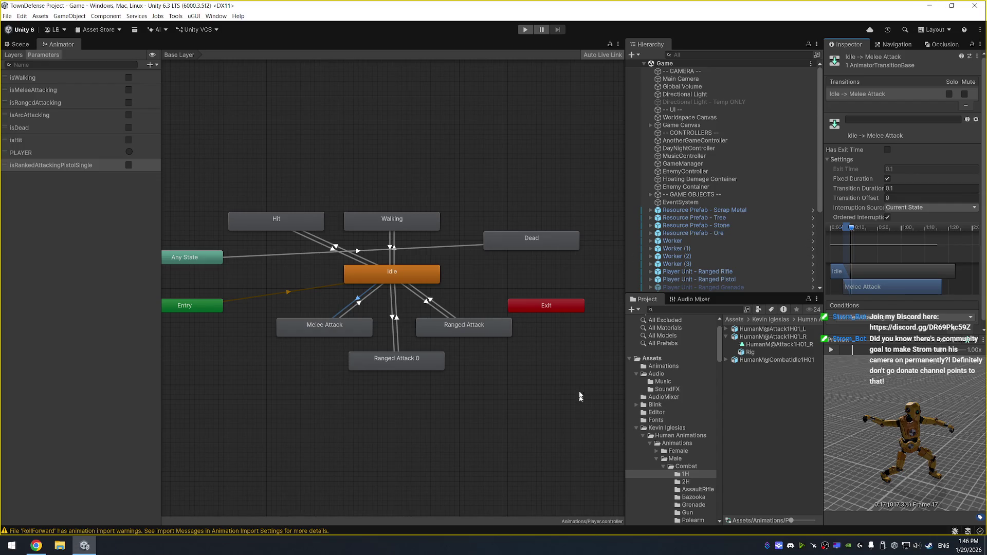
Set the Idle → Ranged Attack 0 transition duration to 0.1 and preview it.
{"action": "left_click_drag", "start_coordinate": [415, 362], "coordinate": [397, 361]}
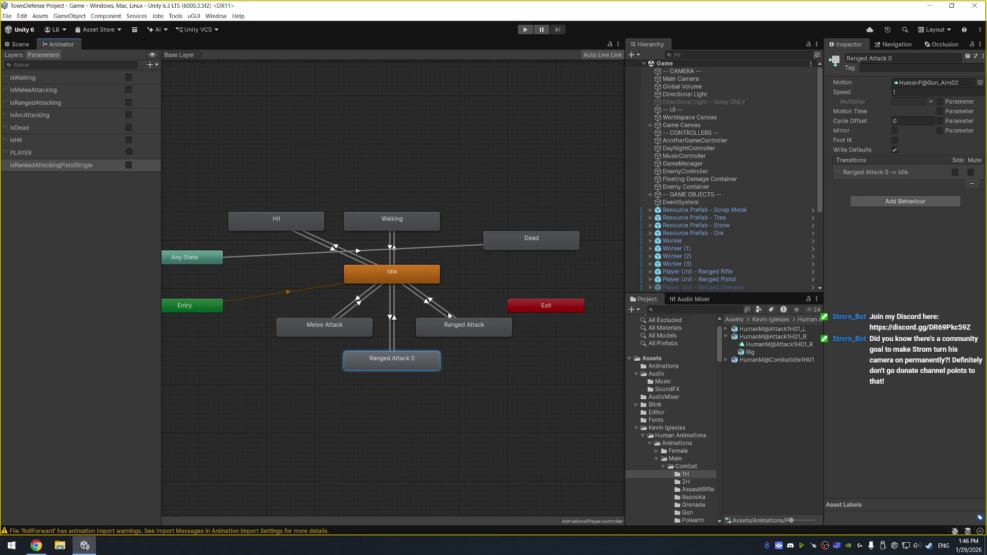
{"action": "left_click", "coordinate": [392, 319]}
{"action": "left_click", "coordinate": [835, 351]}
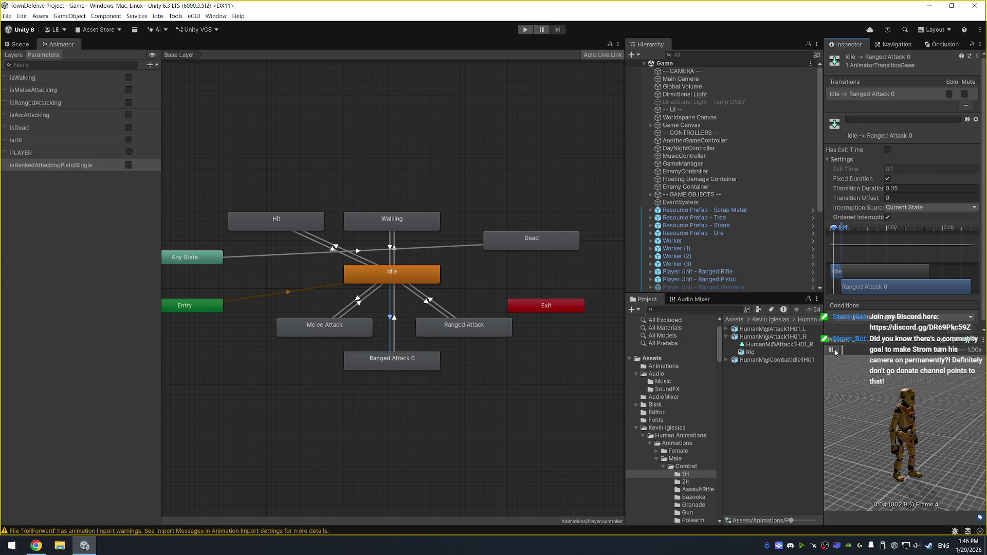
{"action": "left_click", "coordinate": [835, 352]}
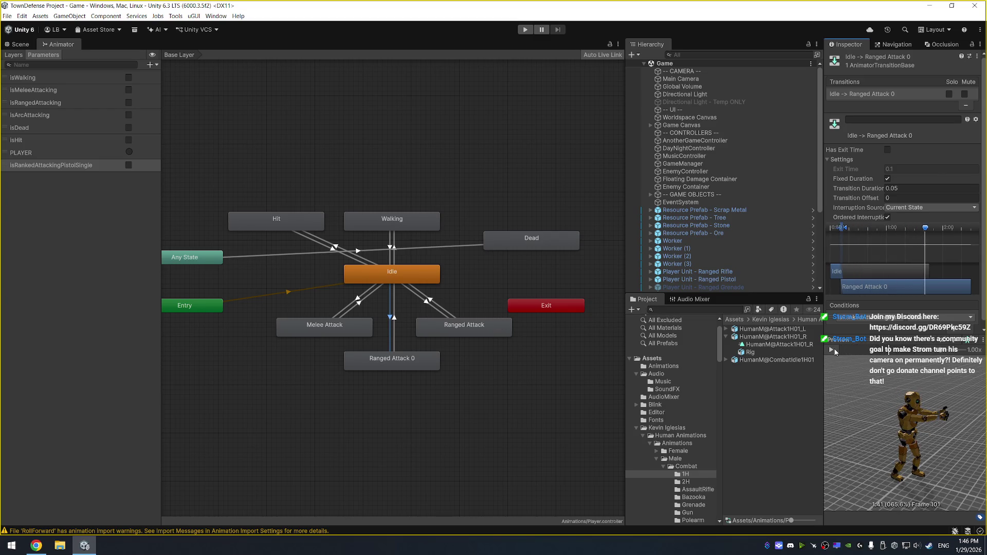
{"action": "type", "text": "0.1"}
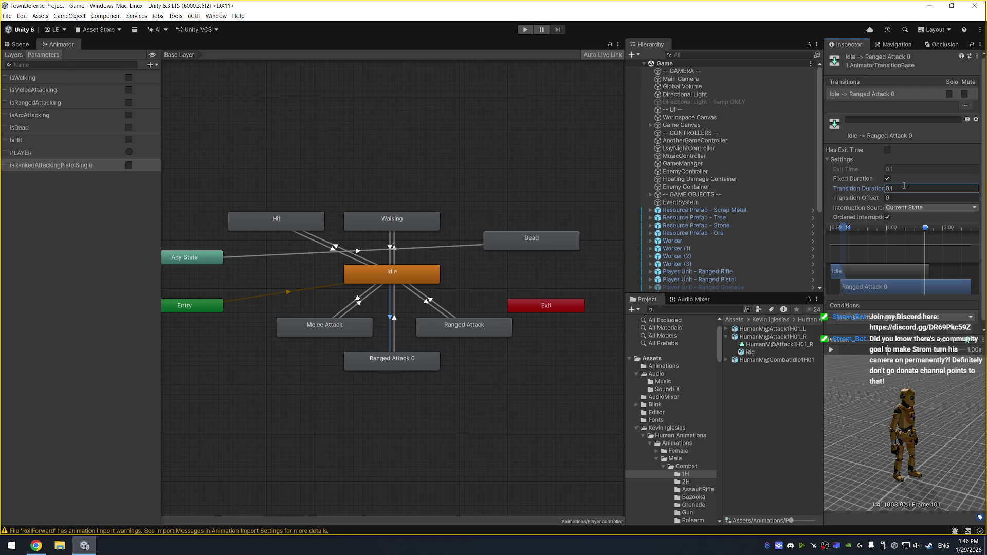
{"action": "left_click", "coordinate": [832, 351]}
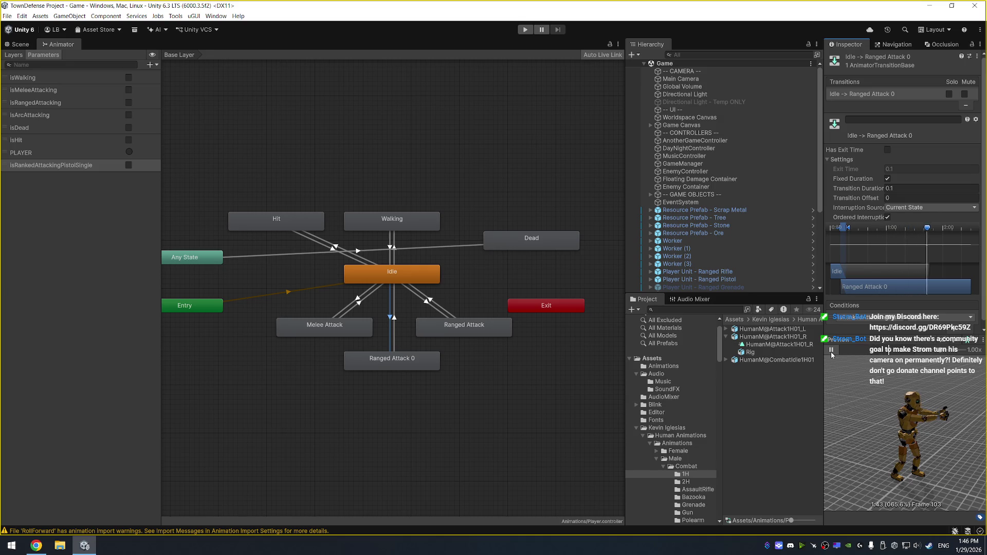
{"action": "left_click", "coordinate": [832, 353]}
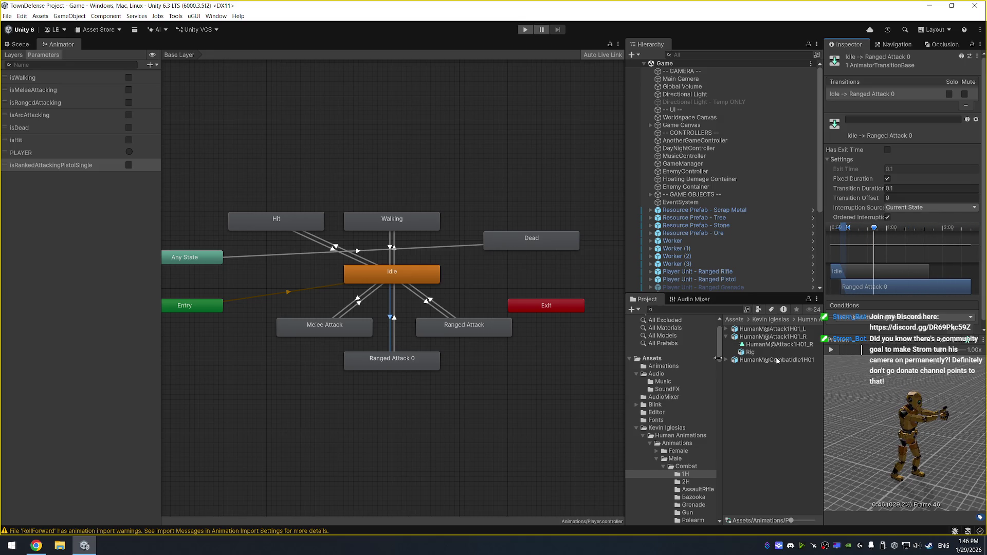
Set the Idle → Ranged Attack transition duration to 0.1 and replay its preview.
{"action": "left_click", "coordinate": [427, 302]}
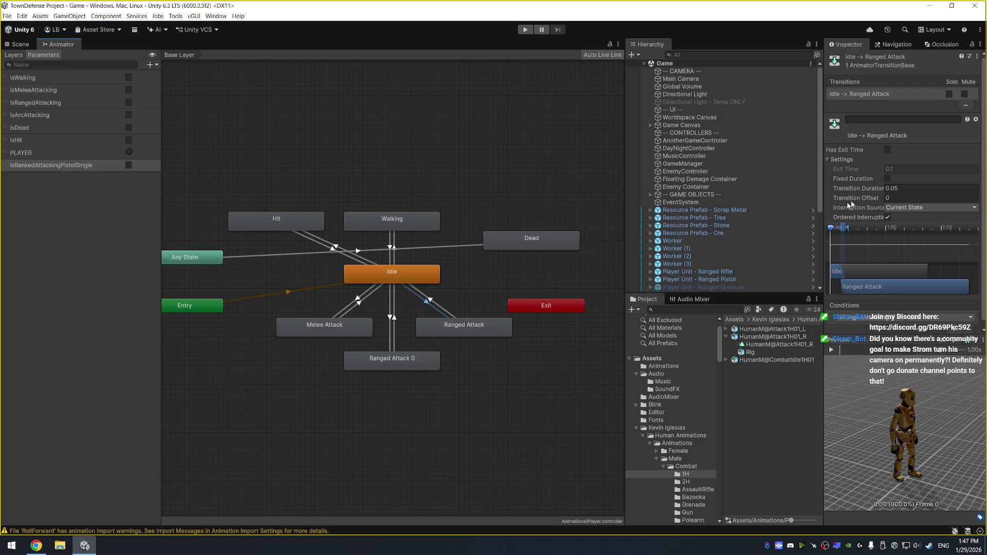
{"action": "left_click", "coordinate": [900, 189]}
{"action": "type", "text": "0.1"}
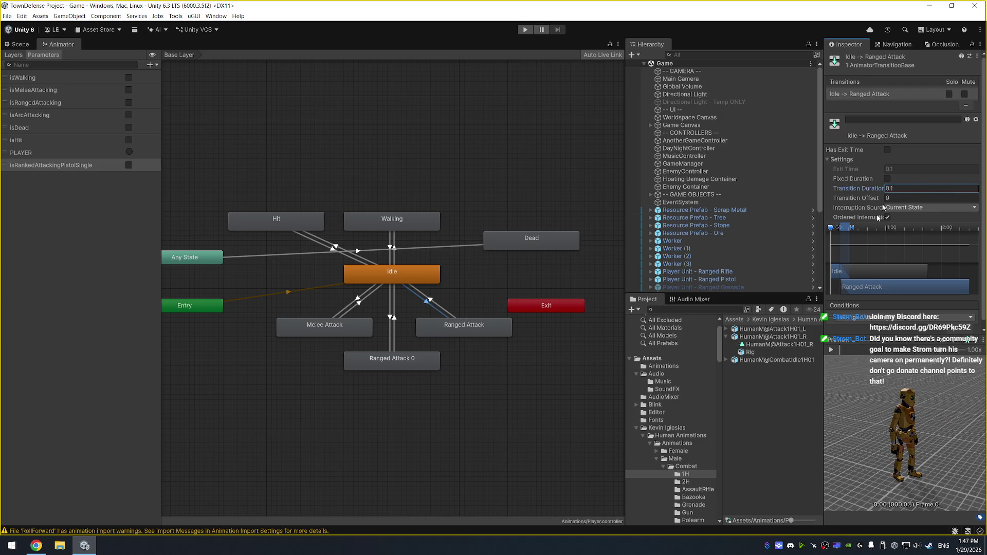
{"action": "left_click", "coordinate": [833, 350]}
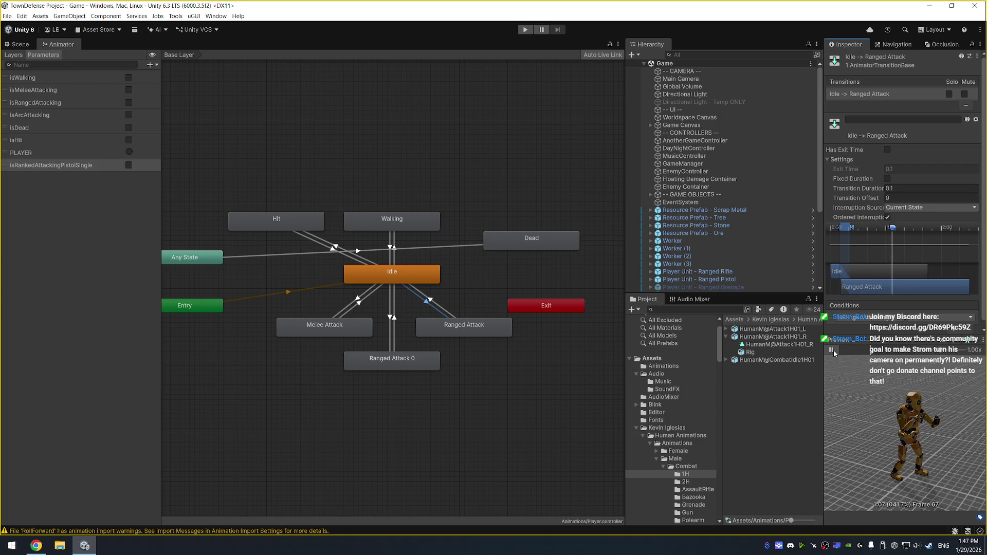
{"action": "left_click", "coordinate": [358, 301]}
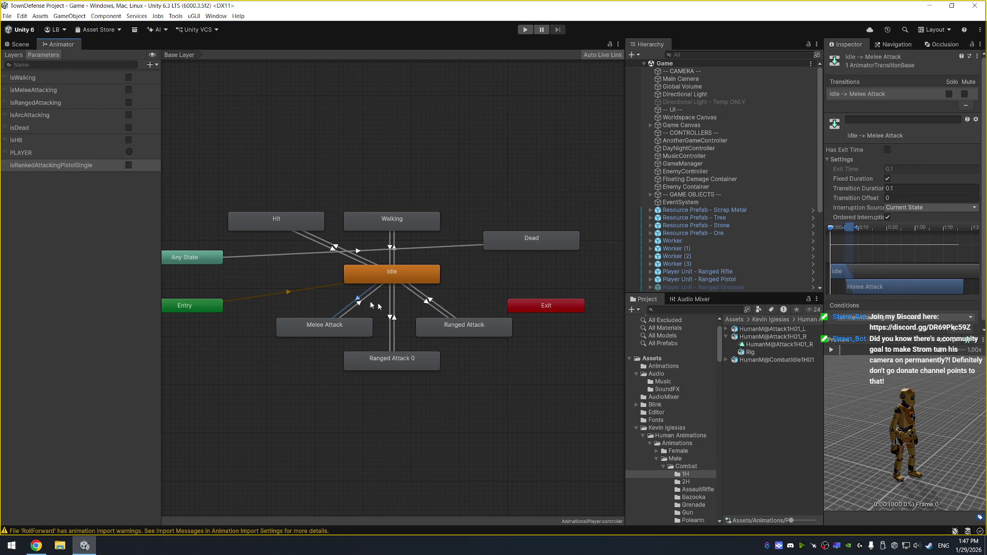
Preview the Idle → Melee Attack blend, then play the HumanM@Rifle_Aim01 clip from Combat/Rifle.
{"action": "left_click", "coordinate": [832, 351]}
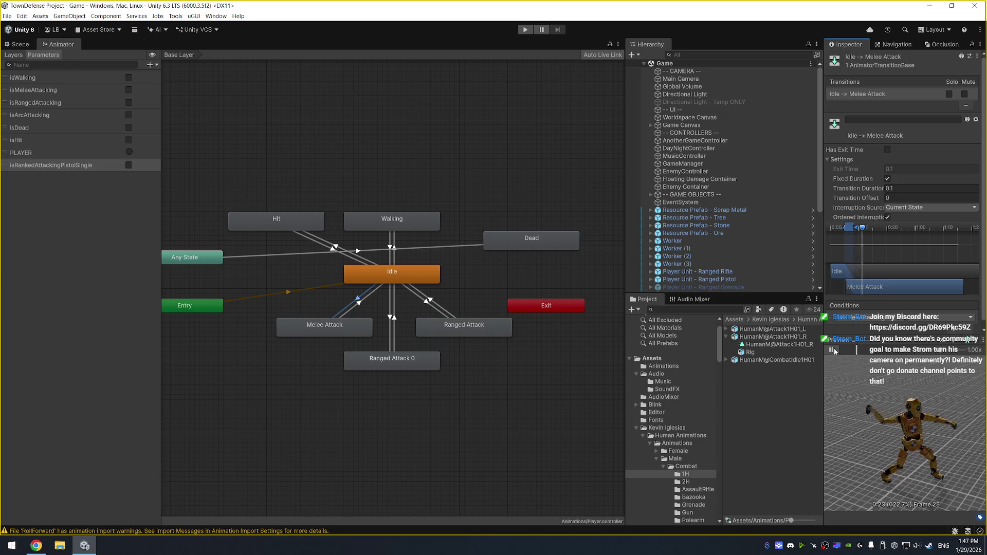
{"action": "left_click", "coordinate": [833, 350]}
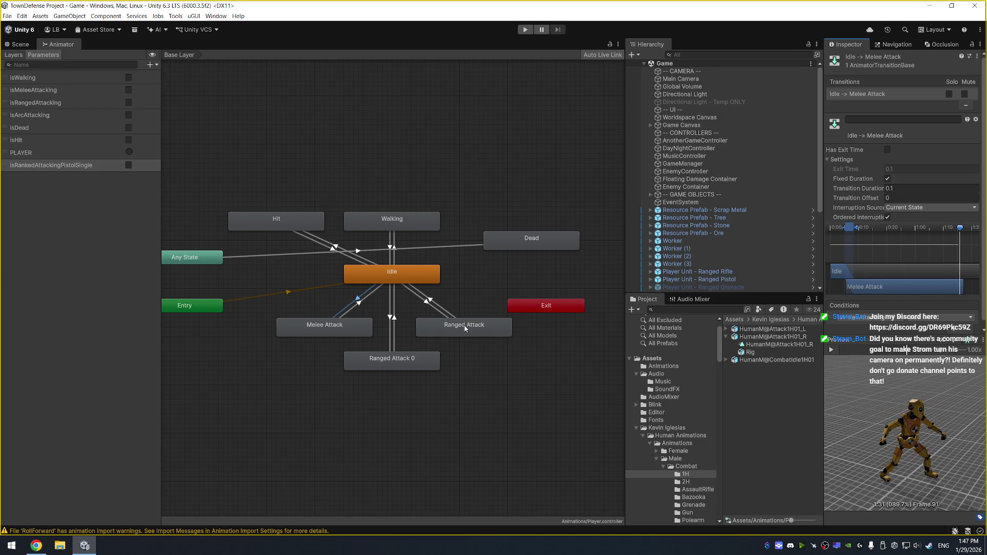
{"action": "left_click", "coordinate": [686, 482]}
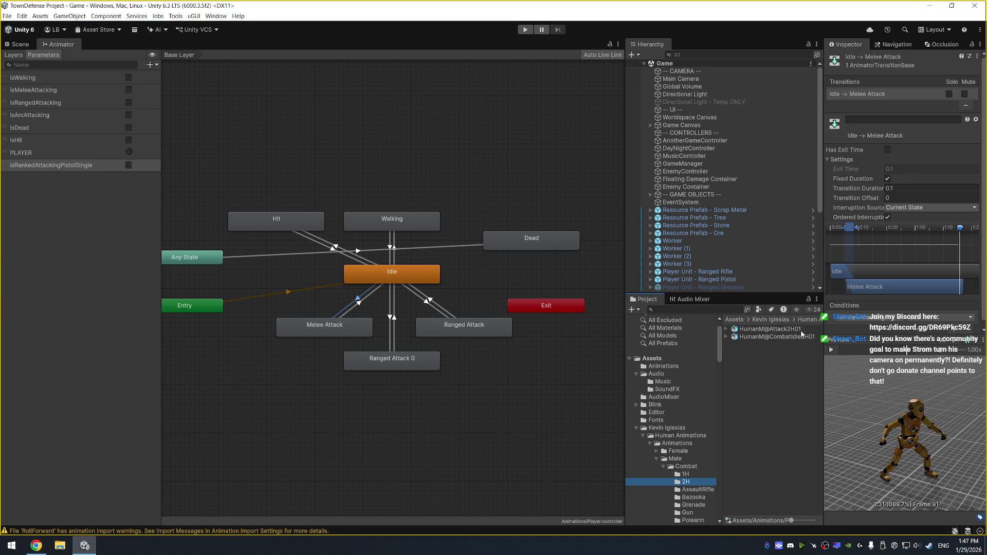
{"action": "scroll", "coordinate": [671, 507], "scroll_direction": "down", "scroll_amount": 2}
{"action": "left_click", "coordinate": [687, 500]}
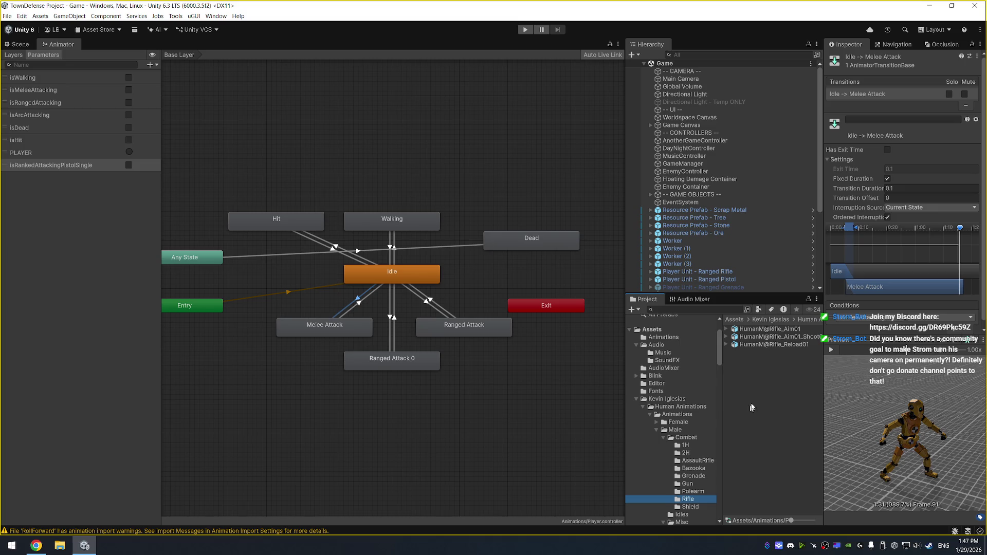
{"action": "left_click", "coordinate": [802, 329]}
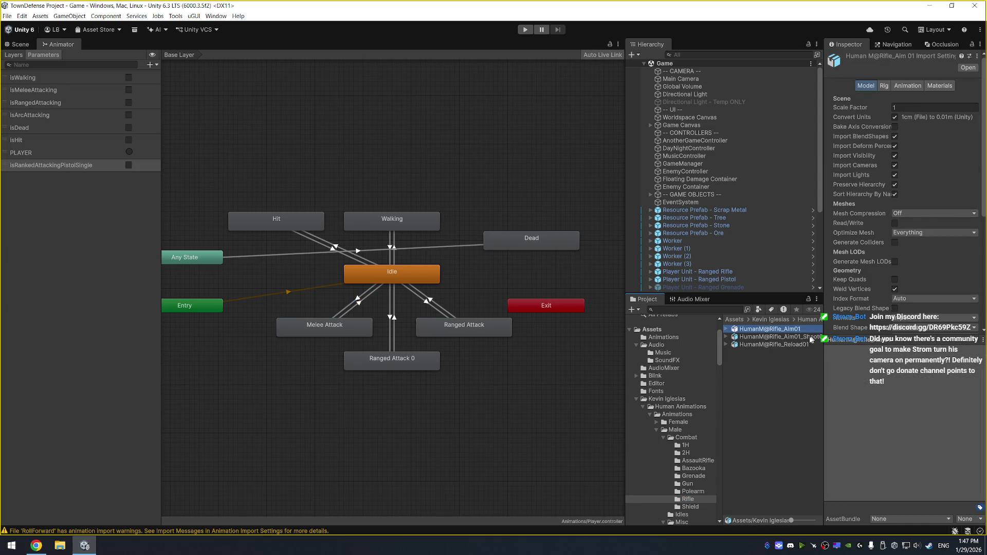
{"action": "left_click_drag", "start_coordinate": [731, 334], "coordinate": [735, 337]}
{"action": "left_click", "coordinate": [727, 330]}
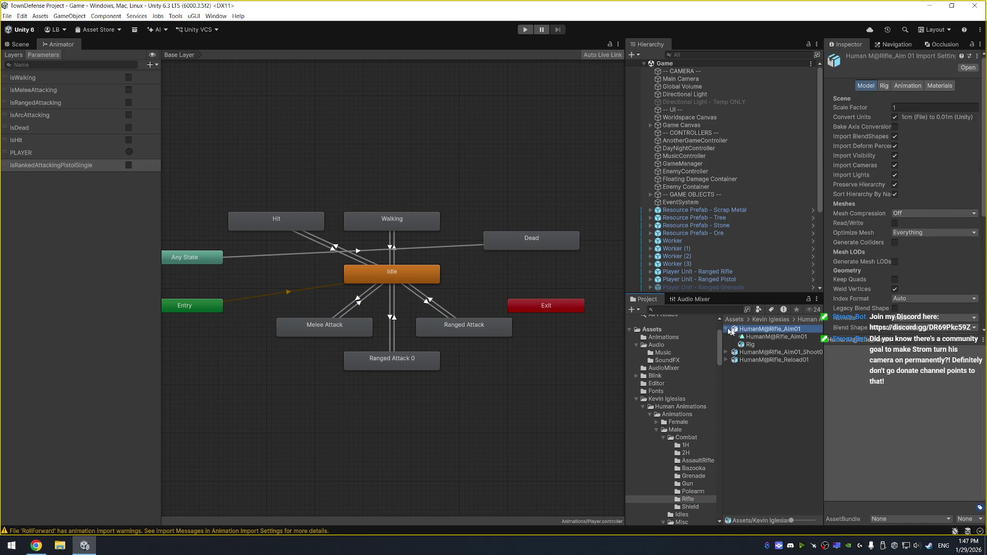
{"action": "left_click", "coordinate": [746, 337]}
{"action": "left_click", "coordinate": [830, 351]}
{"action": "left_click", "coordinate": [829, 351]}
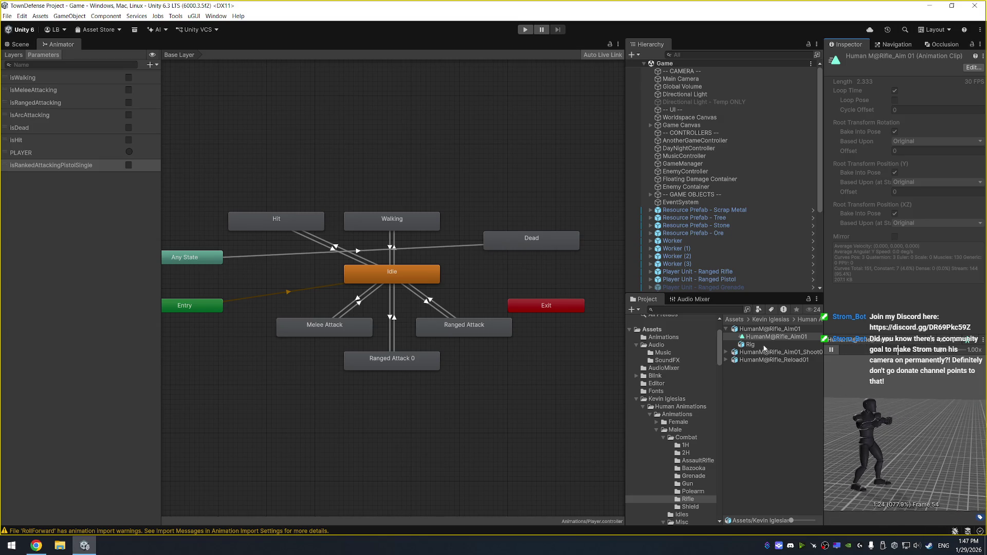
{"action": "left_click", "coordinate": [468, 328]}
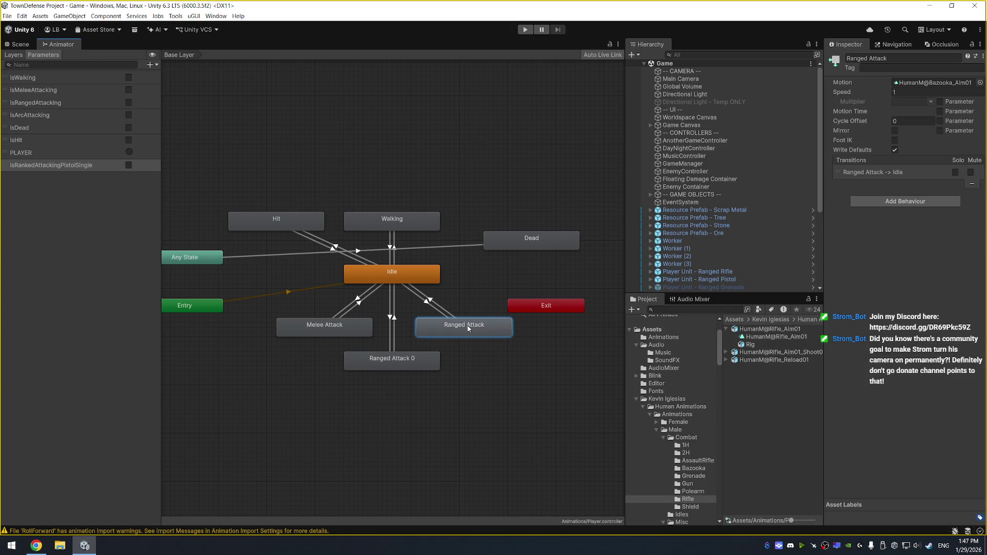
Drag the Rifle_Aim01 clip into Ranged Attack's Motion field and preview the Idle transition.
{"action": "left_click", "coordinate": [425, 303]}
{"action": "left_click", "coordinate": [832, 350]}
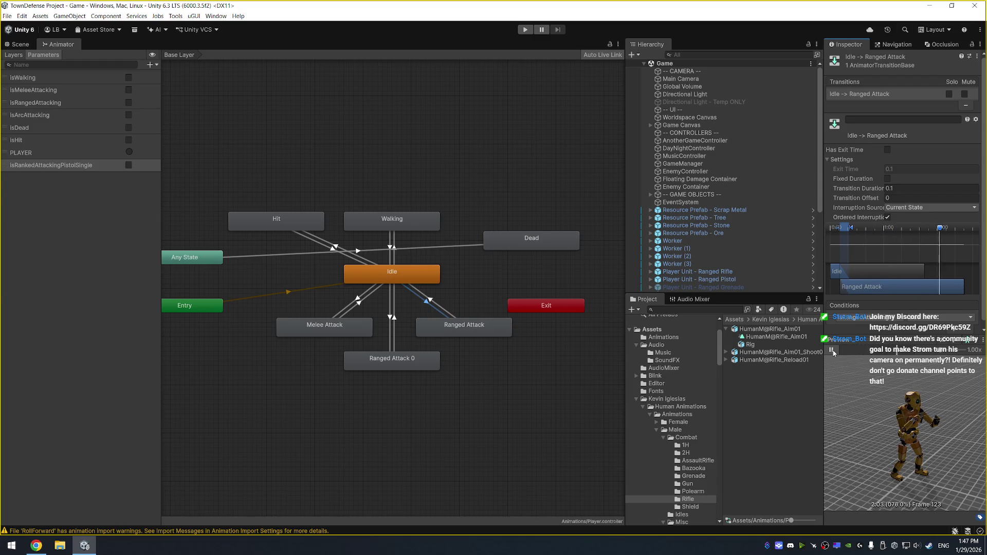
{"action": "left_click", "coordinate": [486, 327]}
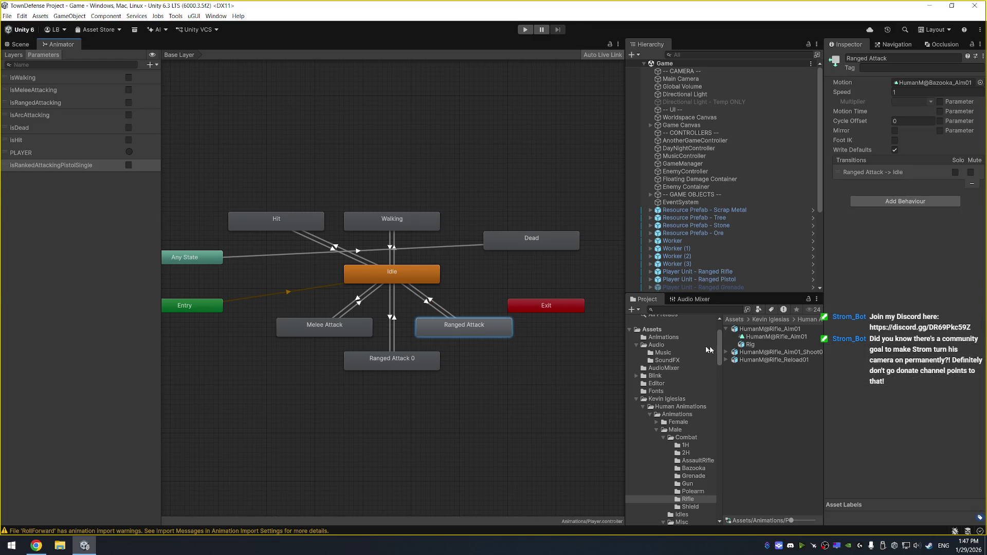
{"action": "left_click_drag", "start_coordinate": [794, 337], "coordinate": [932, 83]}
{"action": "left_click", "coordinate": [428, 307]}
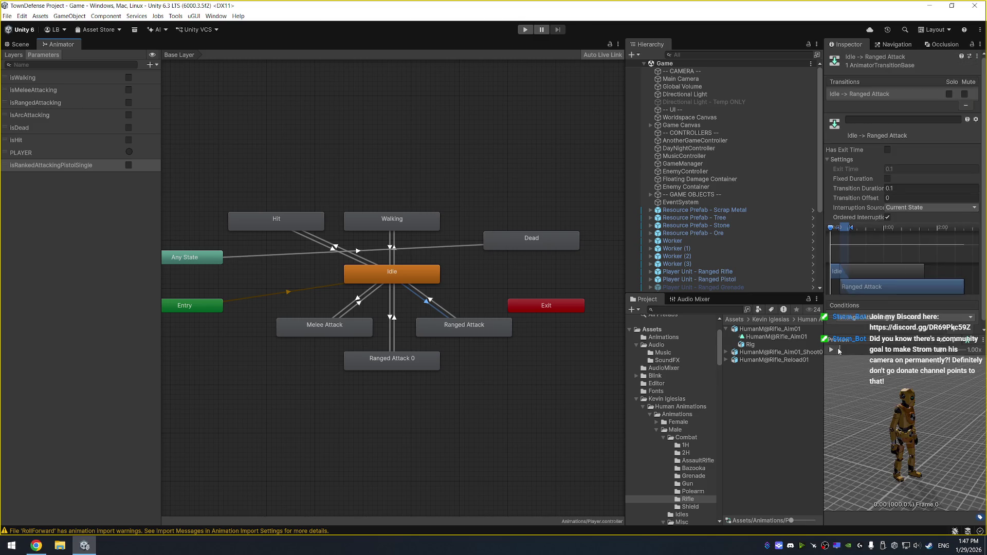
{"action": "left_click", "coordinate": [832, 351]}
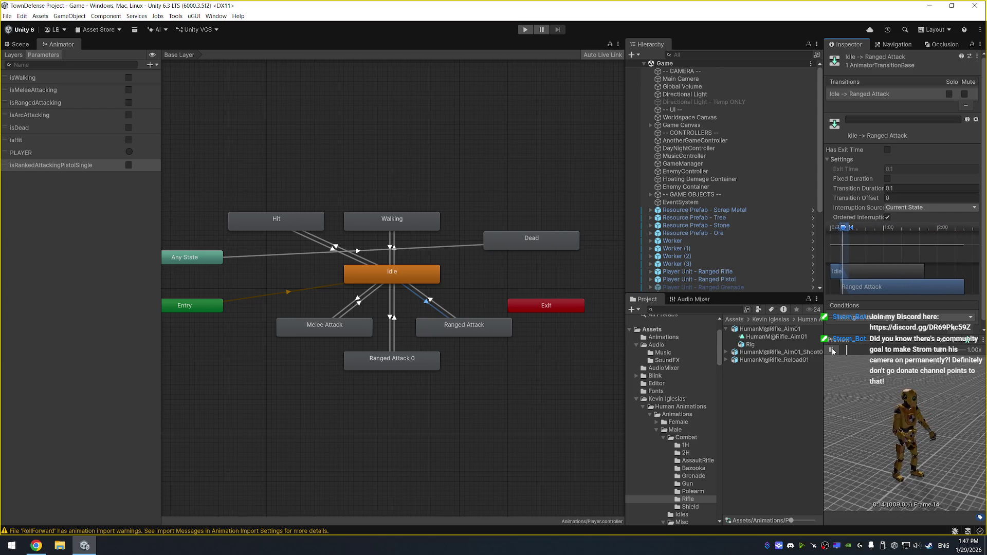
{"action": "left_click", "coordinate": [832, 351]}
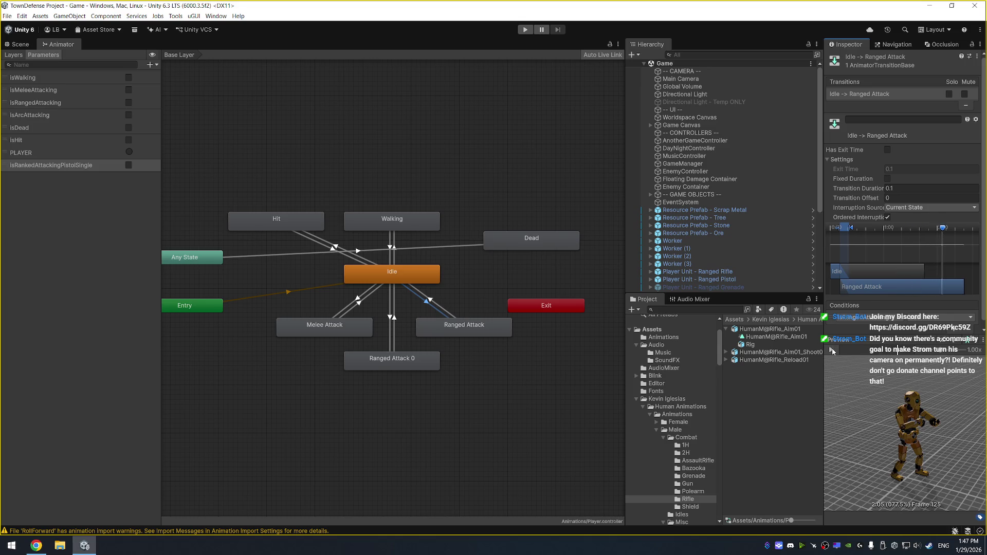
Open the Combat/Grenade folder and select the HumanM@ThrowGrenade01_L asset.
{"action": "left_click", "coordinate": [699, 477]}
{"action": "left_click", "coordinate": [779, 329]}
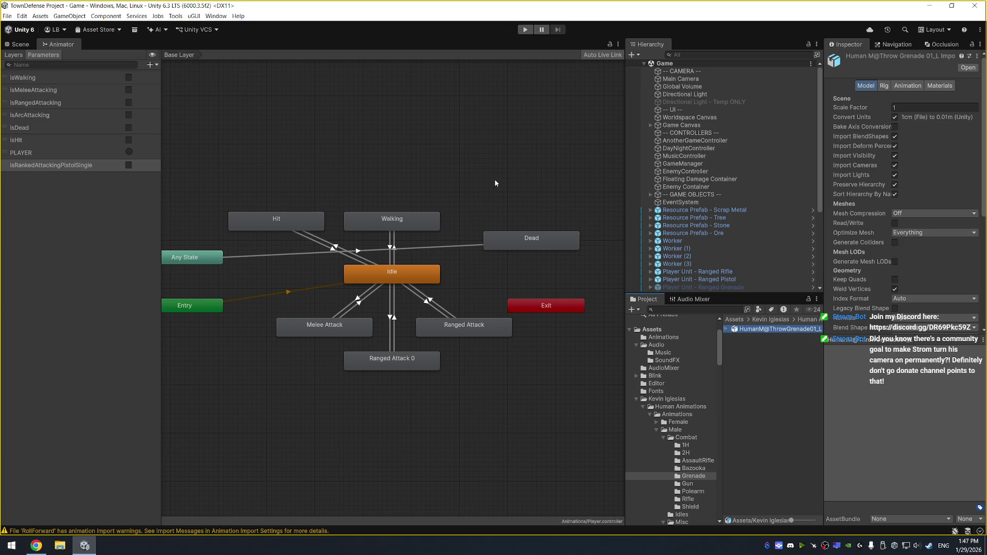
{"action": "key", "text": "a"}
{"action": "left_click", "coordinate": [442, 276]}
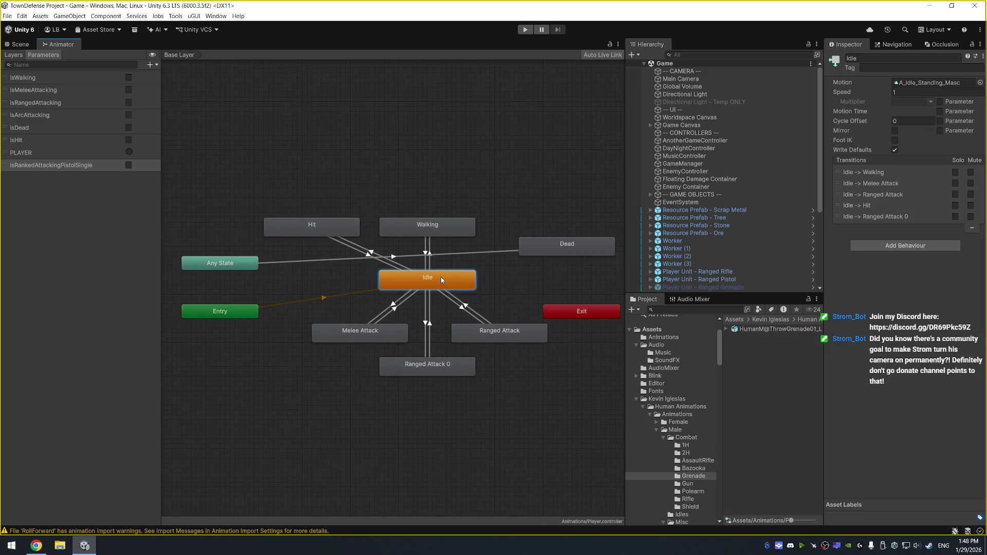
Move the Exit node below Entry and create a new empty state named Grenade.
{"action": "right_click", "coordinate": [440, 277]}
{"action": "left_click", "coordinate": [595, 275]}
{"action": "mouse_move", "coordinate": [578, 318]}
{"action": "left_mouse_down"}
{"action": "mouse_move", "coordinate": [574, 293]}
{"action": "mouse_move", "coordinate": [227, 348]}
{"action": "mouse_move", "coordinate": [216, 361]}
{"action": "left_mouse_up"}
{"action": "right_click", "coordinate": [554, 274]}
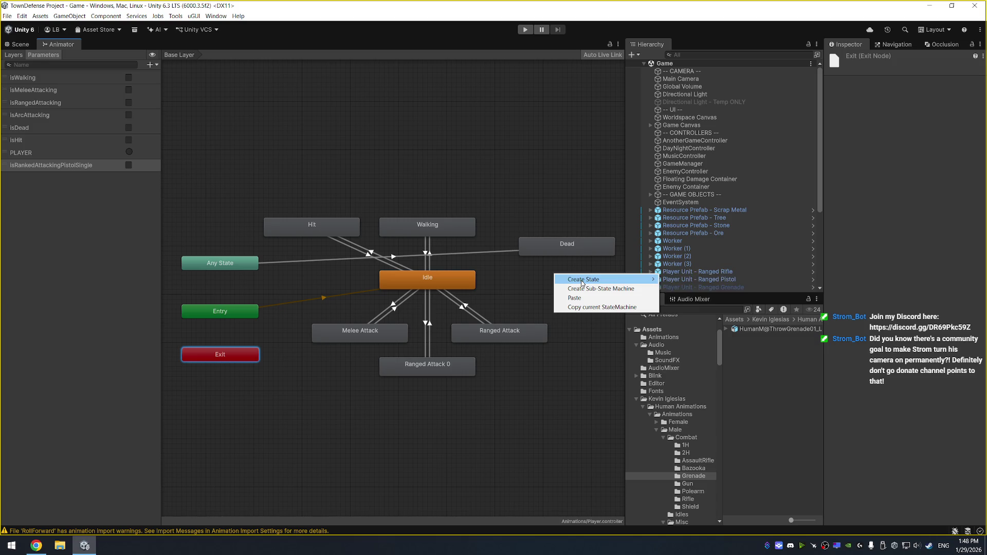
{"action": "mouse_move", "coordinate": [592, 279]}
{"action": "left_click", "coordinate": [673, 278]}
{"action": "left_click", "coordinate": [572, 289]}
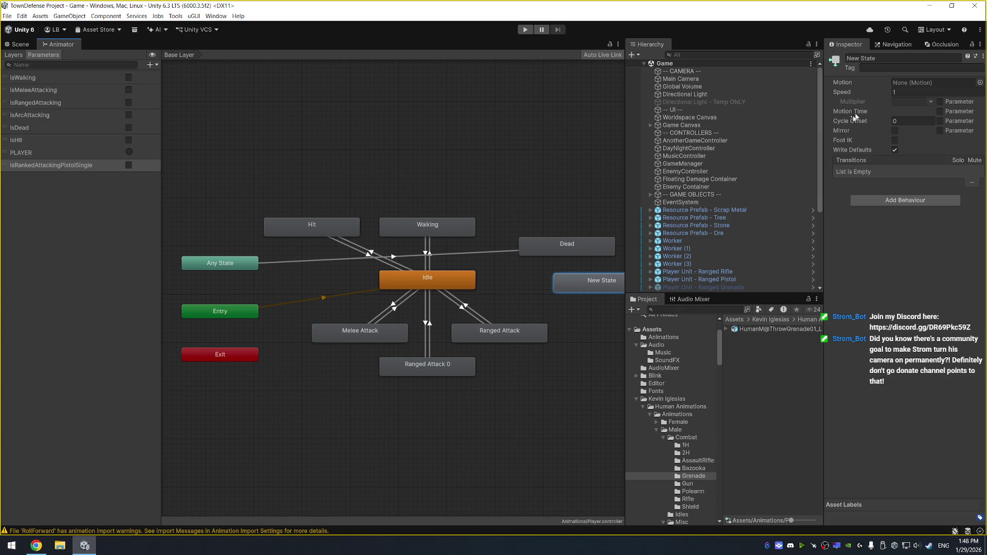
{"action": "left_click", "coordinate": [903, 60]}
{"action": "type", "text": "Grenade"}
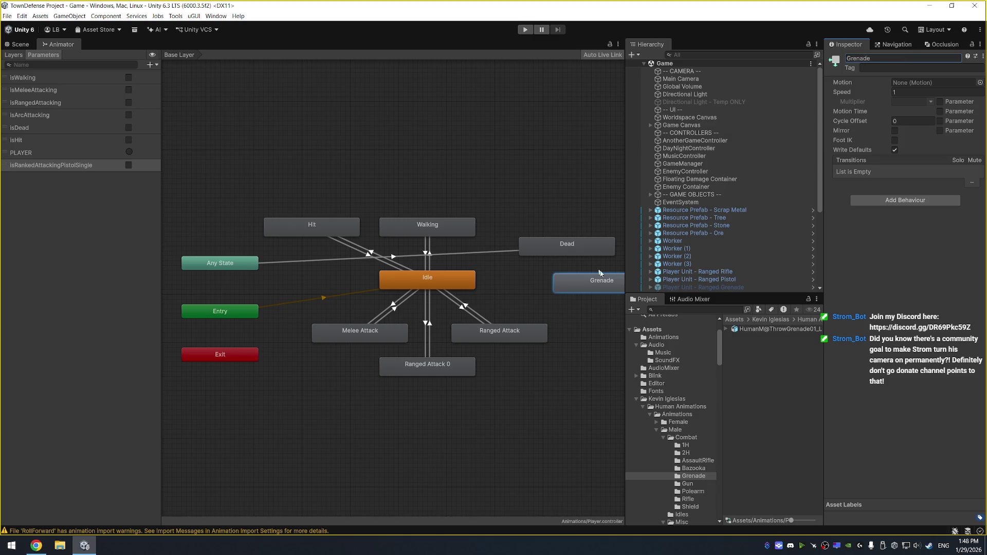
Move the Dead node above Any State and link Idle and Grenade with transitions both ways.
{"action": "mouse_move", "coordinate": [600, 283]}
{"action": "left_mouse_down"}
{"action": "mouse_move", "coordinate": [550, 288]}
{"action": "mouse_move", "coordinate": [215, 162]}
{"action": "mouse_move", "coordinate": [217, 193]}
{"action": "left_mouse_up"}
{"action": "left_click", "coordinate": [566, 252]}
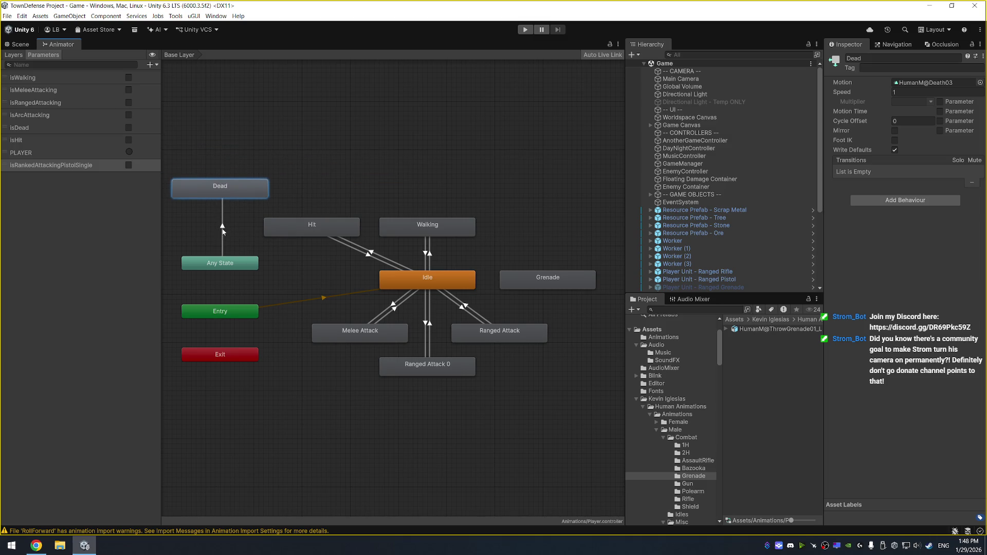
{"action": "left_click", "coordinate": [567, 281]}
{"action": "left_click", "coordinate": [442, 282]}
{"action": "right_click", "coordinate": [441, 281]}
{"action": "left_click", "coordinate": [463, 283]}
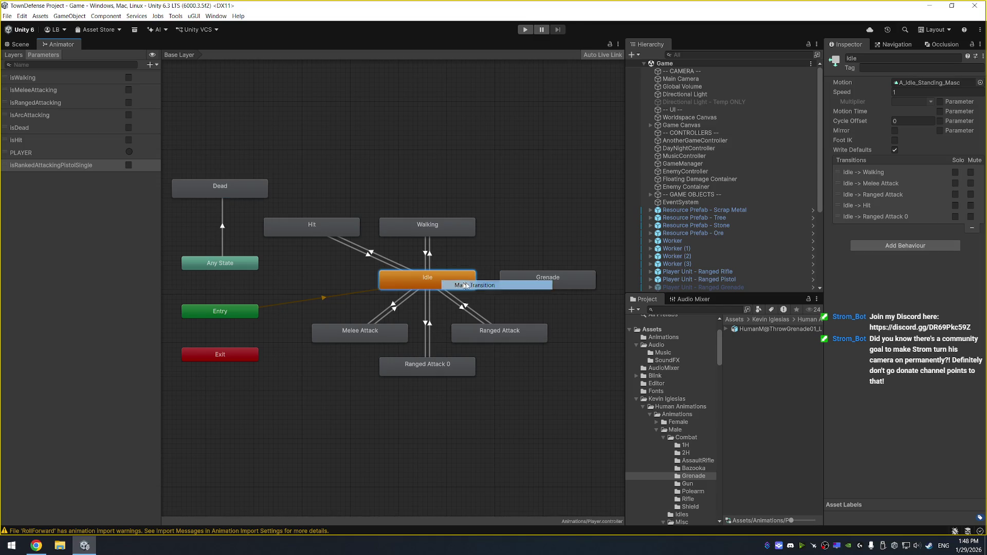
{"action": "left_click", "coordinate": [540, 280]}
{"action": "right_click", "coordinate": [537, 278]}
{"action": "left_click", "coordinate": [565, 283]}
{"action": "left_click", "coordinate": [458, 285]}
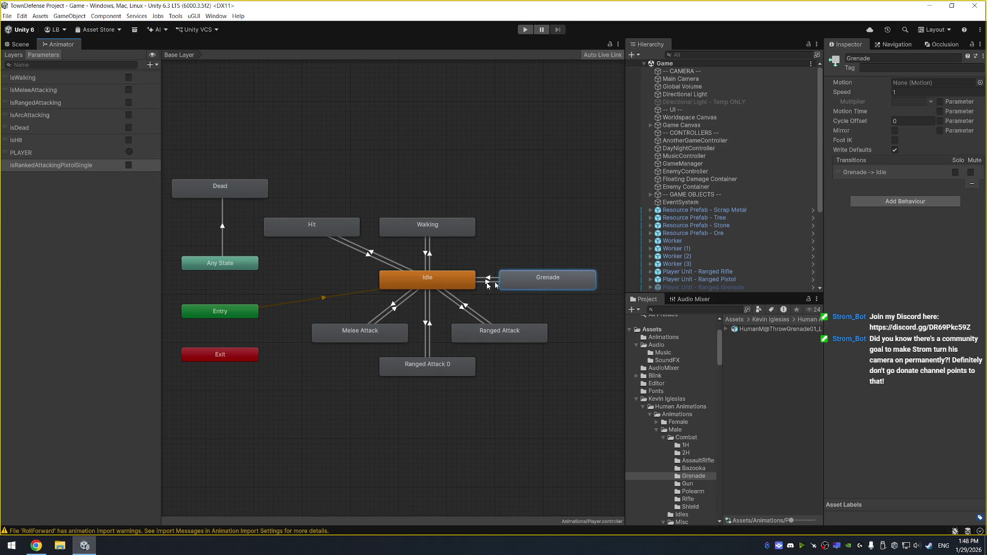
Set the Grenade state's motion to the HumanM@ThrowGrenade01 clip.
{"action": "left_click_drag", "start_coordinate": [779, 329], "coordinate": [919, 82]}
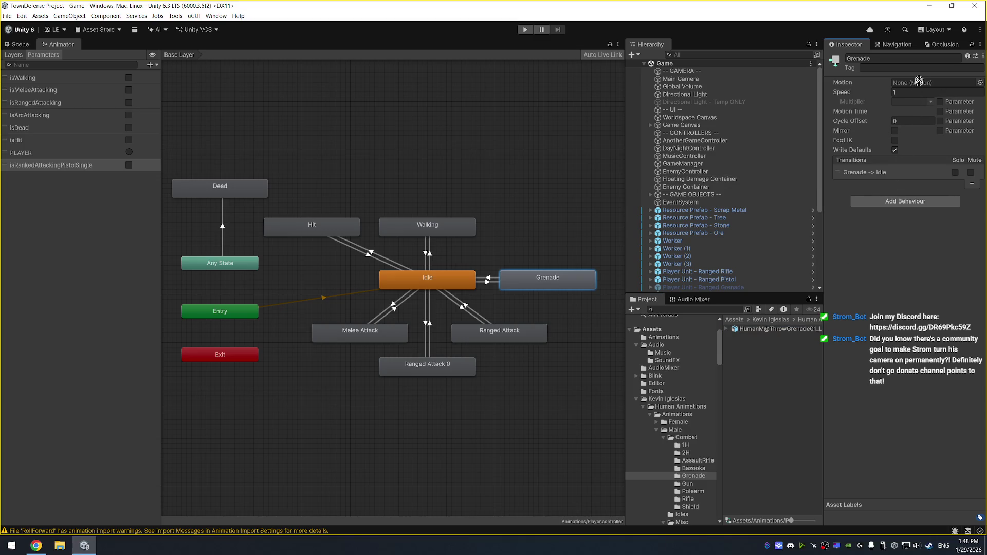
{"action": "left_click", "coordinate": [727, 329]}
{"action": "left_click_drag", "start_coordinate": [780, 336], "coordinate": [917, 84]}
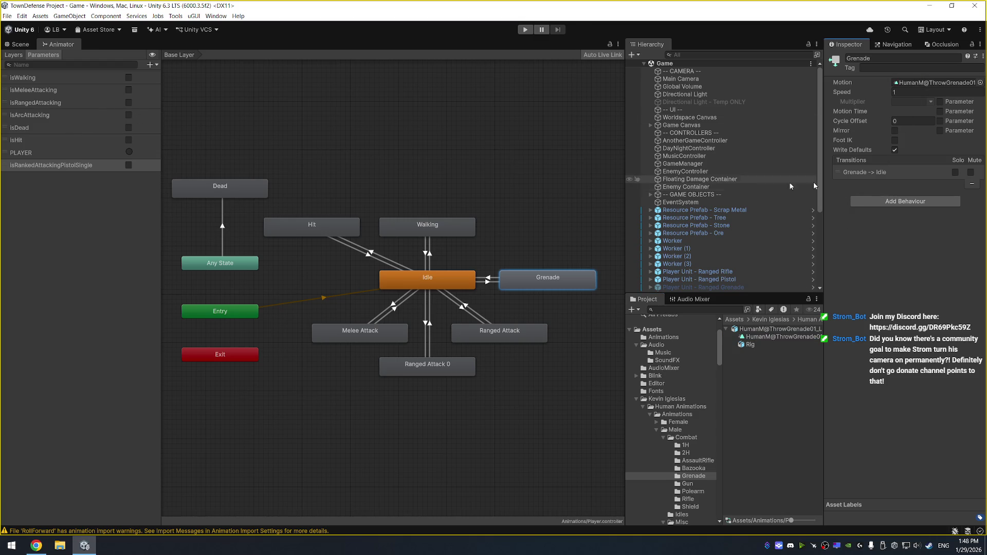
Add conditions to both Idle–Grenade transitions, giving Grenade → Idle an isArcAttacking condition and 0.2 exit time.
{"action": "left_click", "coordinate": [488, 282]}
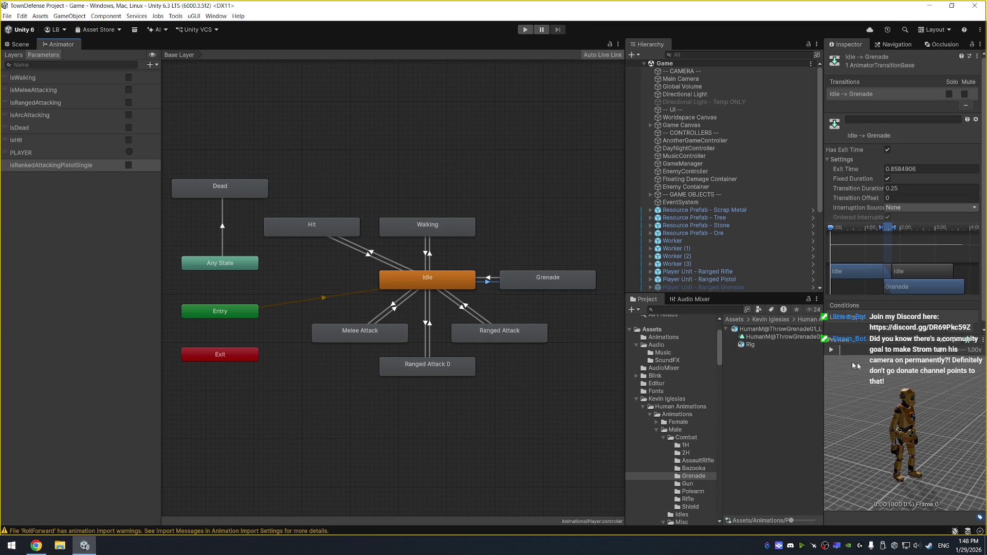
{"action": "left_click", "coordinate": [956, 331]}
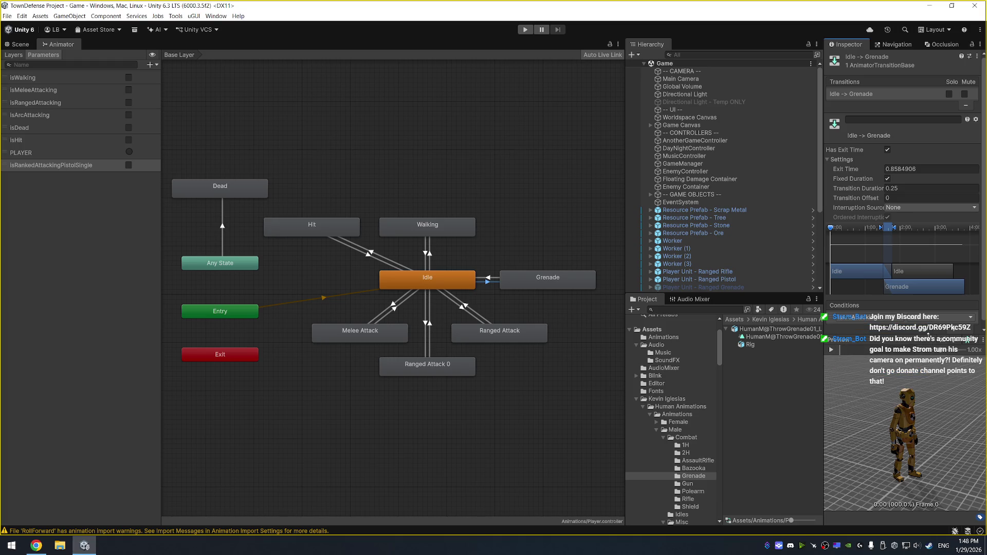
{"action": "left_click_drag", "start_coordinate": [905, 343], "coordinate": [894, 363]}
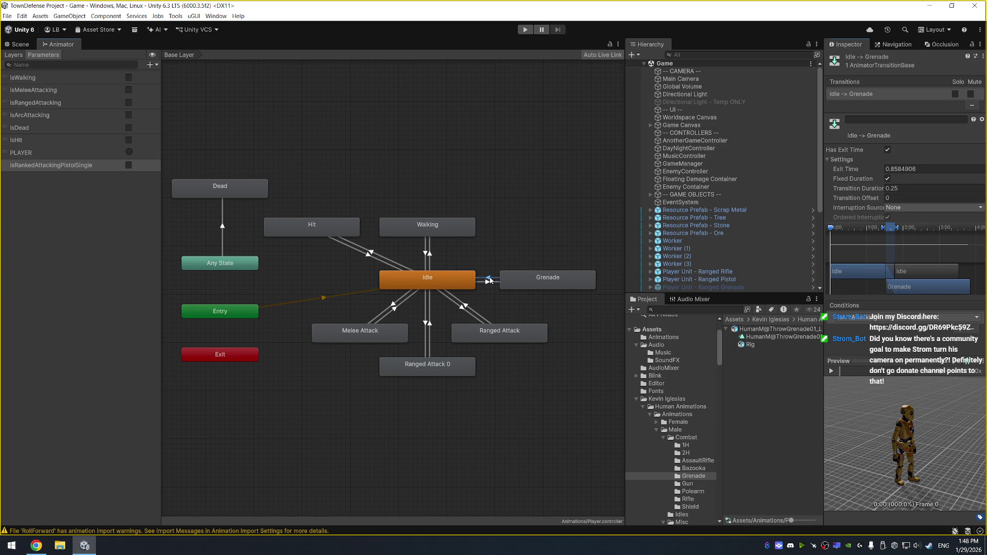
{"action": "left_click", "coordinate": [490, 280]}
{"action": "left_click", "coordinate": [963, 333]}
{"action": "left_click", "coordinate": [872, 342]}
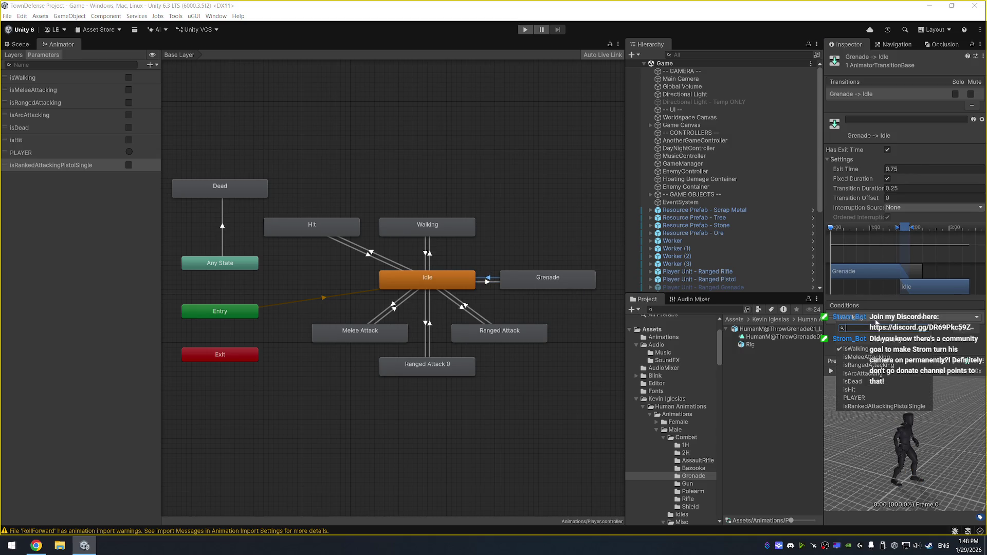
{"action": "left_click", "coordinate": [876, 375]}
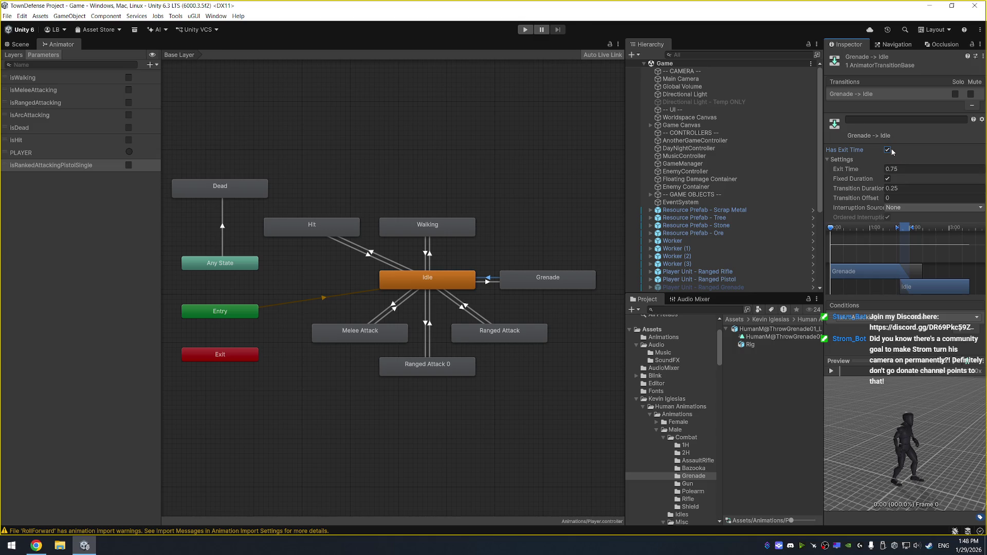
{"action": "type", "text": ".2"}
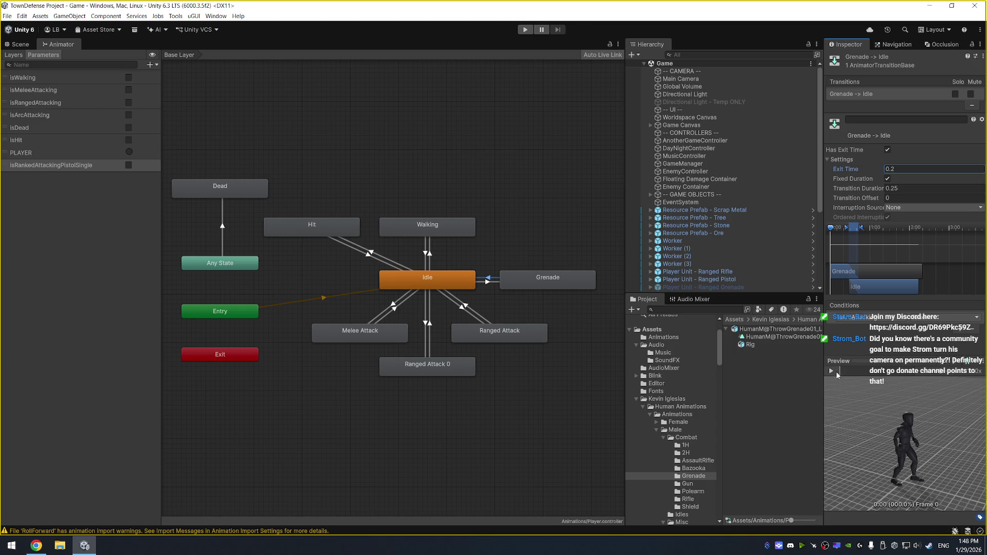
{"action": "left_click", "coordinate": [831, 371]}
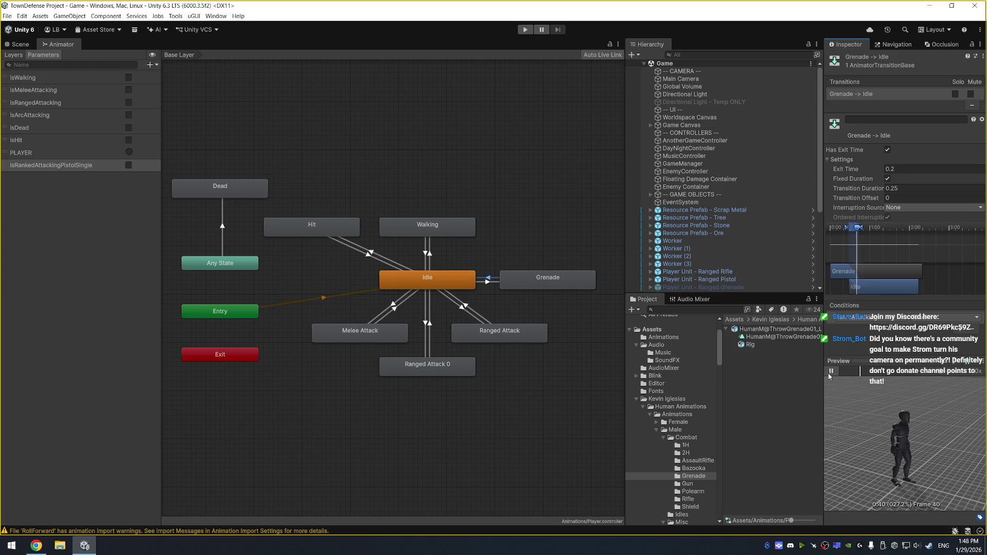
{"action": "left_click", "coordinate": [830, 372]}
Set Idle → Grenade exit time to 0.1, then turn Has Exit Time off and preview it.
{"action": "left_click", "coordinate": [539, 276]}
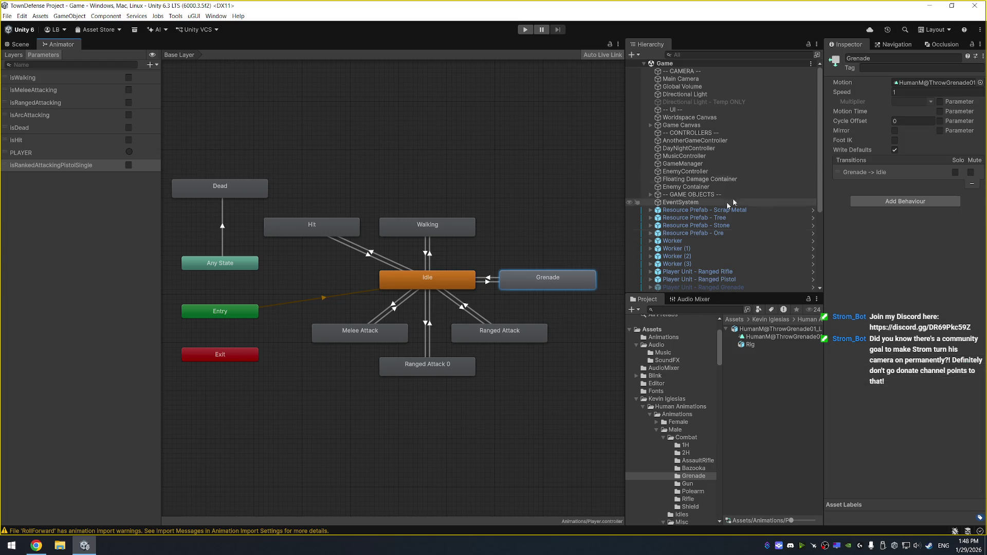
{"action": "left_click", "coordinate": [489, 282]}
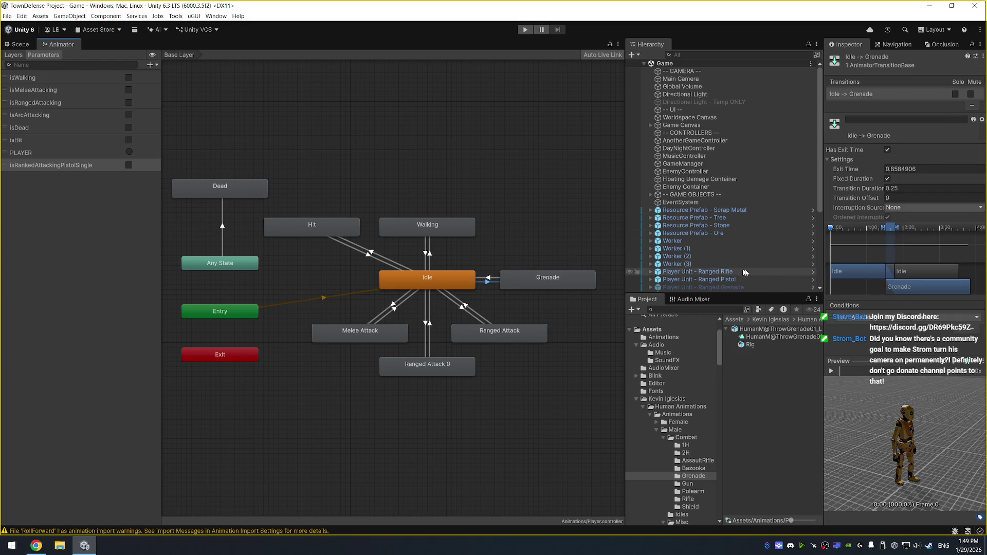
{"action": "left_click", "coordinate": [830, 371]}
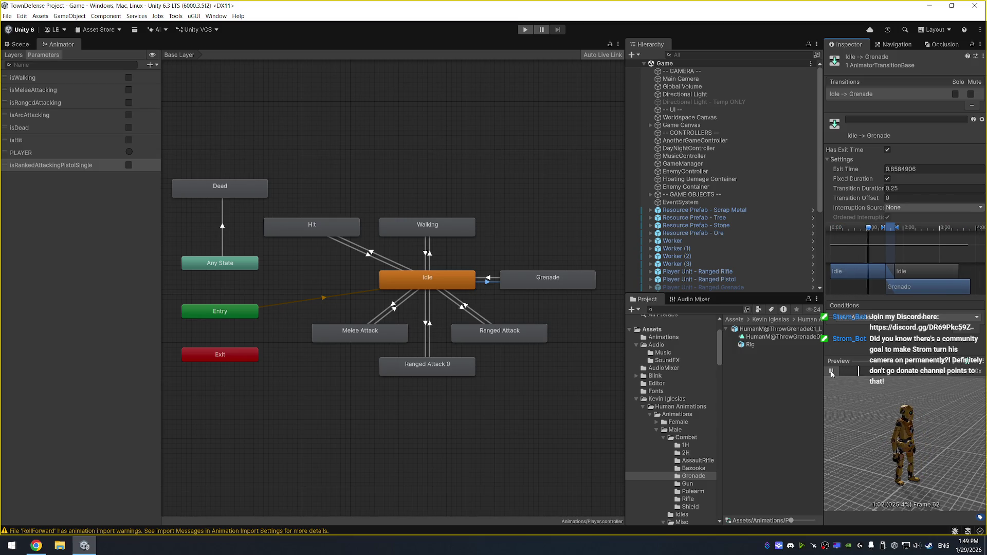
{"action": "left_click", "coordinate": [831, 374]}
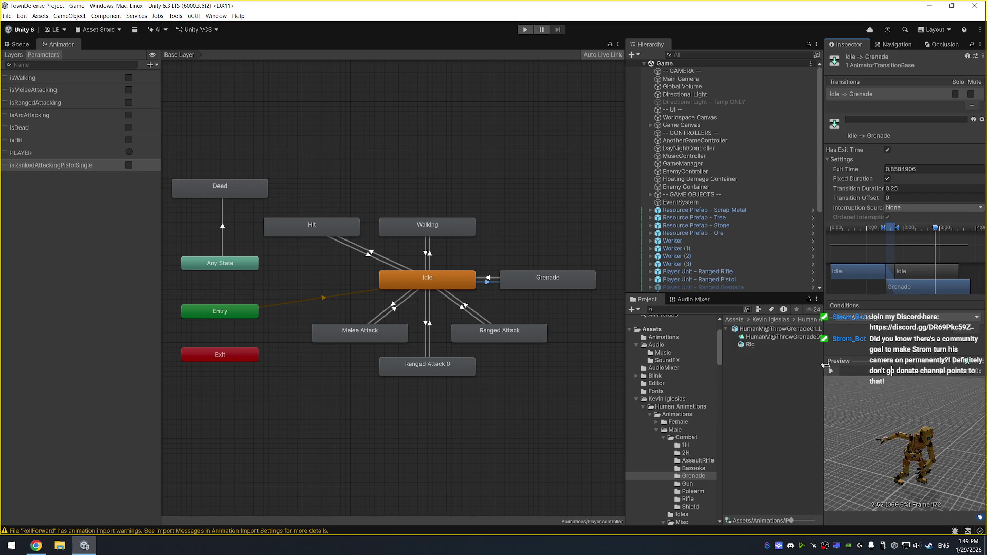
{"action": "left_click", "coordinate": [933, 171]}
{"action": "type", "text": "0.1"}
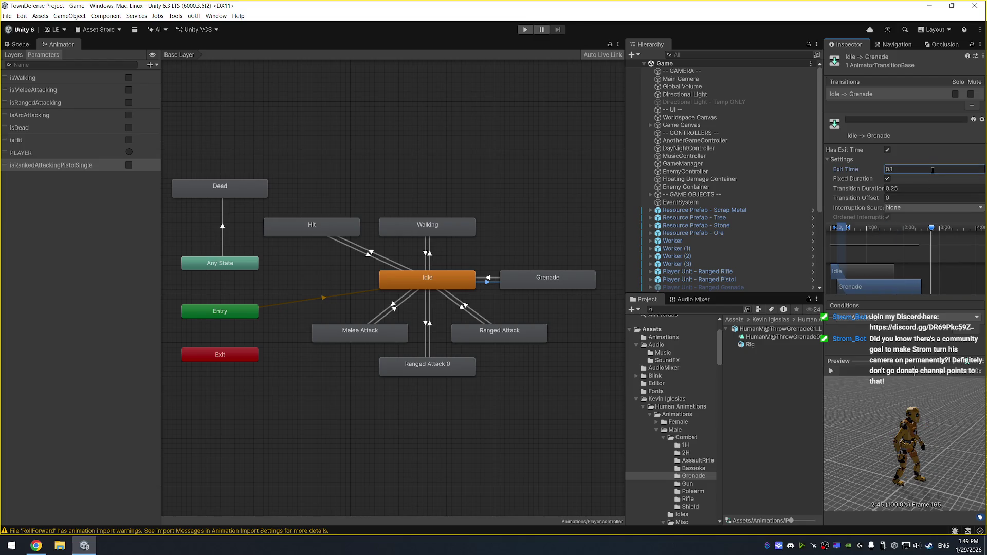
{"action": "left_click", "coordinate": [887, 150]}
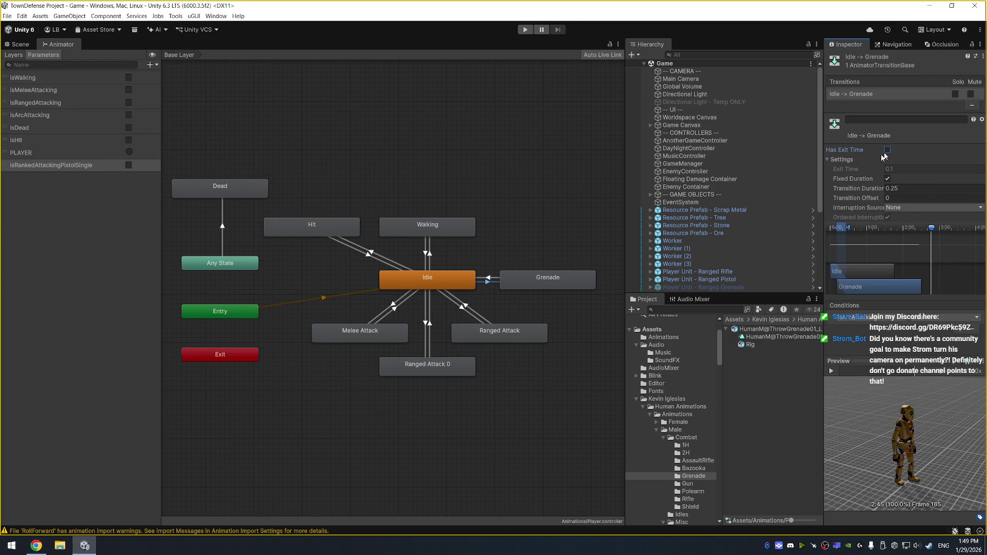
{"action": "left_click", "coordinate": [831, 371]}
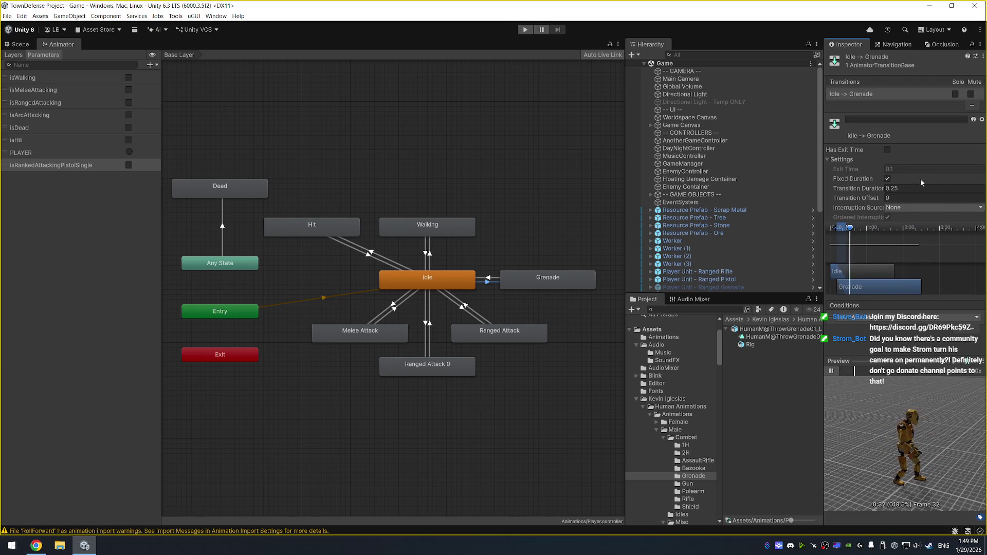
{"action": "left_click", "coordinate": [552, 280]}
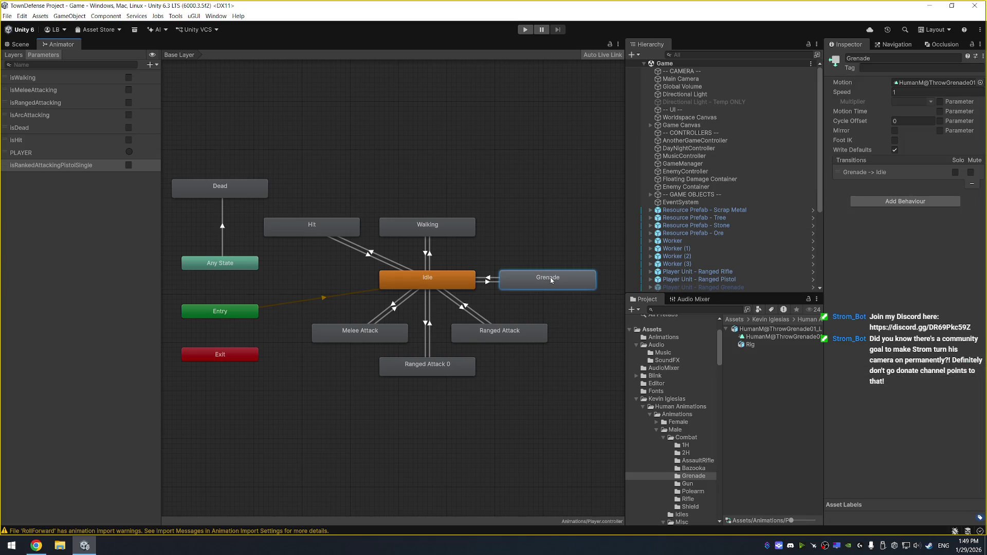
Set the Grenade state's speed to 1.5 and preview the Idle → Grenade transition.
{"action": "left_click", "coordinate": [916, 91]}
{"action": "left_click", "coordinate": [489, 282]}
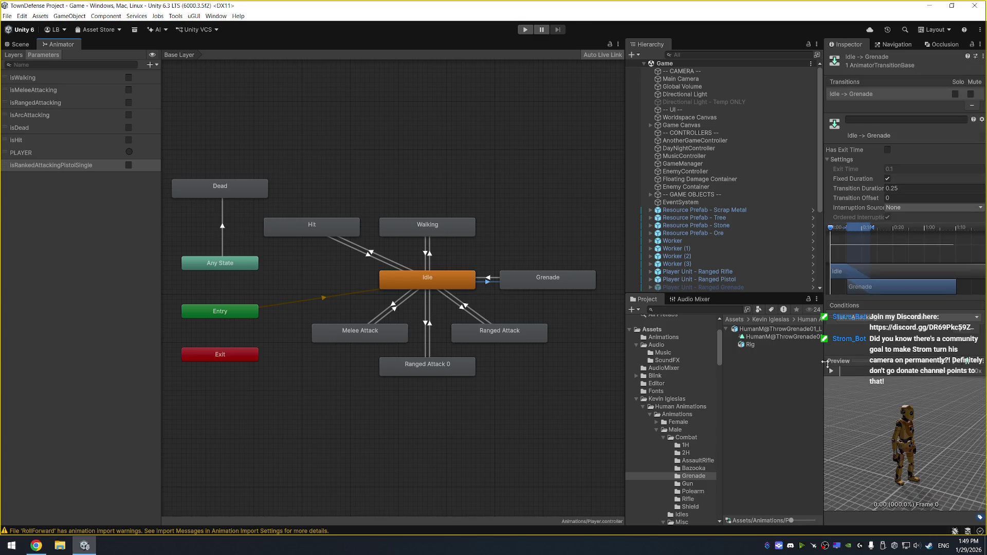
{"action": "left_click", "coordinate": [828, 369]}
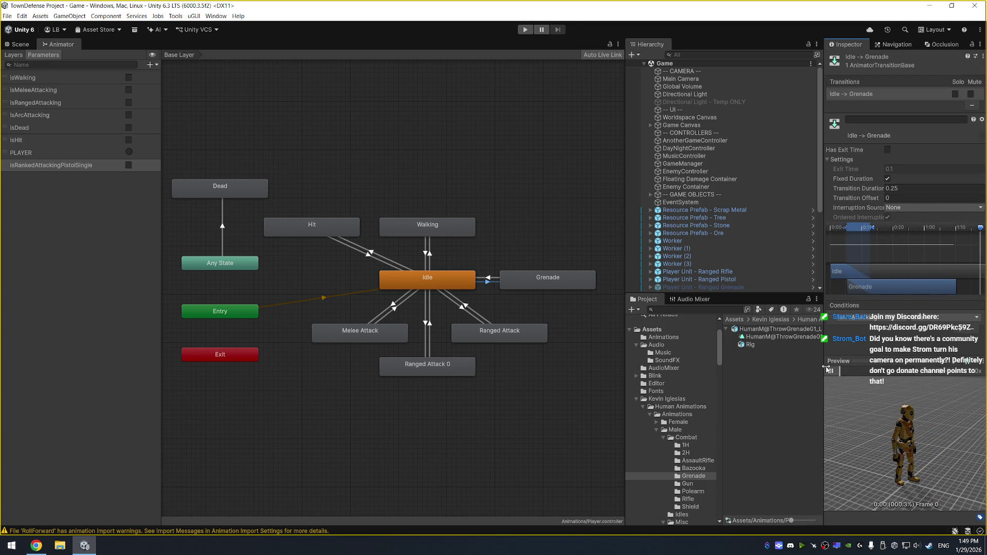
{"action": "left_click", "coordinate": [548, 284]}
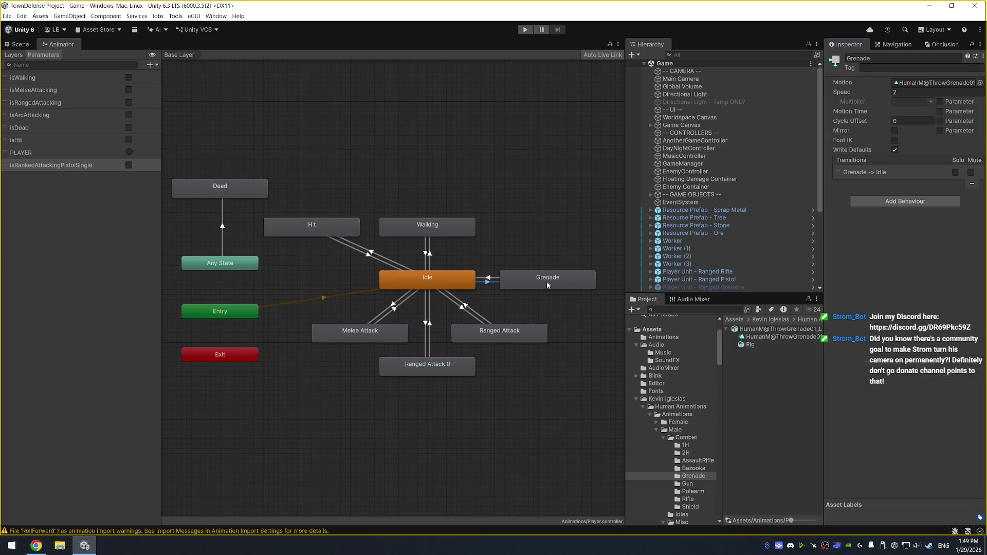
{"action": "left_click", "coordinate": [914, 91]}
{"action": "type", "text": "1.5"}
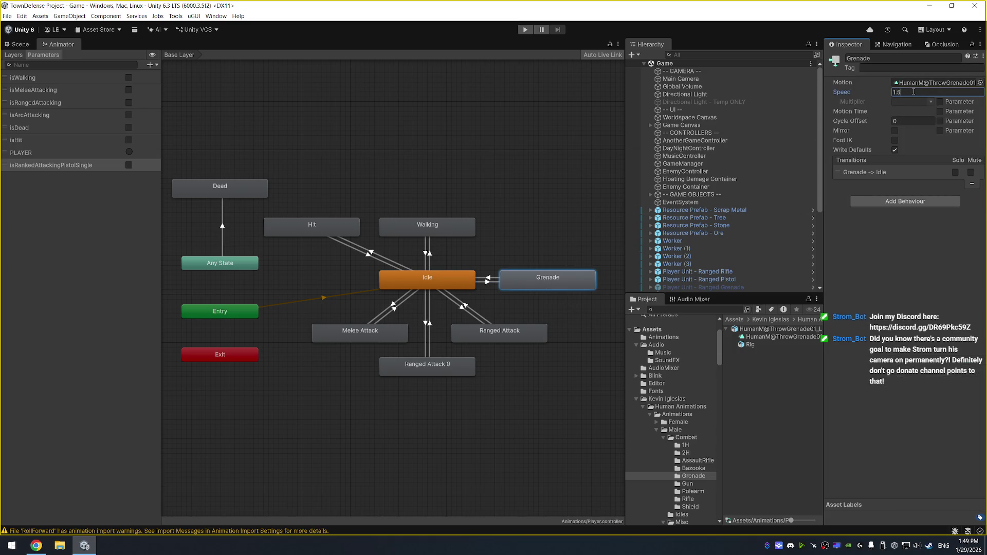
{"action": "left_click", "coordinate": [491, 283]}
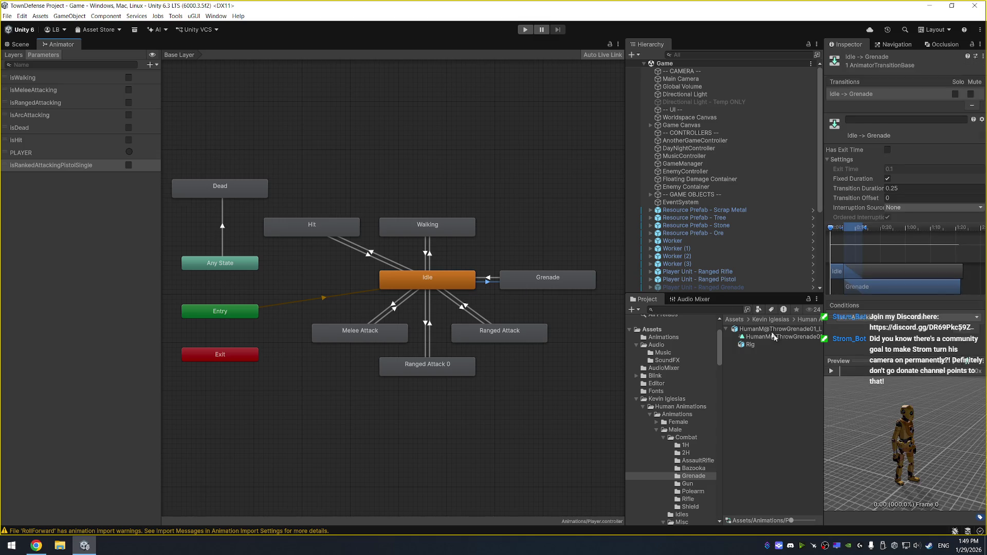
{"action": "left_click", "coordinate": [831, 372]}
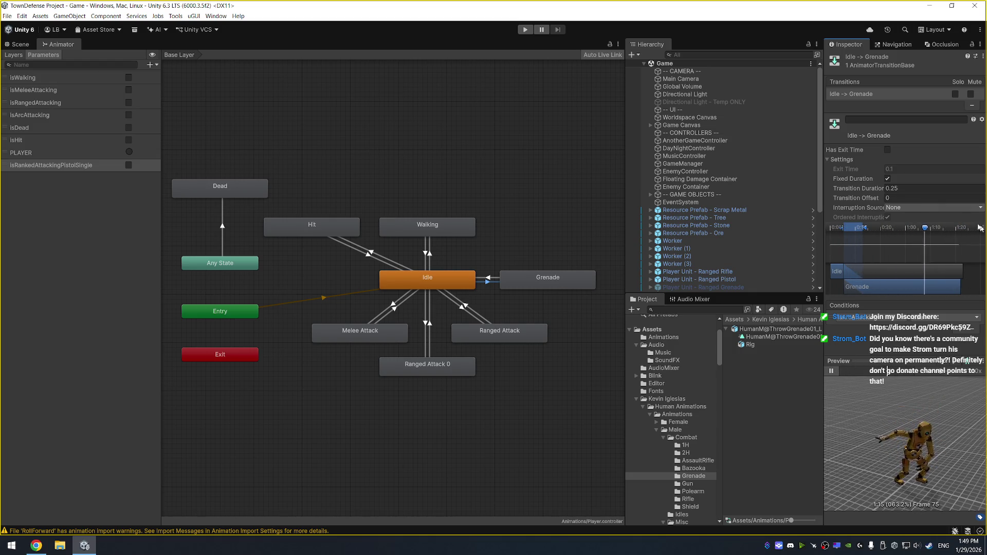
Set the Idle → Grenade transition's Interruption Source to Current State.
{"action": "left_click", "coordinate": [910, 208]}
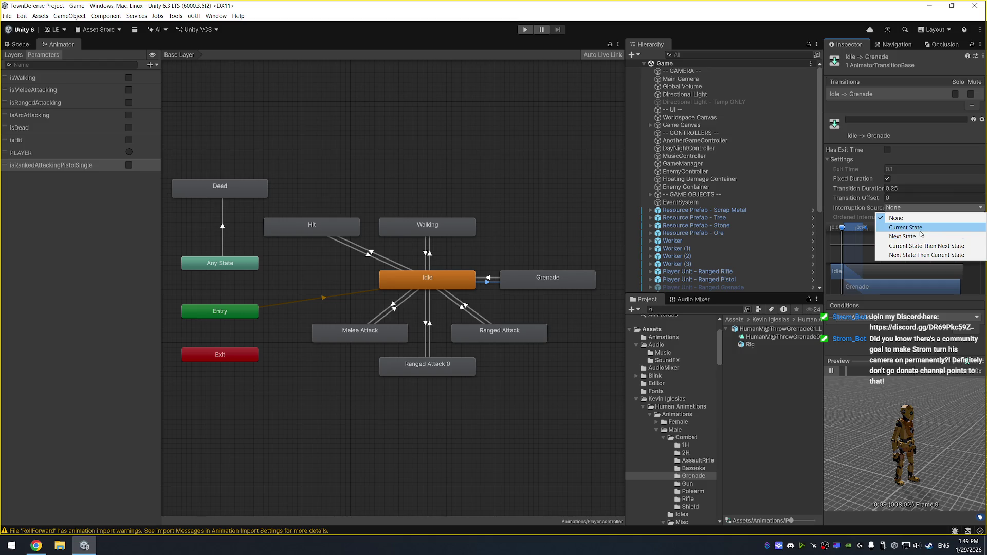
{"action": "left_click", "coordinate": [905, 227]}
{"action": "left_click", "coordinate": [557, 237]}
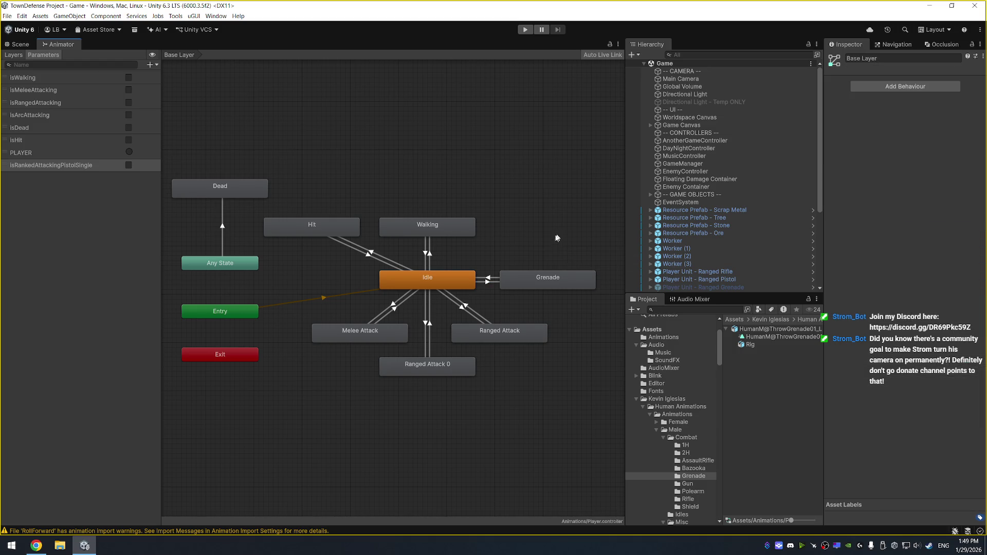
Rename the Ranged Attack 0 state to 'Ranged Attack Pistol Single'.
{"action": "left_click", "coordinate": [540, 279]}
{"action": "left_click", "coordinate": [436, 367]}
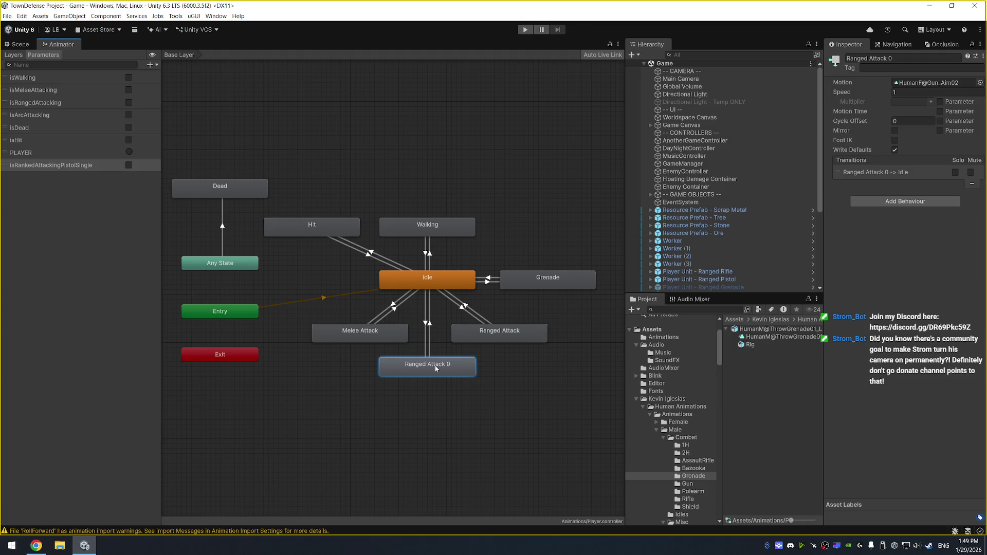
{"action": "left_click", "coordinate": [930, 60]}
{"action": "type", "text": "R"}
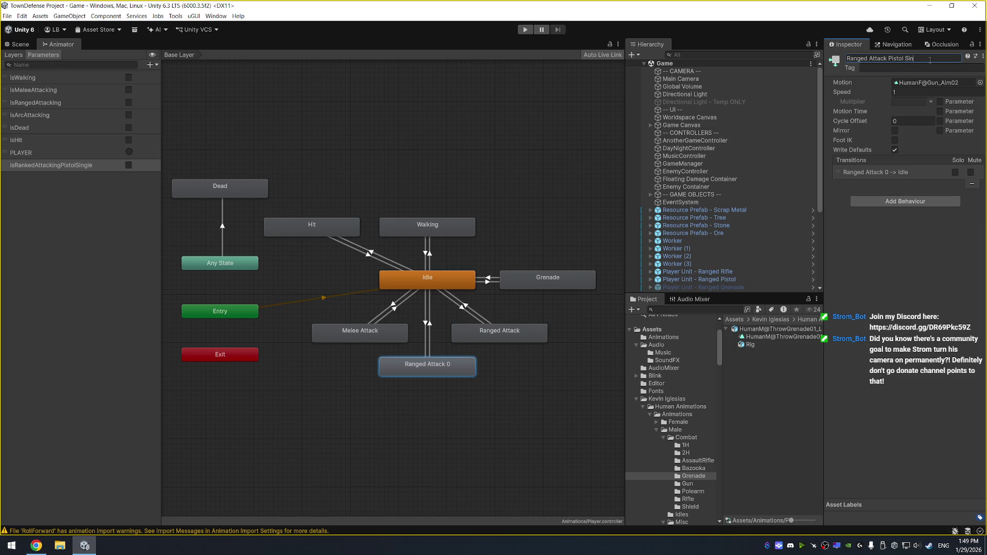
{"action": "key", "text": "Return"}
Duplicate the Ranged Attack Pistol Single state and place the copy beside the original.
{"action": "left_click", "coordinate": [688, 485]}
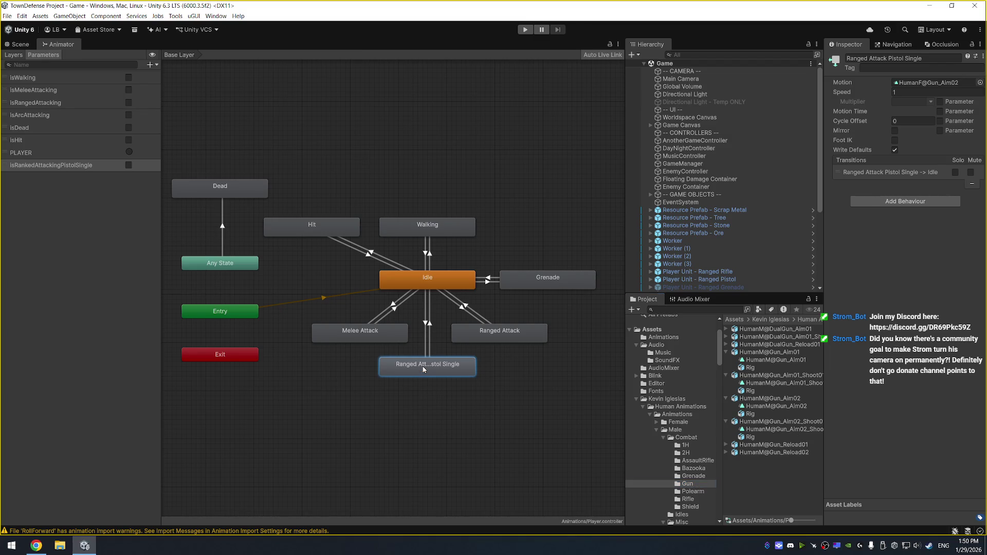
{"action": "left_click_drag", "start_coordinate": [424, 370], "coordinate": [406, 382]}
{"action": "right_click", "coordinate": [409, 380]}
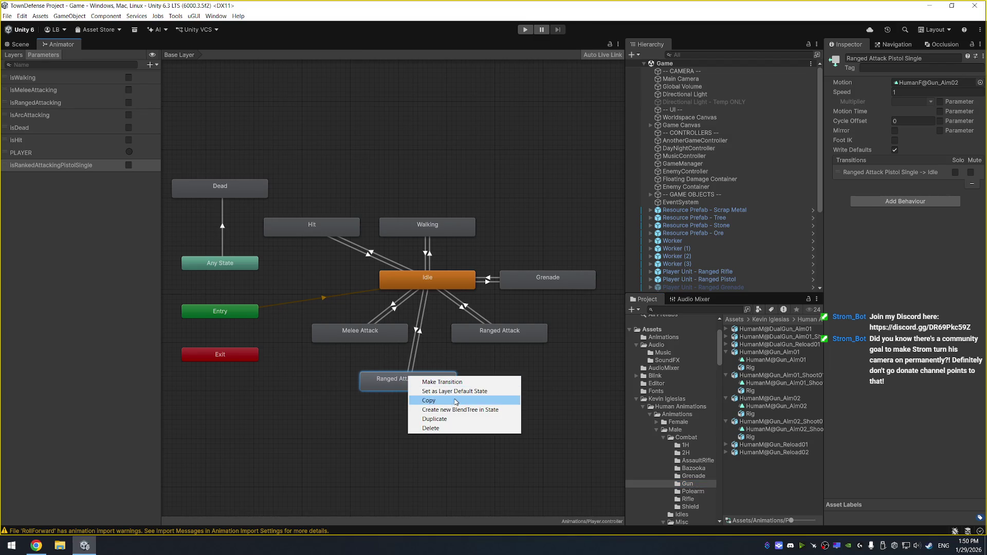
{"action": "left_click", "coordinate": [451, 419]}
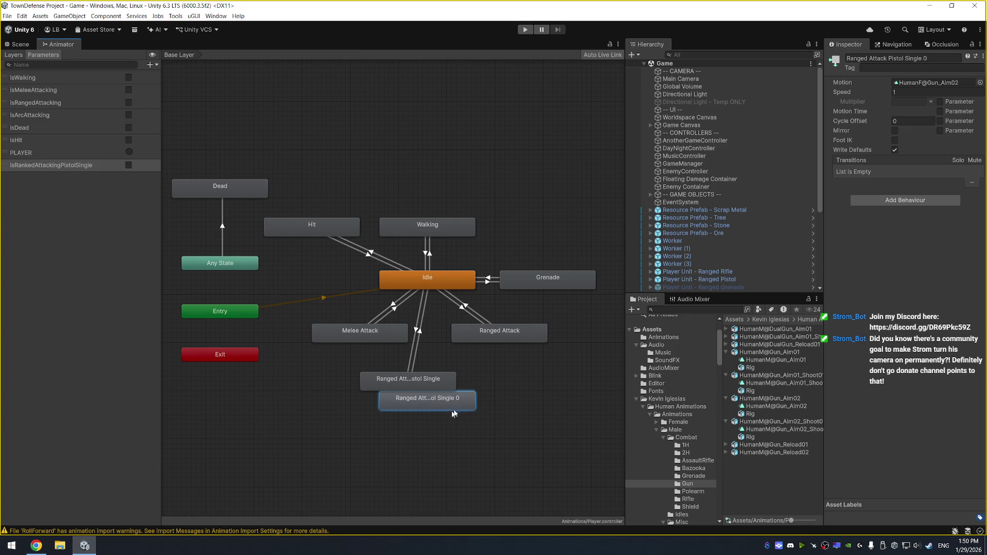
{"action": "left_click_drag", "start_coordinate": [468, 410], "coordinate": [541, 394]}
{"action": "mouse_move", "coordinate": [417, 390]}
{"action": "left_mouse_down"}
{"action": "mouse_move", "coordinate": [387, 374]}
{"action": "mouse_move", "coordinate": [382, 384]}
{"action": "left_mouse_up"}
{"action": "left_click", "coordinate": [513, 389]}
{"action": "left_click_drag", "start_coordinate": [514, 387], "coordinate": [493, 377]}
Add a transition from Idle to the duplicated pistol attack state.
{"action": "left_click", "coordinate": [391, 351]}
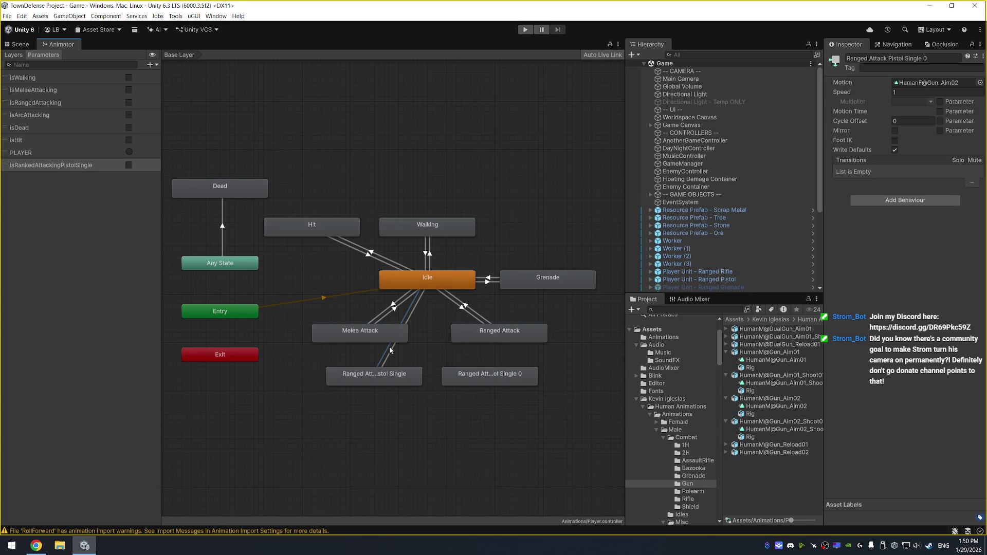
{"action": "left_click", "coordinate": [435, 283]}
{"action": "right_click", "coordinate": [435, 282]}
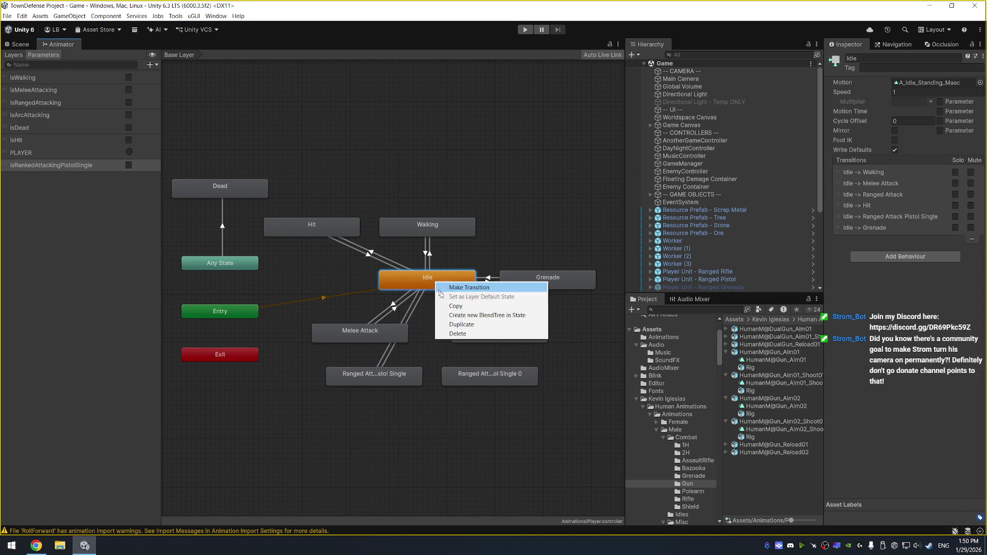
{"action": "left_click", "coordinate": [469, 288]}
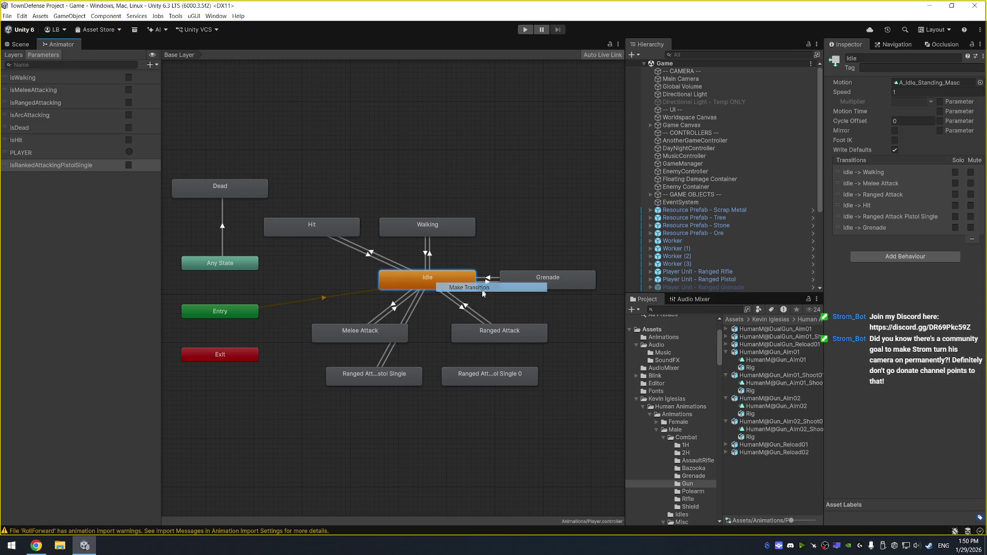
{"action": "left_click", "coordinate": [473, 379]}
Nudge the Ranged Attack state right and delete an accidentally created empty state.
{"action": "left_click_drag", "start_coordinate": [482, 342], "coordinate": [515, 341]}
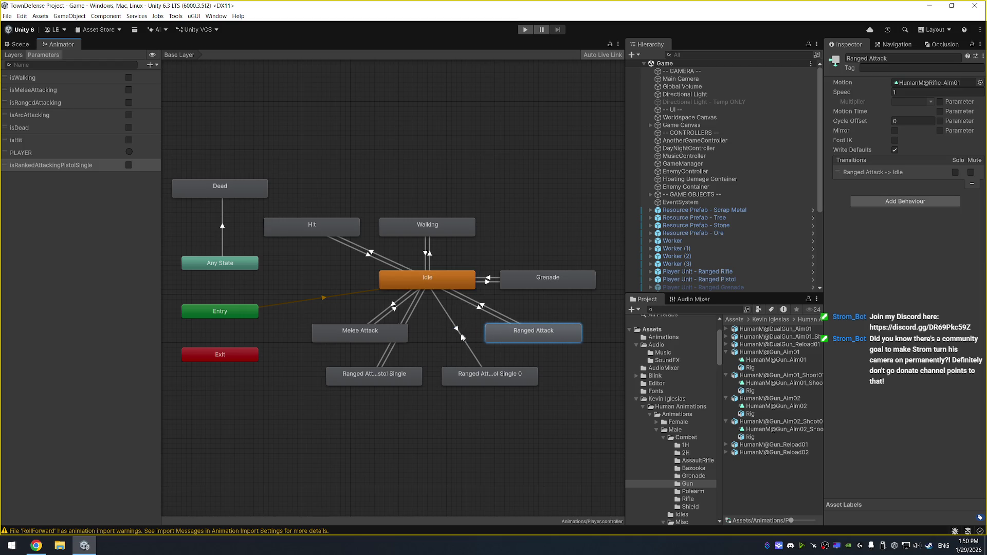
{"action": "right_click", "coordinate": [457, 331]}
{"action": "left_click", "coordinate": [479, 355]}
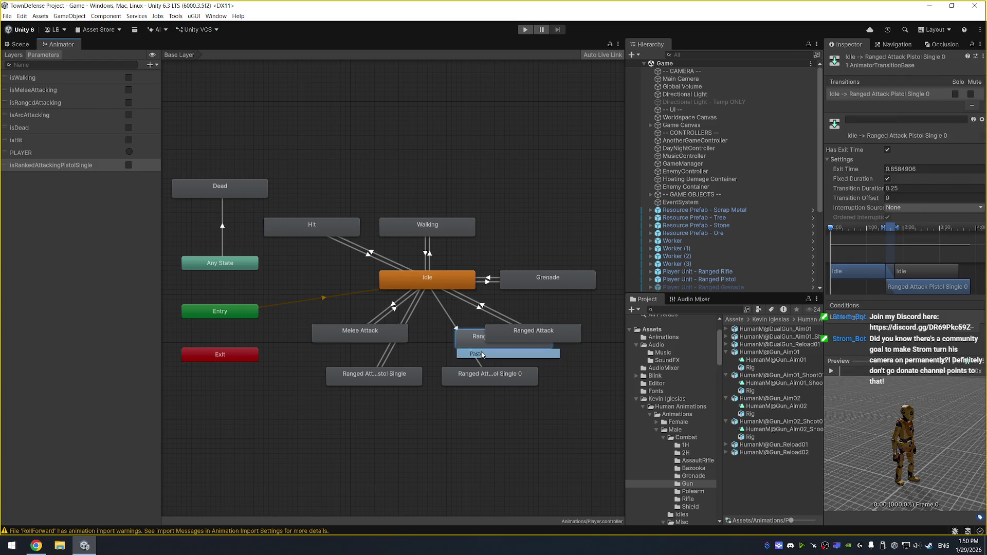
{"action": "key", "text": "Delete"}
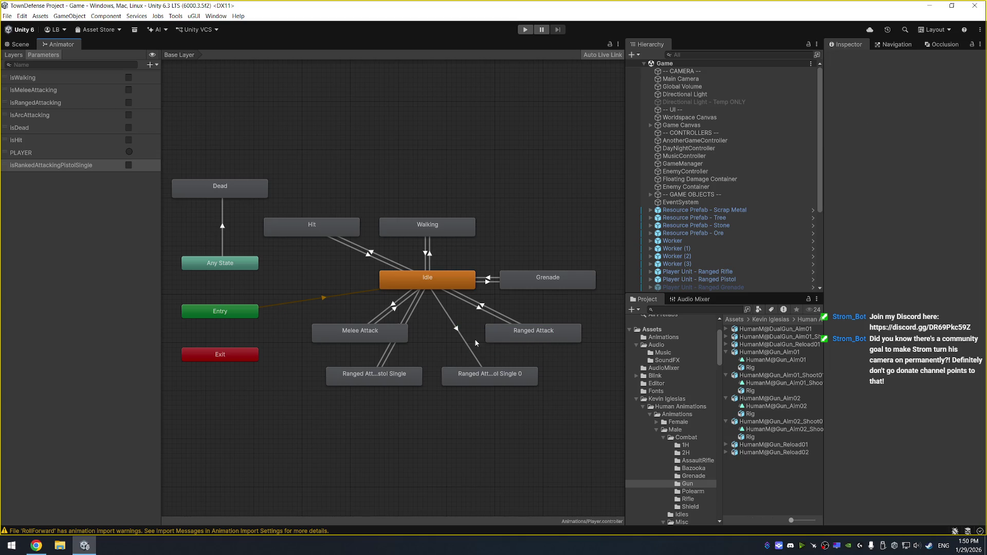
Assign HumanM@DualGun_Aim01 as the Ranged Attack Pistol Single 0 state's motion.
{"action": "left_click", "coordinate": [455, 381]}
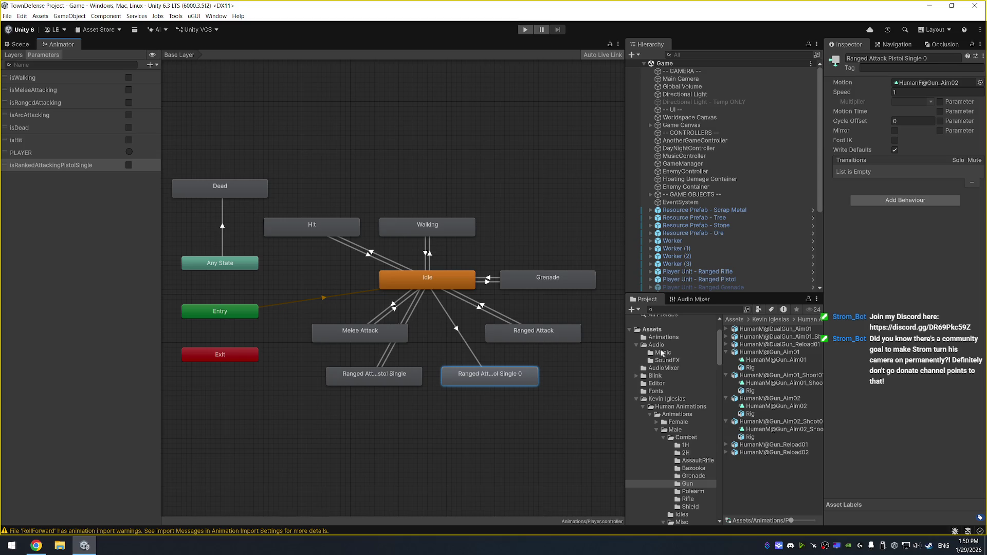
{"action": "left_click", "coordinate": [735, 330]}
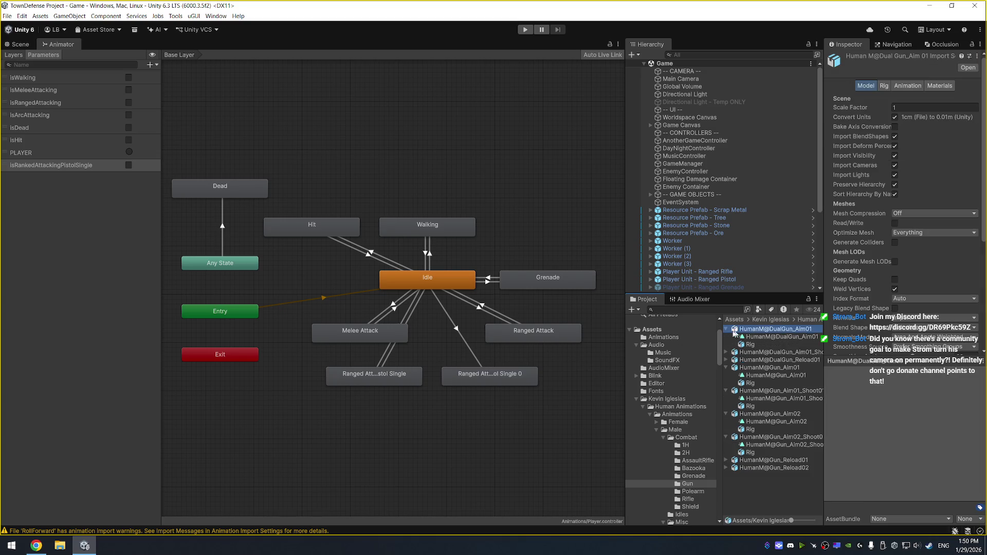
{"action": "left_click", "coordinate": [475, 381]}
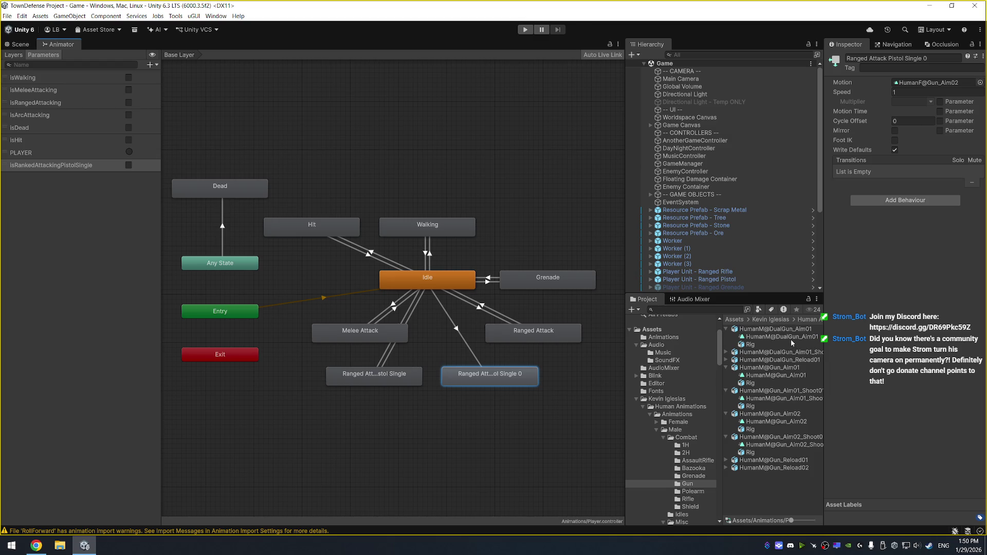
{"action": "mouse_move", "coordinate": [792, 343]}
{"action": "left_mouse_down"}
{"action": "mouse_move", "coordinate": [837, 304]}
{"action": "mouse_move", "coordinate": [951, 84]}
{"action": "left_mouse_up"}
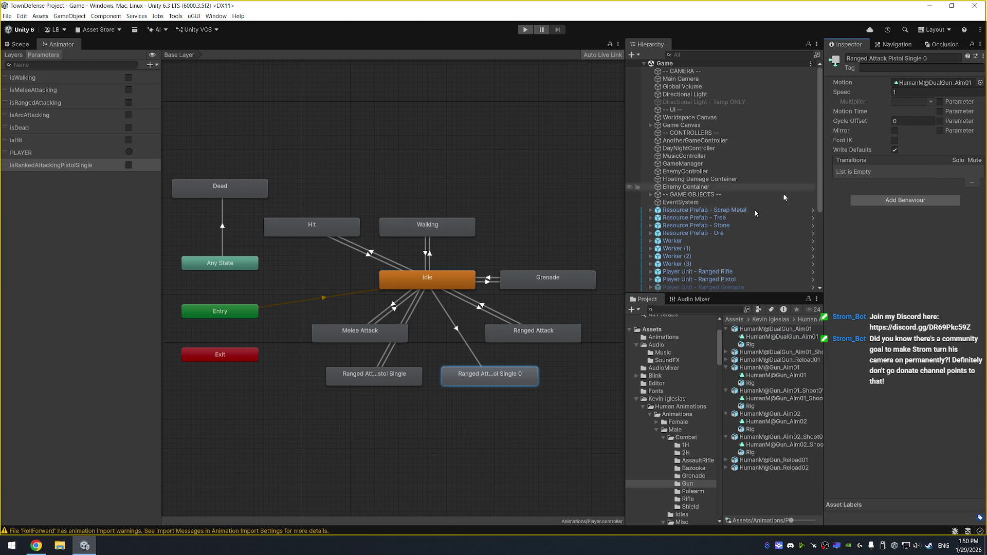
Add a transition from Ranged Attack Pistol Single 0 back to Idle.
{"action": "left_click", "coordinate": [456, 328]}
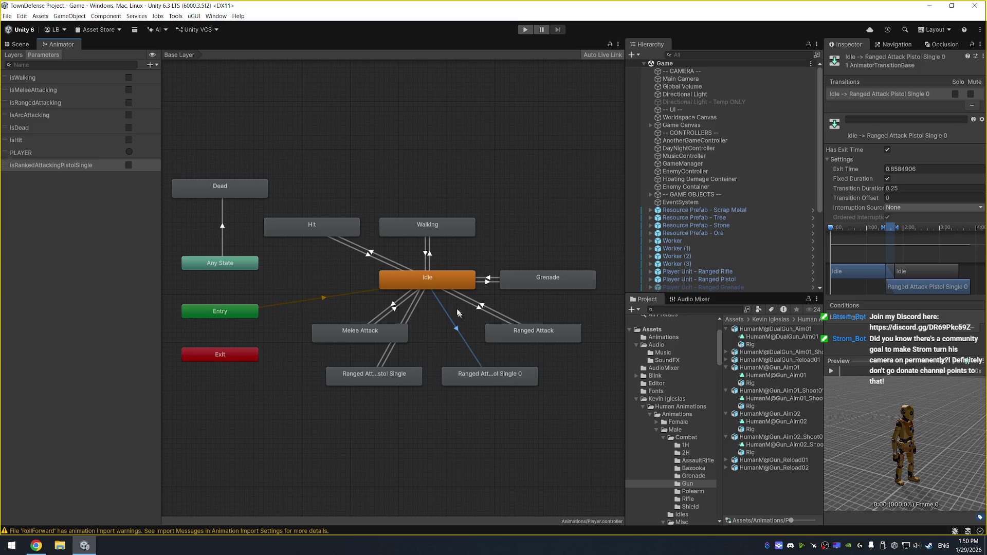
{"action": "right_click", "coordinate": [480, 374]}
{"action": "left_click", "coordinate": [496, 381]}
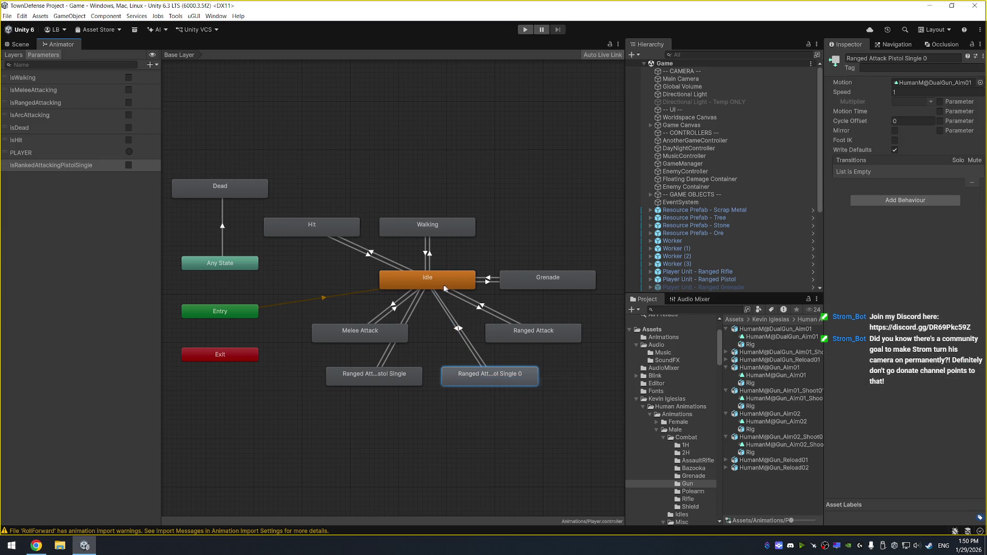
{"action": "left_click", "coordinate": [439, 283]}
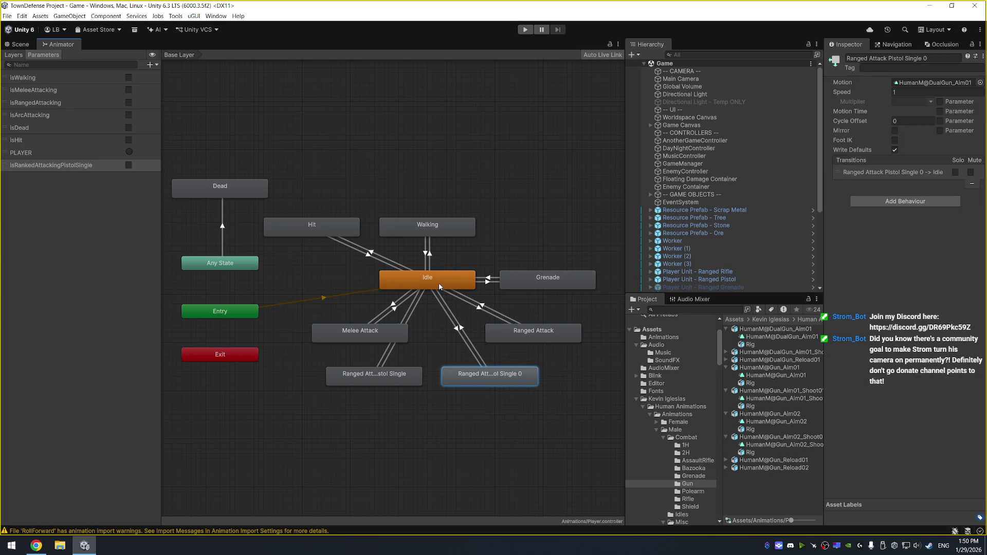
{"action": "left_click", "coordinate": [150, 65]}
Add an isRangedAttackingPistolDual Bool and correct the misspelled isRankedAttackingPistolSingle to isRangedAttackingPistolSingle.
{"action": "left_click", "coordinate": [175, 97]}
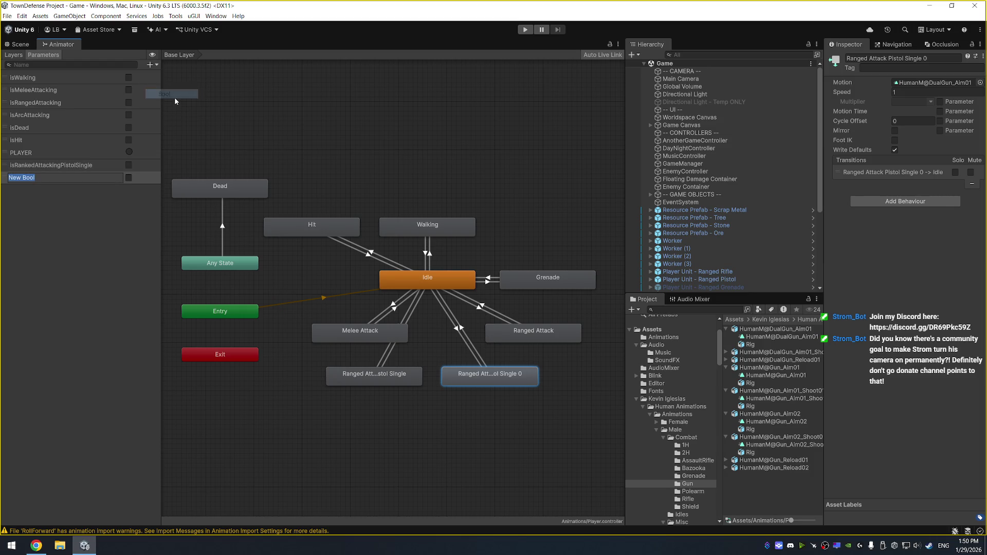
{"action": "type", "text": "isRanged"}
{"action": "type", "text": "AttackingPis"}
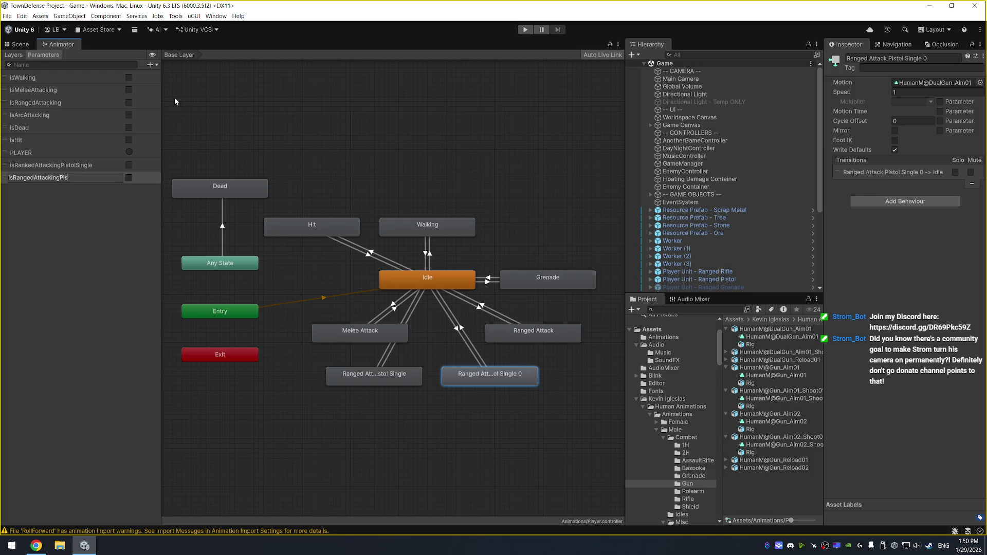
{"action": "type", "text": "tolDual"}
{"action": "key", "text": "Return"}
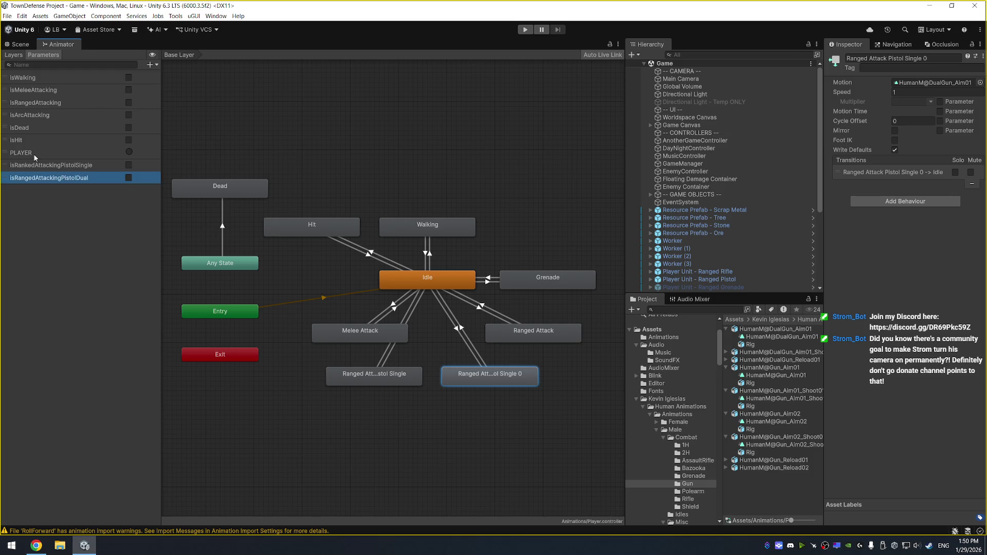
{"action": "double_click", "coordinate": [47, 165]}
{"action": "key", "text": "BackSpace"}
{"action": "type", "text": "g"}
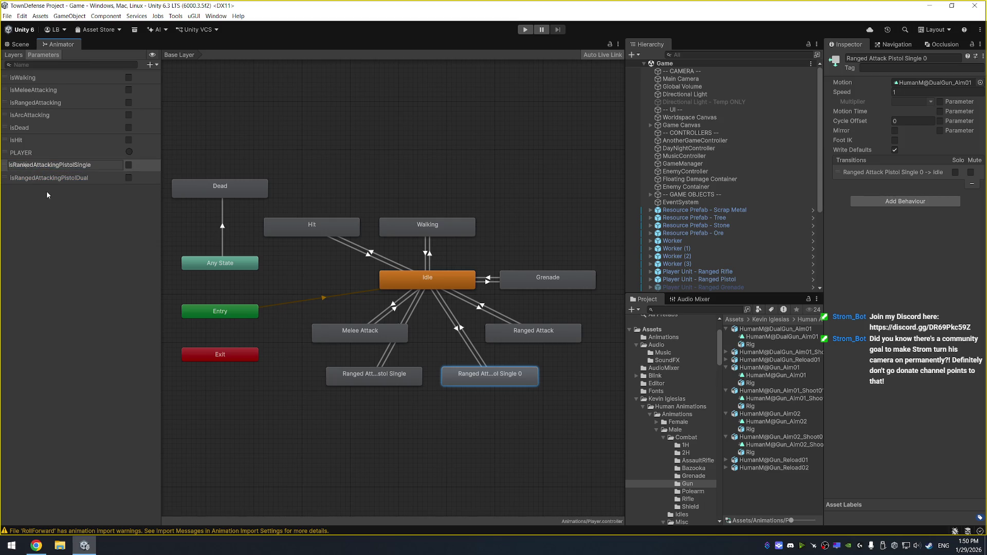
{"action": "key", "text": "Return"}
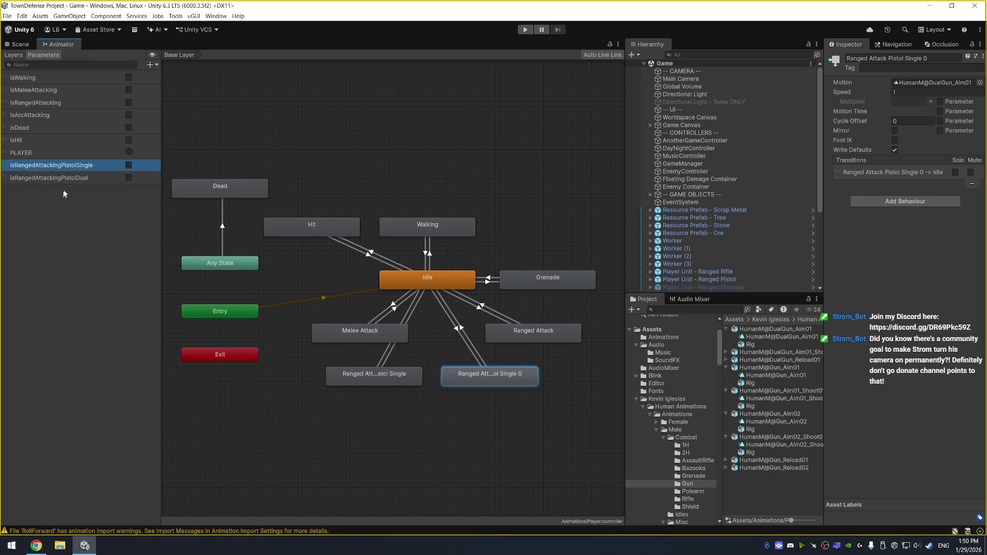
Give the Idle → Ranged Attack Pistol Single 0 transition a pistol attack Bool condition.
{"action": "left_click", "coordinate": [454, 330]}
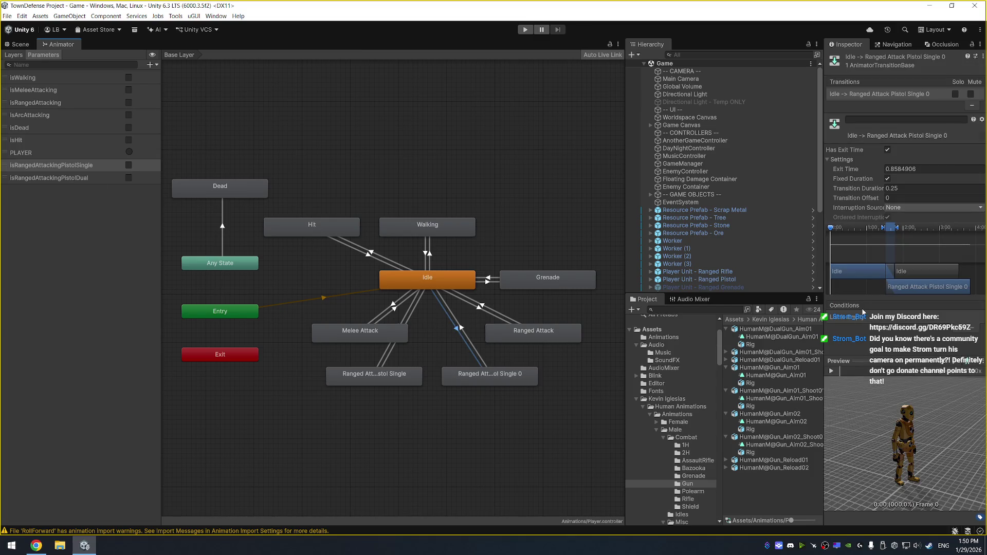
{"action": "left_click", "coordinate": [966, 329]}
{"action": "left_click", "coordinate": [883, 318]}
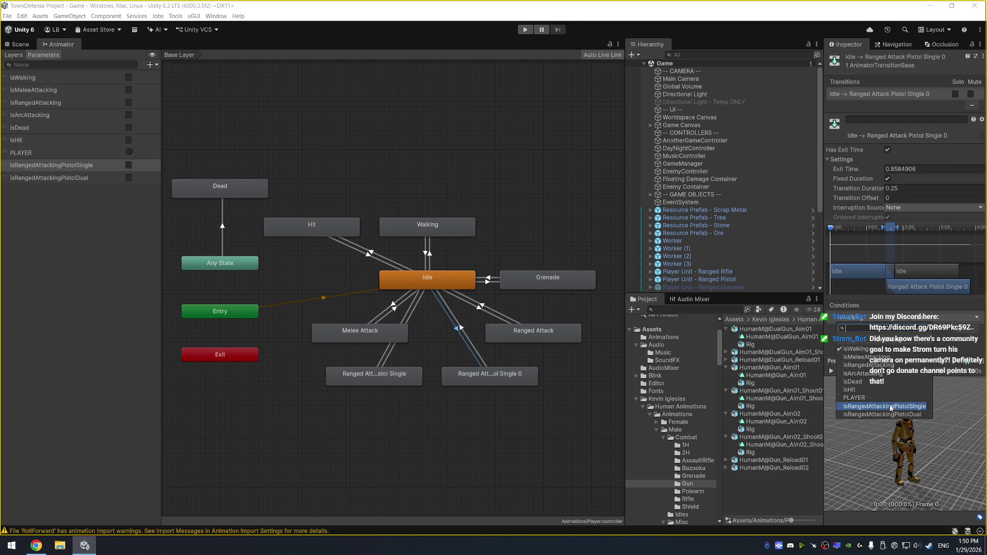
{"action": "left_click", "coordinate": [900, 416]}
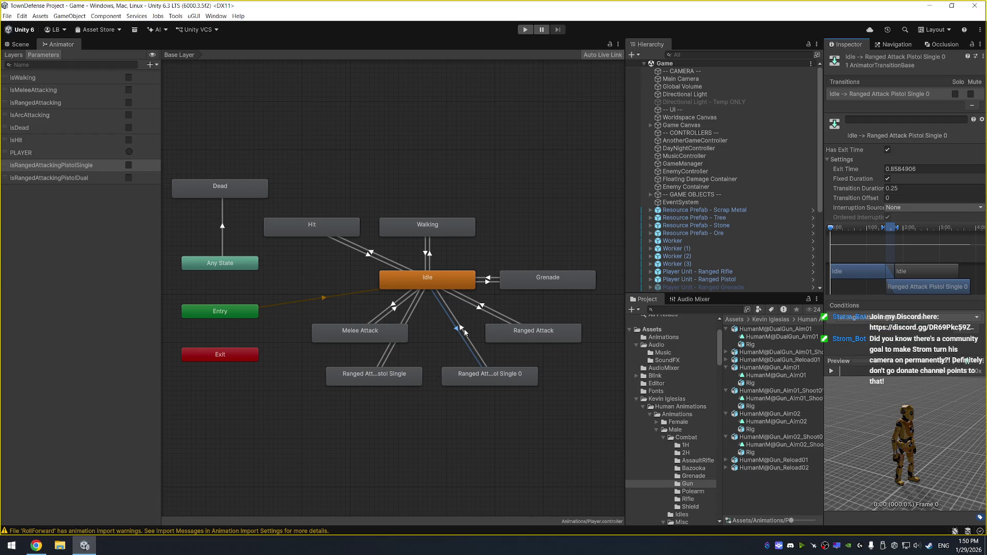
{"action": "left_click", "coordinate": [465, 332]}
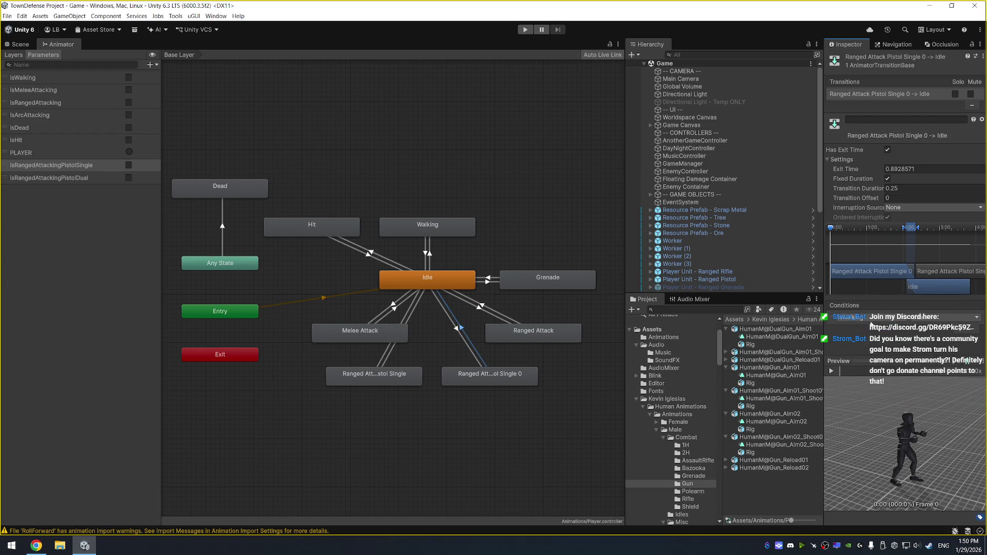
{"action": "left_click", "coordinate": [953, 320]}
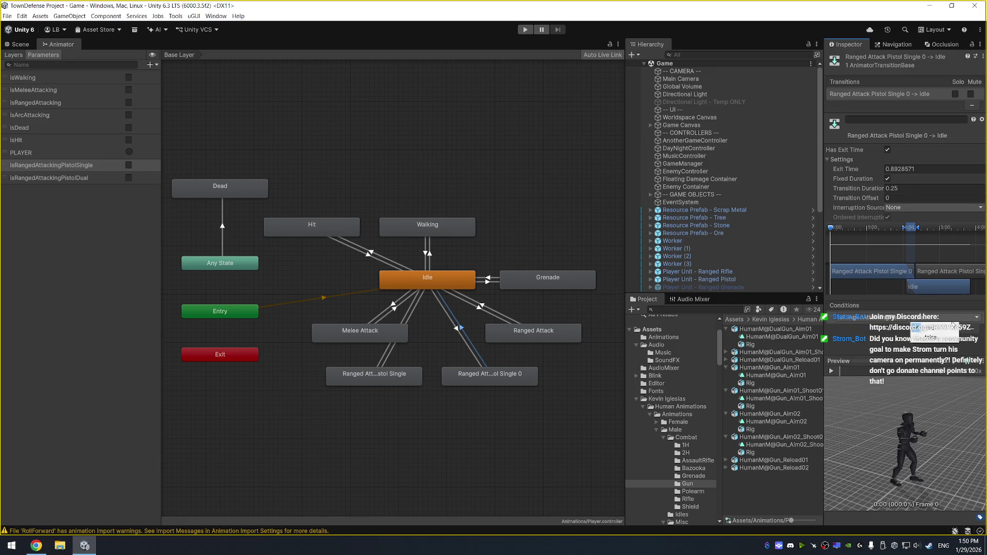
{"action": "left_click", "coordinate": [950, 332]}
Set Idle → Pistol Single 0 to 0.1 exit time and duration, Current State interruption, no exit time.
{"action": "left_click", "coordinate": [451, 327]}
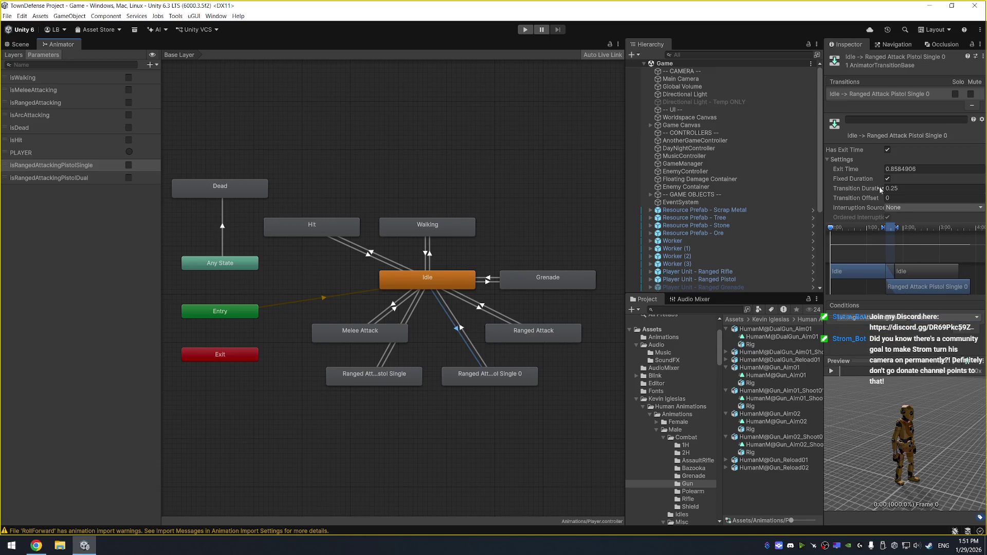
{"action": "left_click", "coordinate": [905, 168]}
{"action": "type", "text": "0.1"}
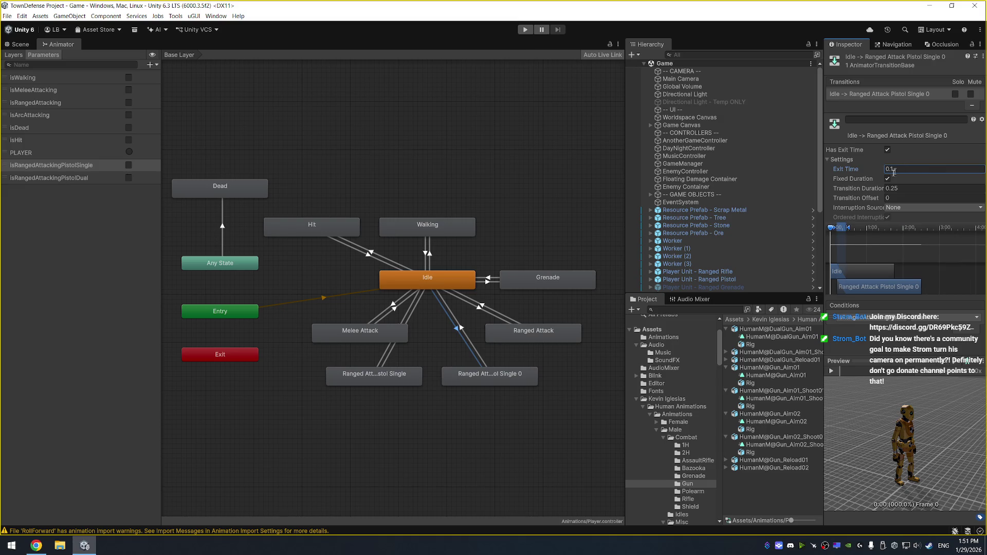
{"action": "left_click", "coordinate": [904, 189]}
{"action": "type", "text": "0.1"}
{"action": "key", "text": "Tab"}
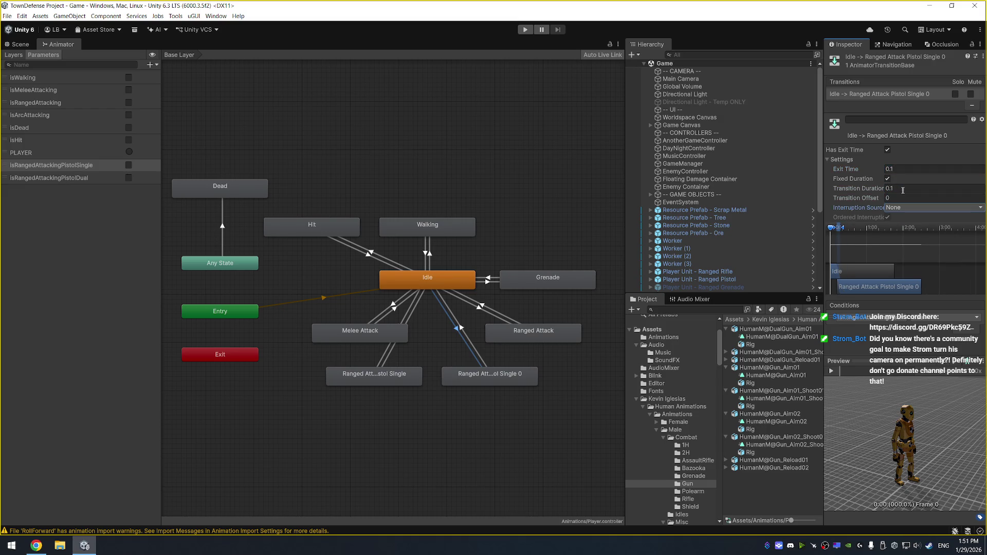
{"action": "left_click", "coordinate": [905, 208]}
{"action": "left_click", "coordinate": [913, 225]}
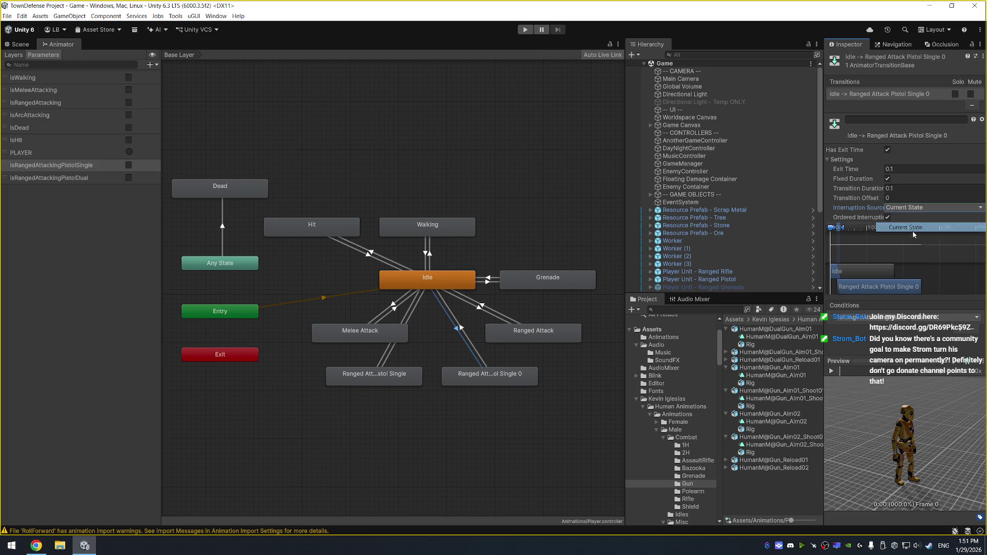
{"action": "left_click", "coordinate": [888, 149]}
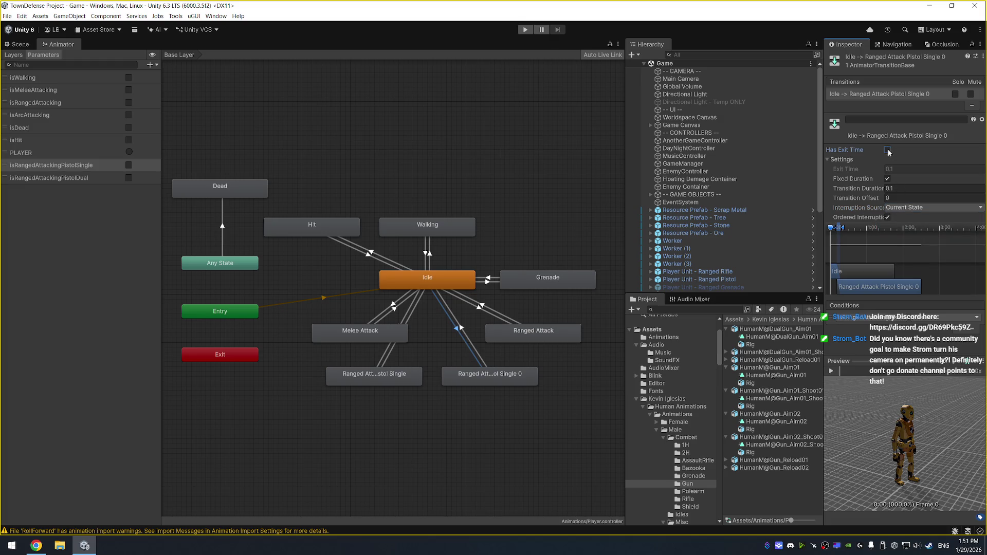
Compare the Idle transitions to Melee Attack, Ranged Attack and both pistol states.
{"action": "left_click", "coordinate": [393, 307]}
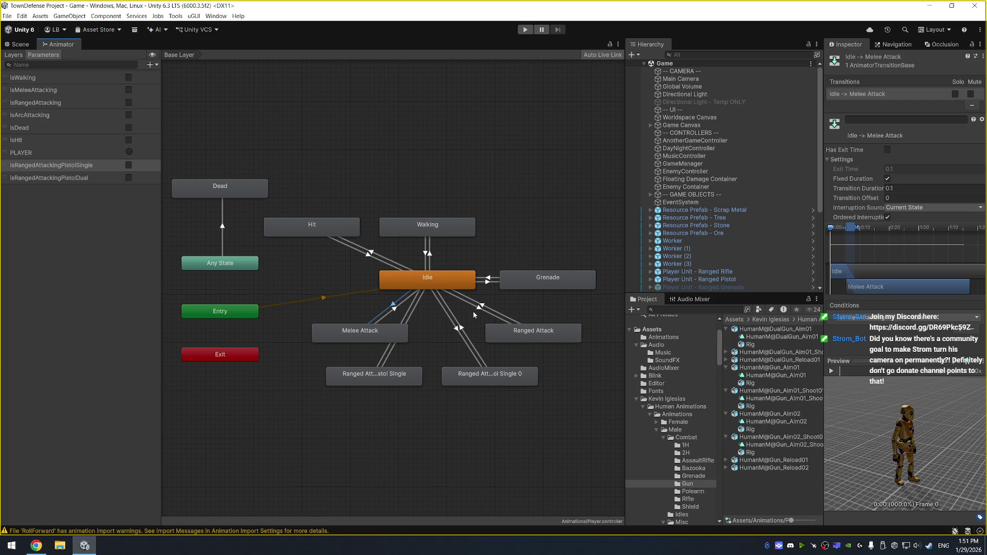
{"action": "left_click", "coordinate": [475, 307]}
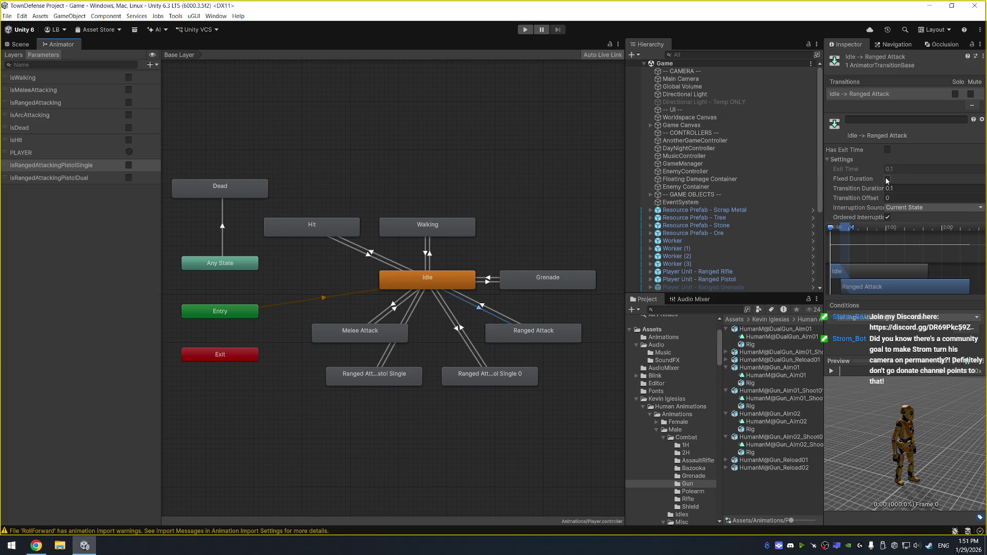
{"action": "left_click_drag", "start_coordinate": [407, 329], "coordinate": [387, 329]}
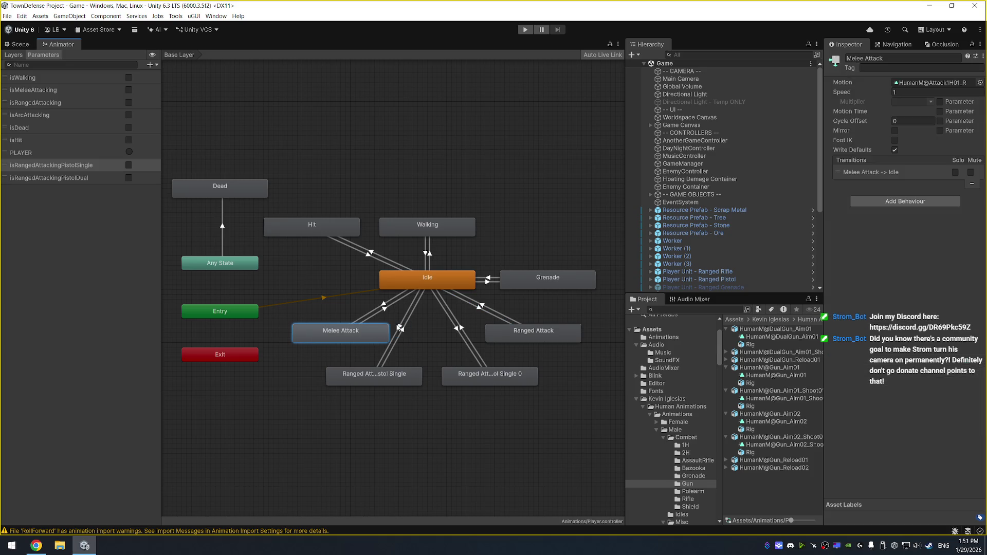
{"action": "left_click", "coordinate": [400, 327]}
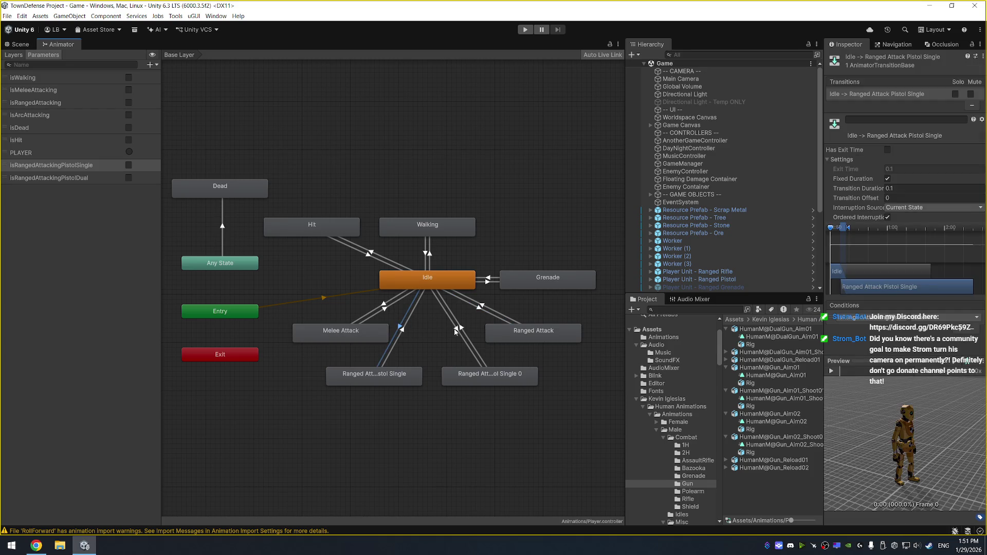
{"action": "left_click", "coordinate": [455, 329]}
Give the Pistol Single 0 → Idle transition 0.1 timings, no exit time, Current State interruption, and preview it.
{"action": "left_click", "coordinate": [462, 329]}
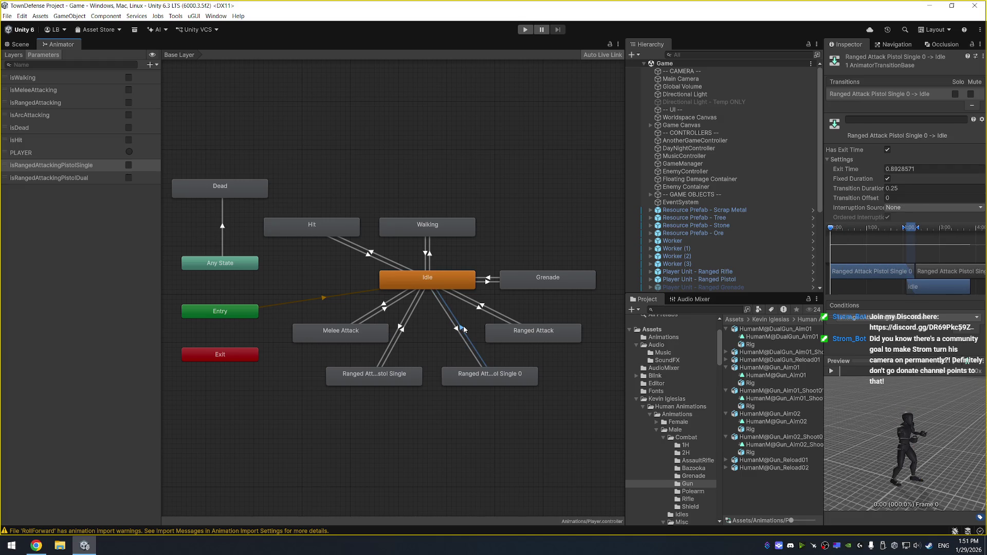
{"action": "left_click", "coordinate": [930, 169]}
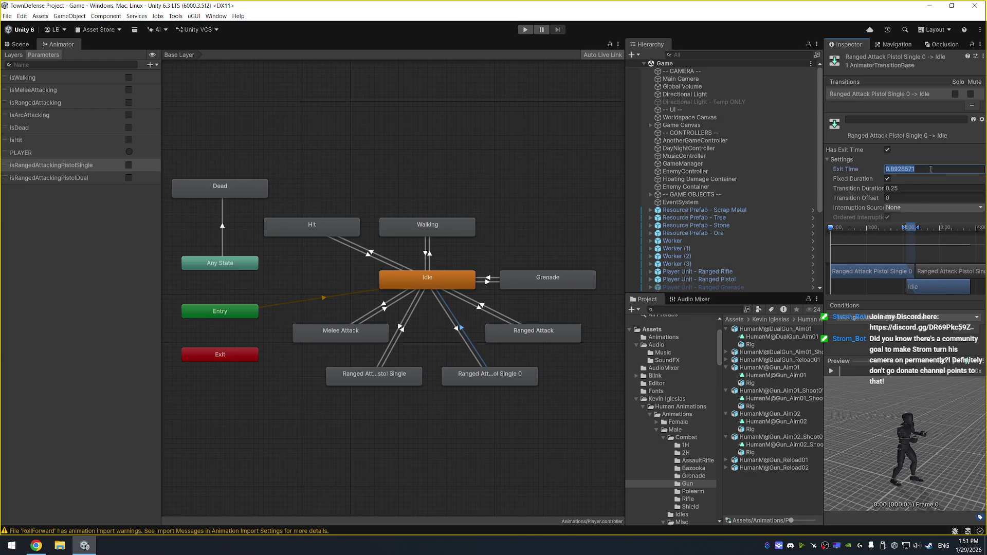
{"action": "type", "text": "0.1"}
{"action": "key", "text": "Tab"}
{"action": "key", "text": "Tab"}
{"action": "type", "text": "0.1"}
{"action": "key", "text": "Tab"}
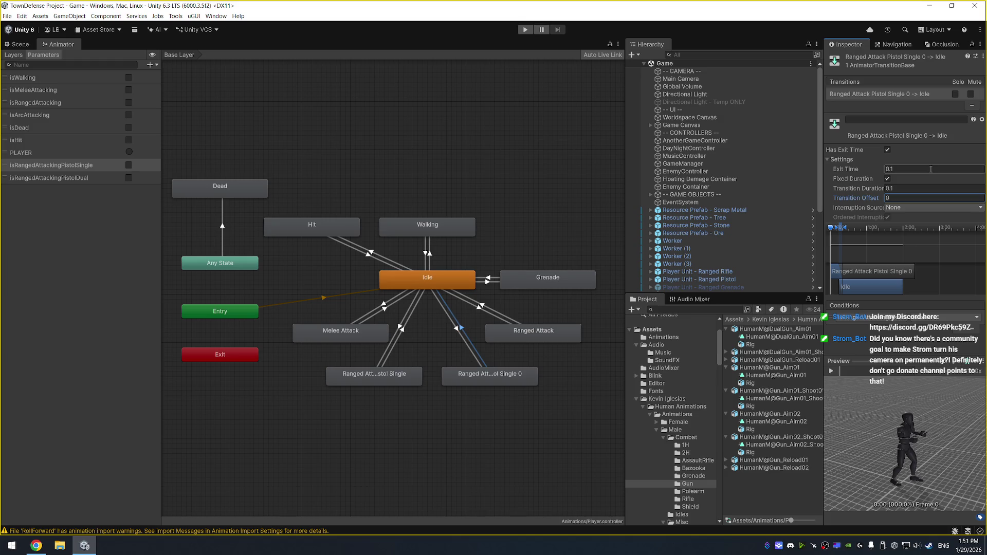
{"action": "left_click", "coordinate": [887, 150]}
{"action": "left_click", "coordinate": [900, 211]}
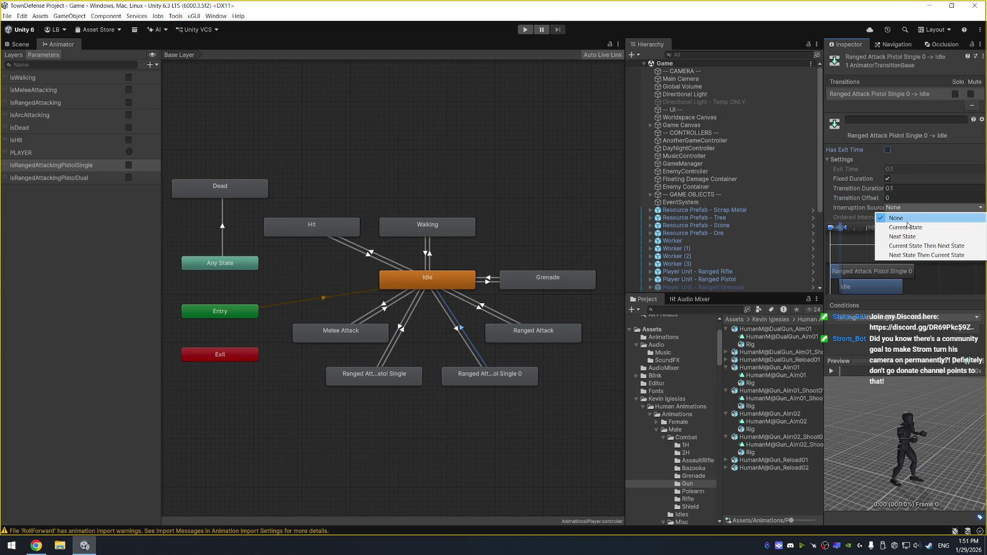
{"action": "left_click", "coordinate": [911, 231]}
{"action": "left_click", "coordinate": [902, 189]}
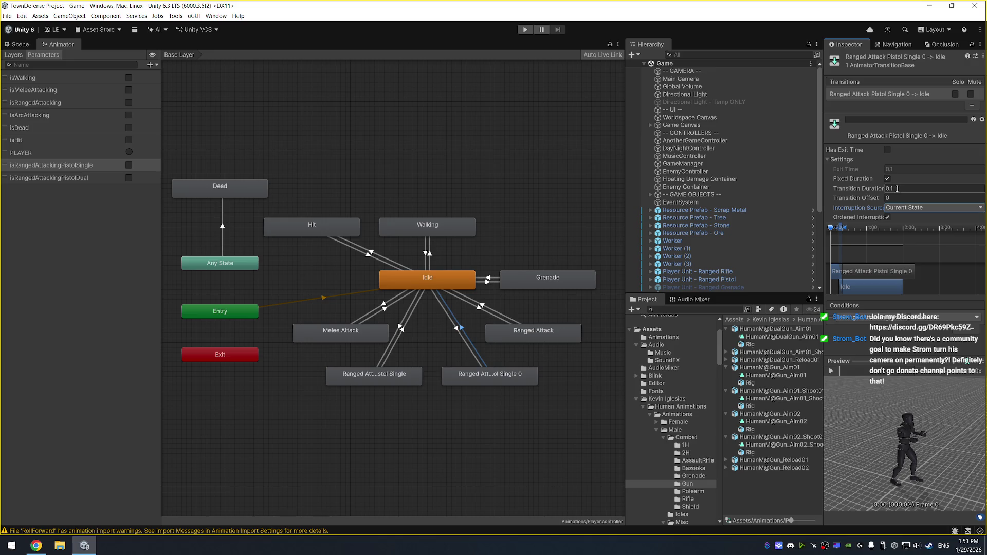
{"action": "left_click", "coordinate": [831, 371]}
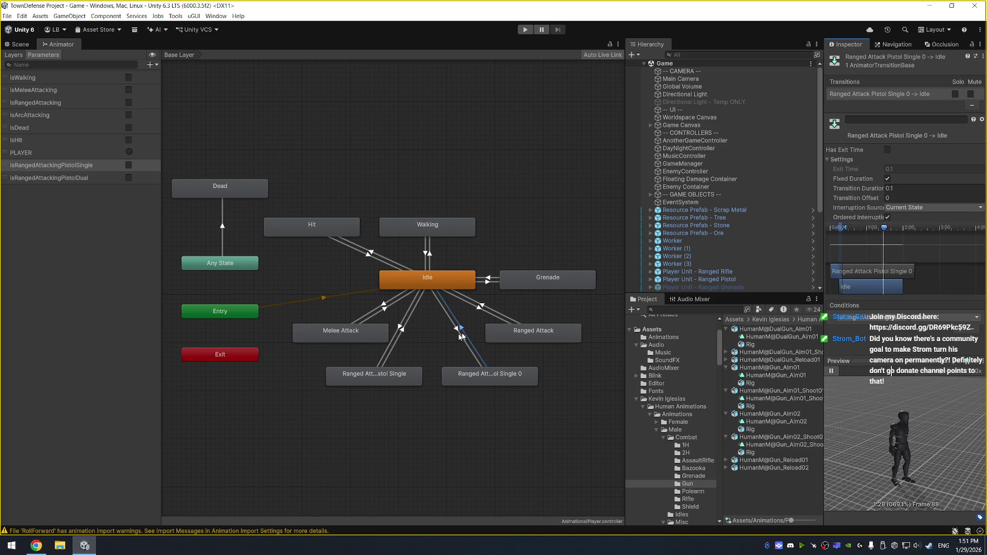
{"action": "left_click", "coordinate": [456, 331]}
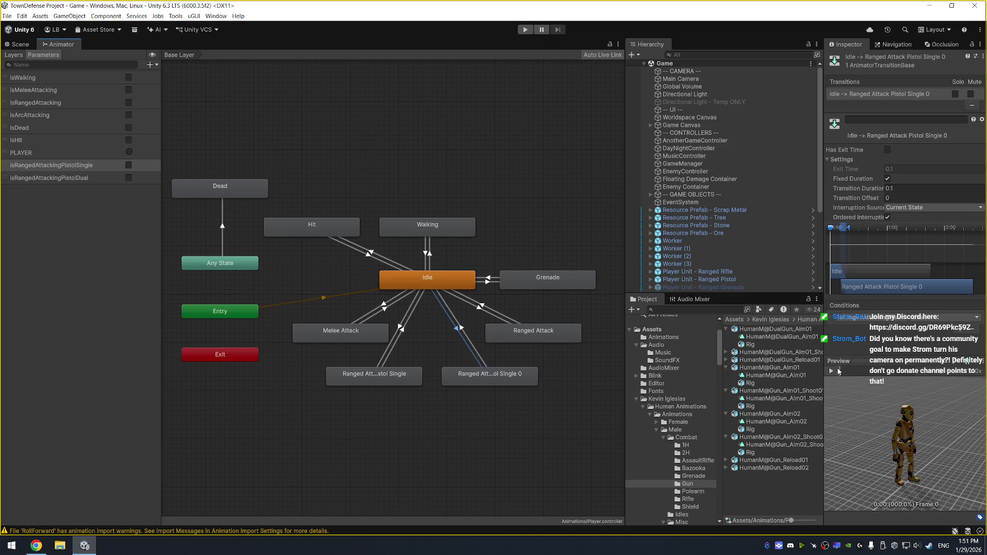
Preview the transition, then shift Ranged Attack, Melee Attack and both pistol states into a tidier layout.
{"action": "left_click", "coordinate": [833, 371]}
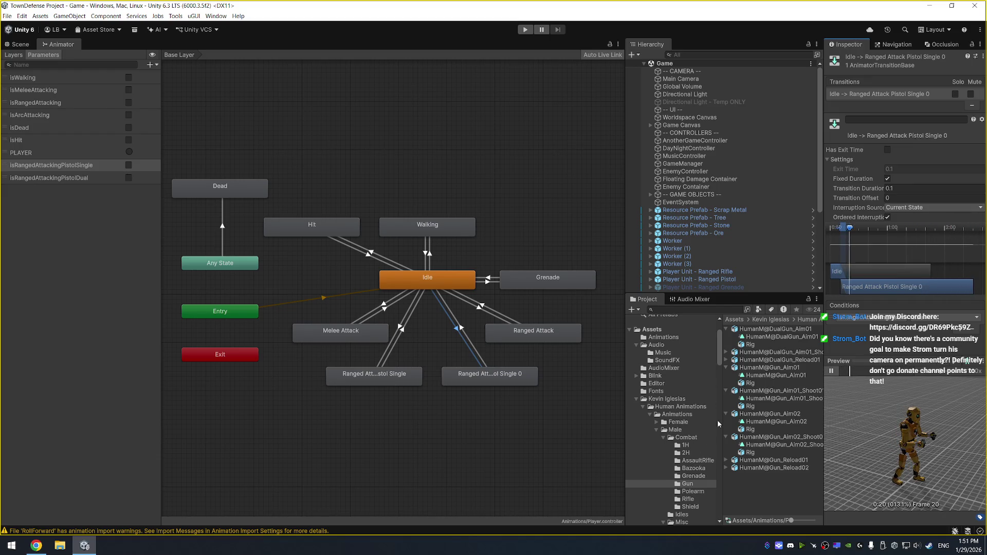
{"action": "left_click", "coordinate": [832, 371]}
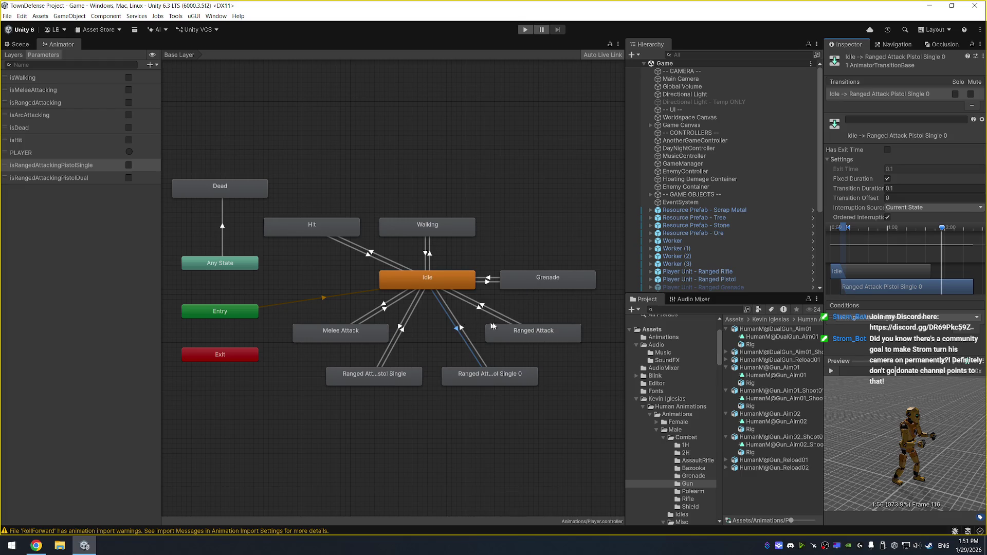
{"action": "left_click_drag", "start_coordinate": [535, 333], "coordinate": [542, 327]}
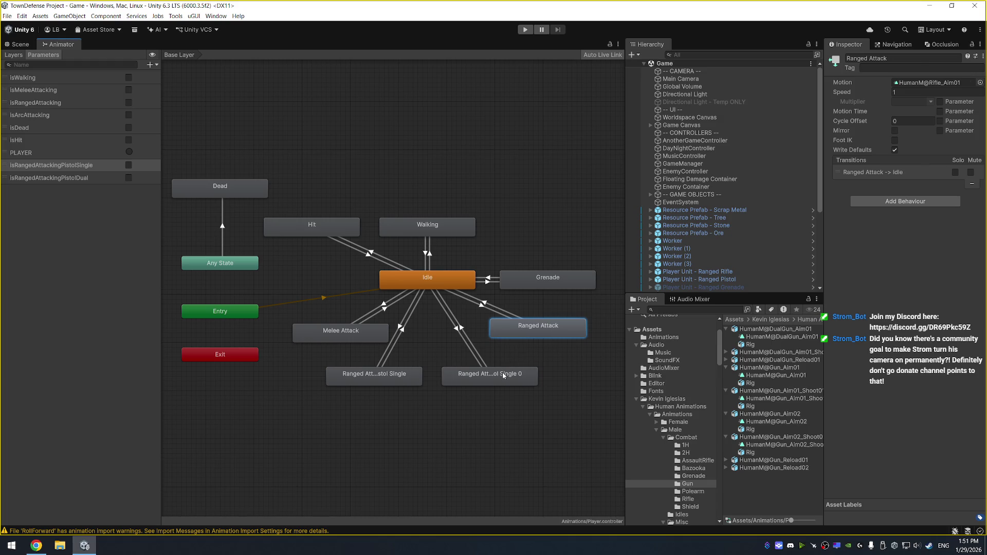
{"action": "mouse_move", "coordinate": [501, 373]}
{"action": "left_mouse_down"}
{"action": "mouse_move", "coordinate": [506, 360]}
{"action": "mouse_move", "coordinate": [501, 370]}
{"action": "left_mouse_up"}
{"action": "left_click_drag", "start_coordinate": [397, 376], "coordinate": [396, 372]}
{"action": "left_click_drag", "start_coordinate": [361, 334], "coordinate": [352, 329]}
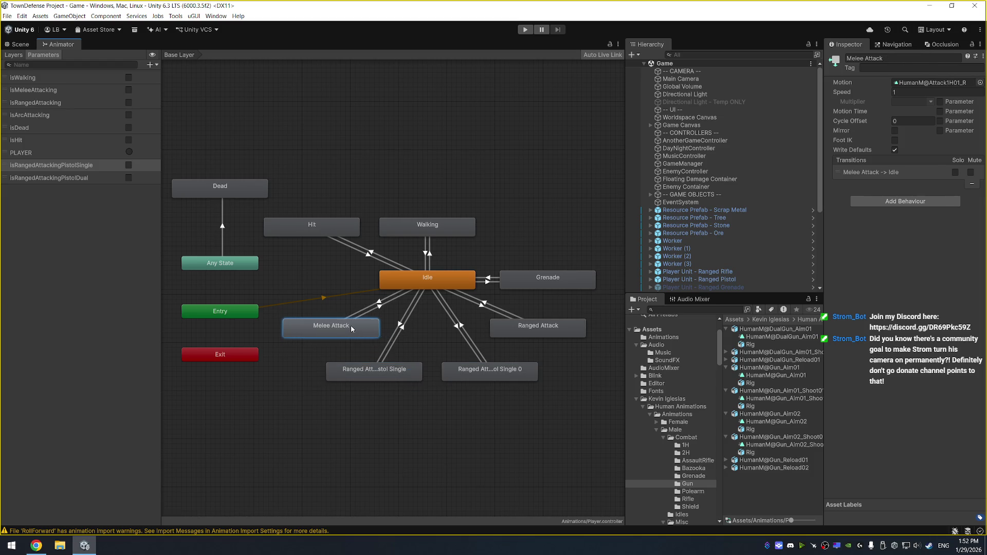
Review the Grenade and Ranged Attack Pistol Single 0 state settings.
{"action": "left_click", "coordinate": [506, 199]}
{"action": "left_click", "coordinate": [561, 284]}
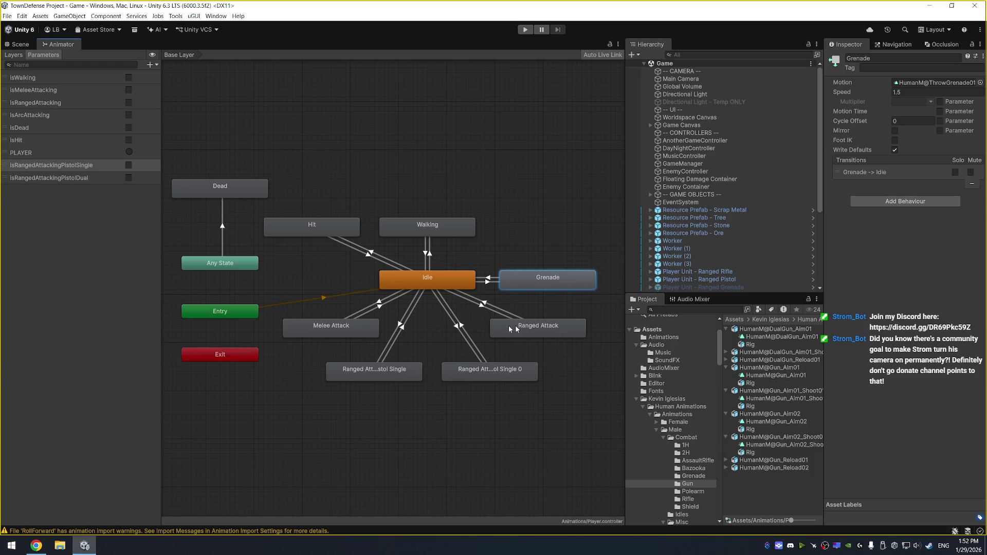
{"action": "left_click", "coordinate": [481, 372]}
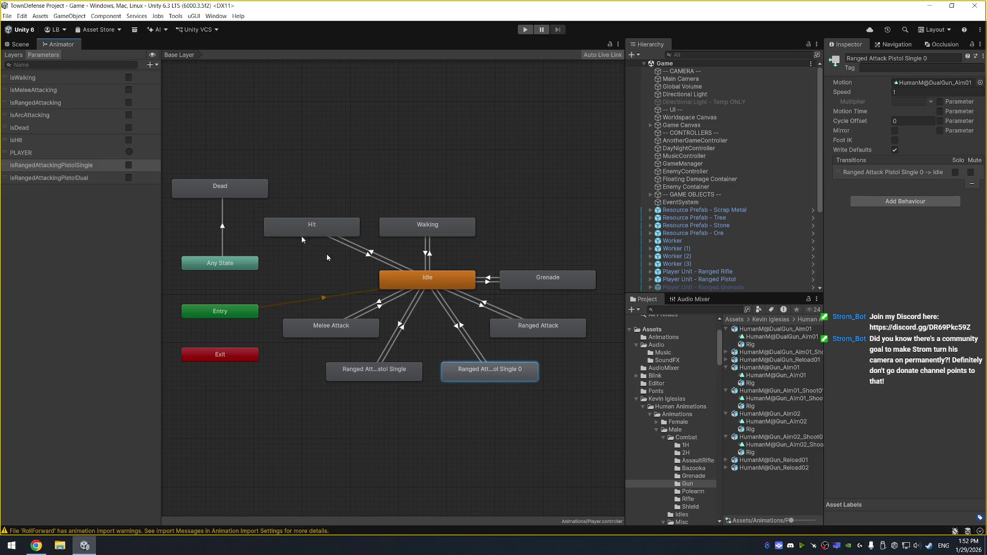
Return to the Scene view and frame the Player Unit - Ranged Grenade object.
{"action": "left_click", "coordinate": [21, 44]}
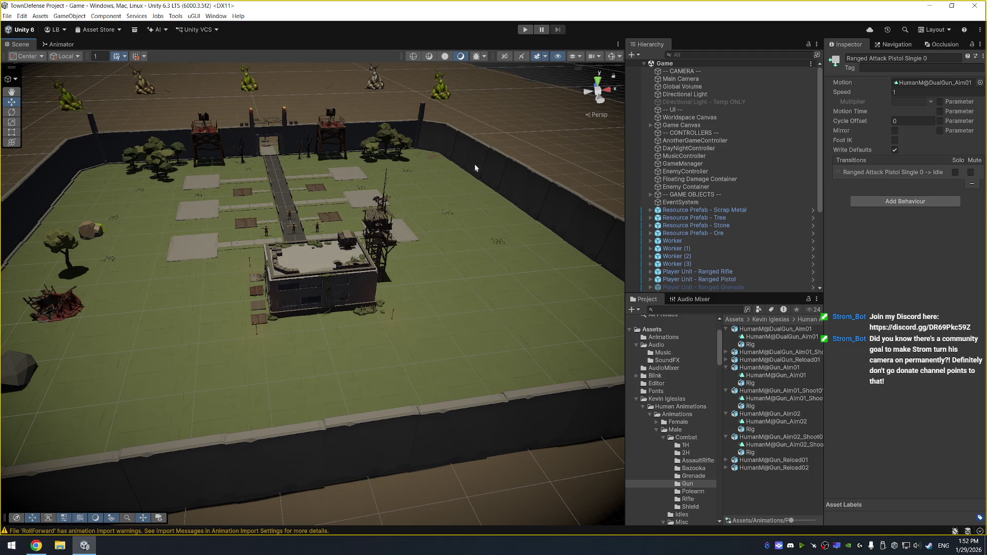
{"action": "scroll", "coordinate": [494, 190], "scroll_direction": "down", "scroll_amount": 3}
{"action": "key", "text": "alt+Tab"}
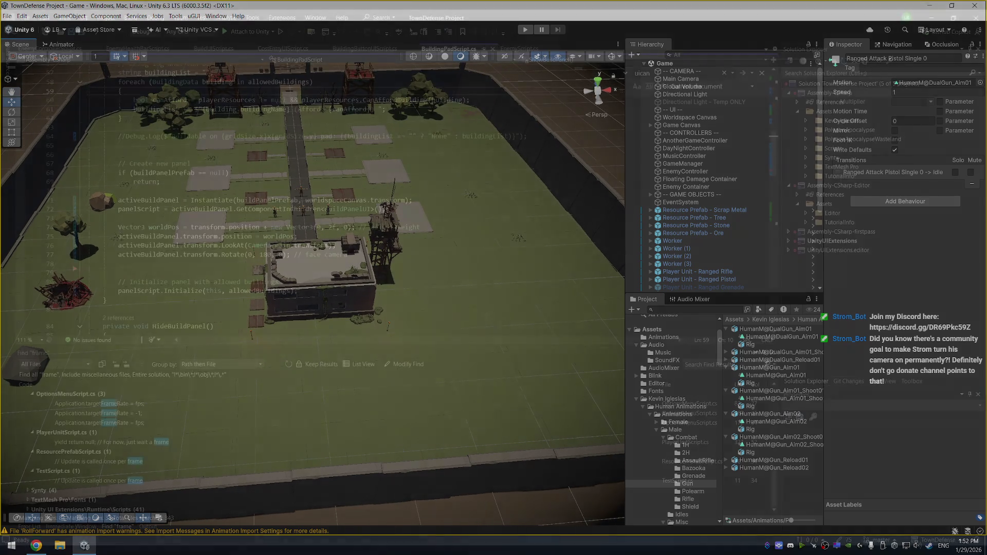
{"action": "key", "text": "alt+Tab"}
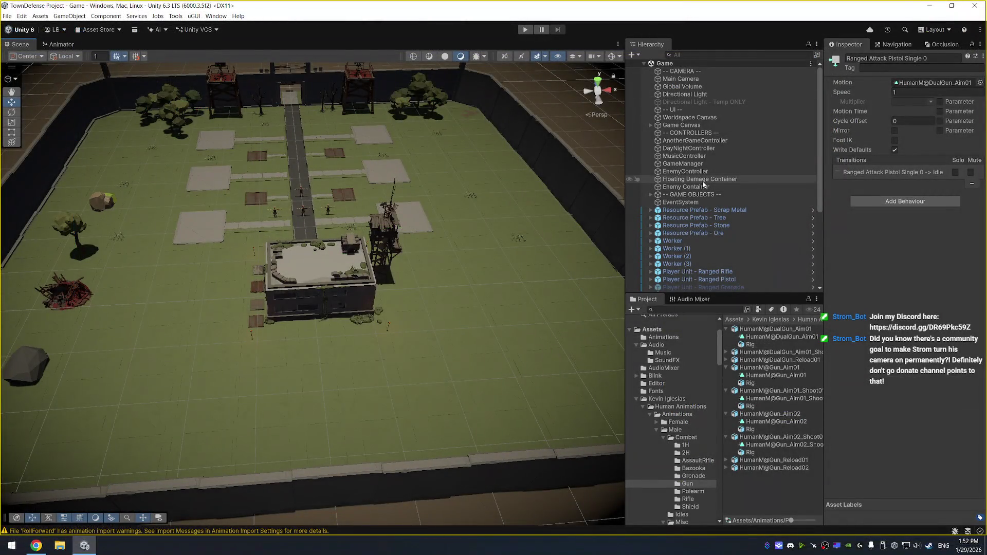
{"action": "scroll", "coordinate": [705, 242], "scroll_direction": "down", "scroll_amount": 5}
{"action": "left_click", "coordinate": [725, 220]}
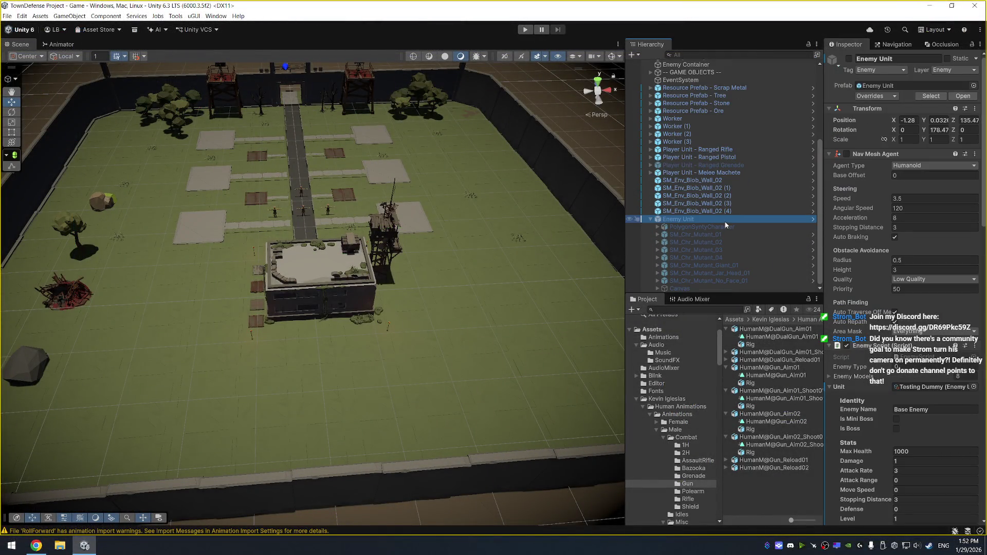
{"action": "key", "text": "Left"}
{"action": "left_click", "coordinate": [766, 234]}
{"action": "key", "text": "f"}
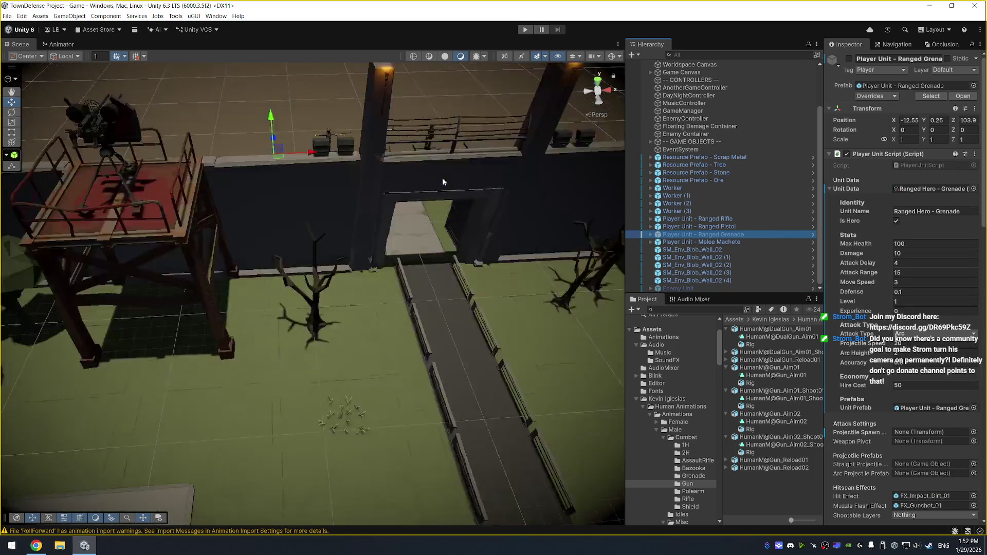
{"action": "left_click_drag", "start_coordinate": [378, 182], "coordinate": [242, 185]}
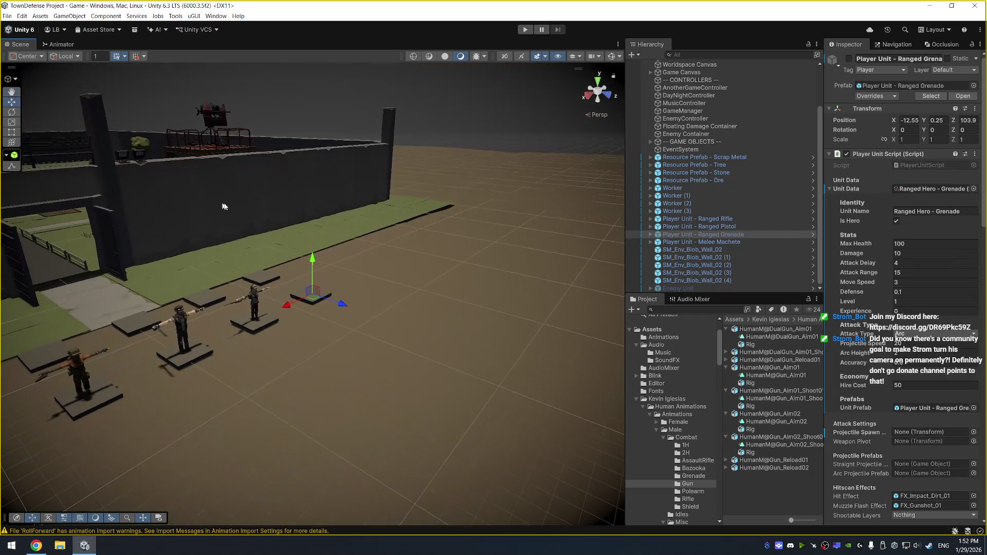
Deactivate the Ranged Rifle, Ranged Pistol and Melee Machete units and activate Ranged Grenade.
{"action": "left_click", "coordinate": [752, 220], "text": "ctrl"}
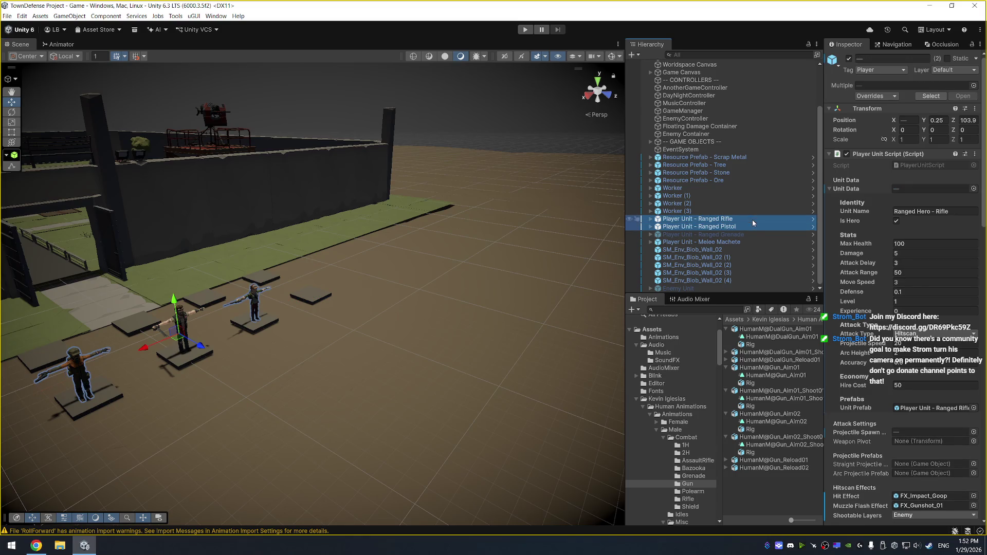
{"action": "left_click", "coordinate": [757, 242], "text": "ctrl"}
{"action": "left_click", "coordinate": [850, 59]}
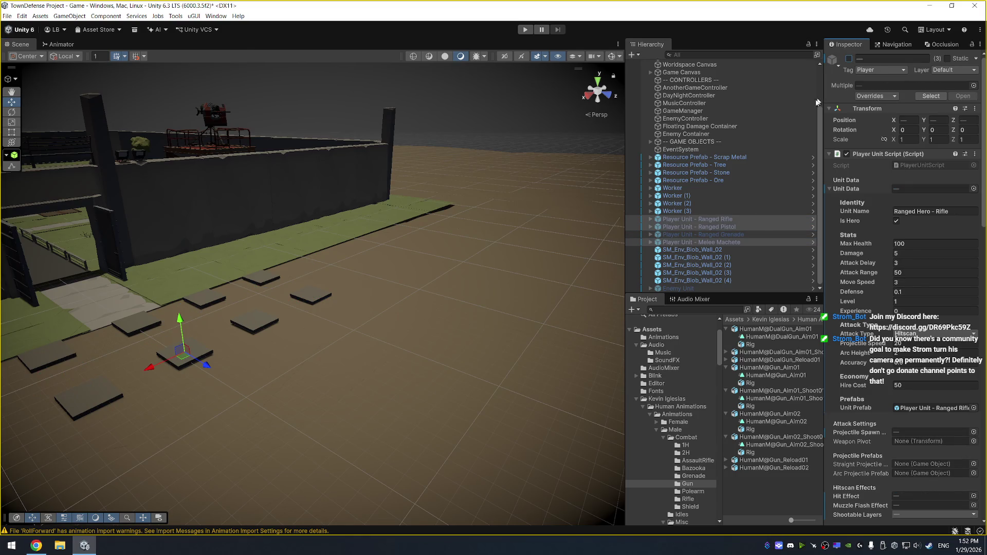
{"action": "left_click", "coordinate": [757, 236]}
{"action": "left_click", "coordinate": [849, 59]}
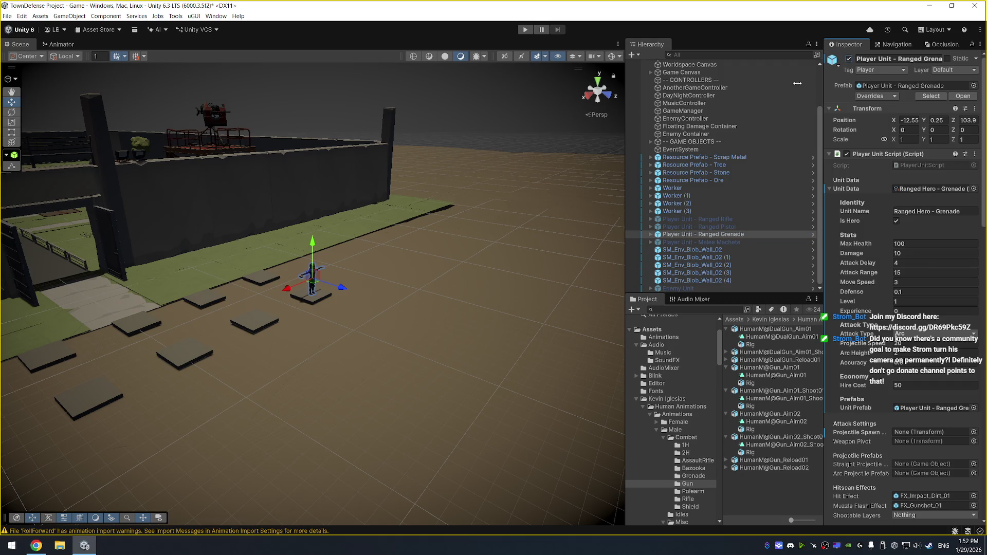
{"action": "key", "text": "f"}
{"action": "mouse_move", "coordinate": [360, 173]}
{"action": "left_mouse_down"}
{"action": "mouse_move", "coordinate": [529, 183]}
{"action": "mouse_move", "coordinate": [557, 214]}
{"action": "mouse_move", "coordinate": [541, 247]}
{"action": "mouse_move", "coordinate": [632, 239]}
{"action": "left_mouse_up"}
{"action": "left_click", "coordinate": [727, 310]}
{"action": "type", "text": "bando"}
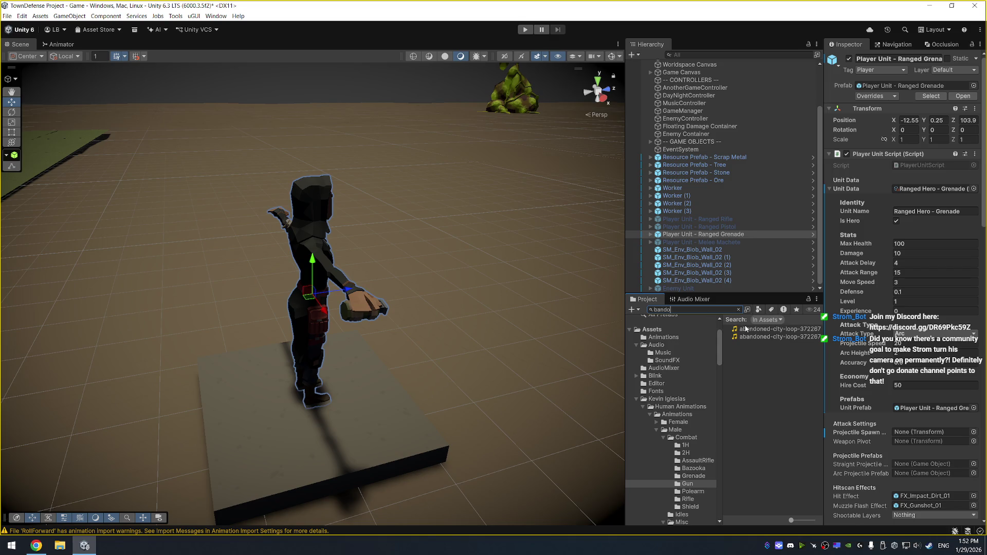
Preview FX_Grenade_01, FX_Grenade_02 and the FX_Grenade_Explosive assets, opening the FX_Grenade_Explosive_01 prefab.
{"action": "left_click", "coordinate": [691, 332]}
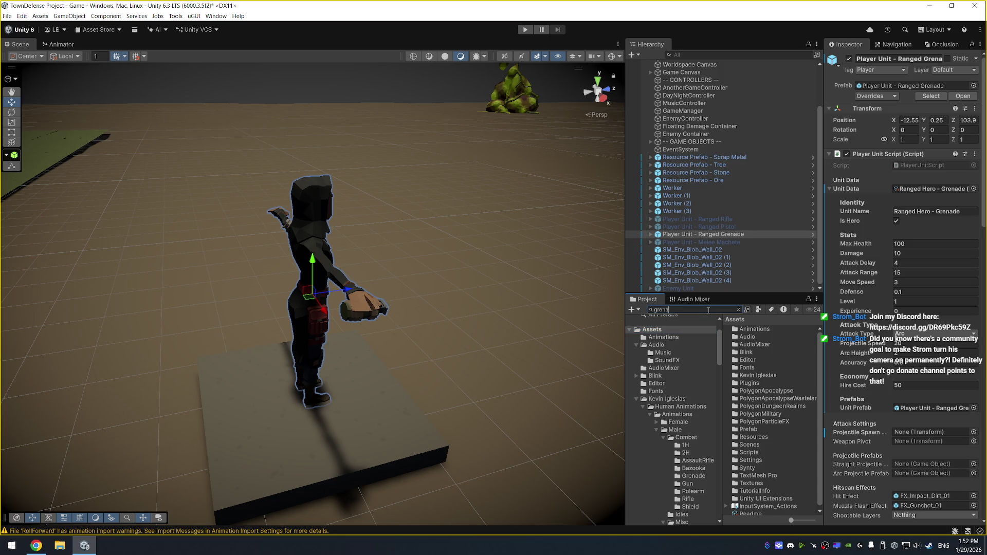
{"action": "left_click", "coordinate": [776, 384]}
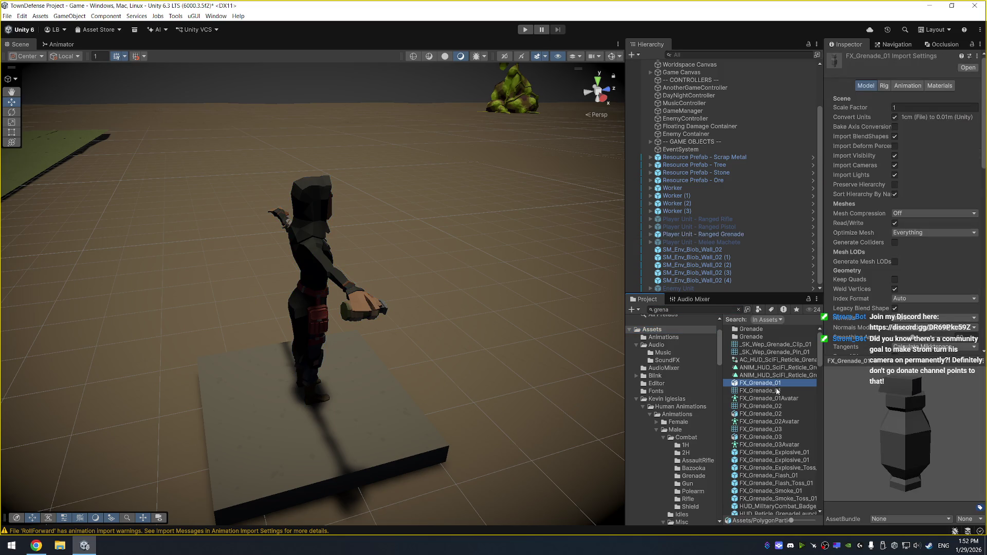
{"action": "left_click", "coordinate": [775, 414]}
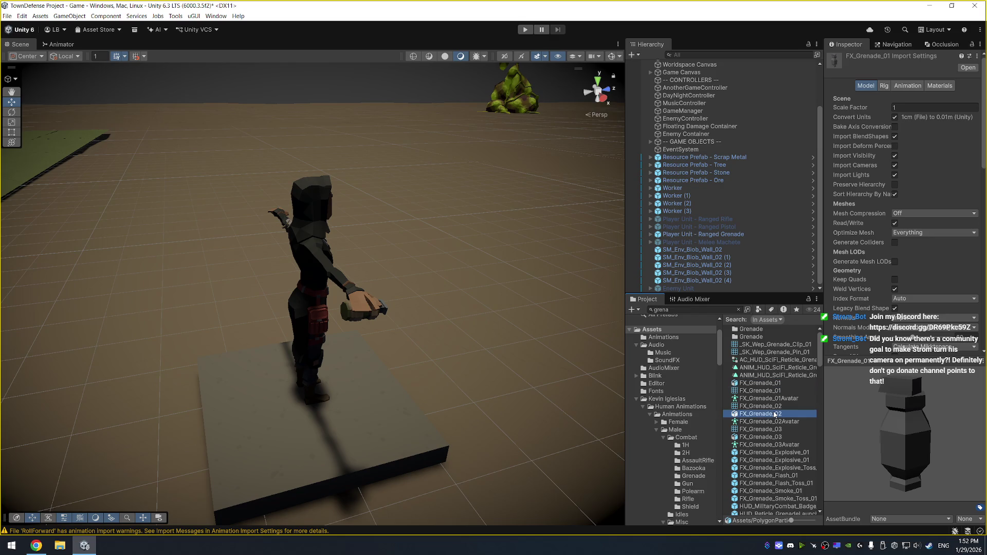
{"action": "left_click", "coordinate": [778, 453]}
{"action": "left_click", "coordinate": [778, 460]}
{"action": "left_click", "coordinate": [815, 468]}
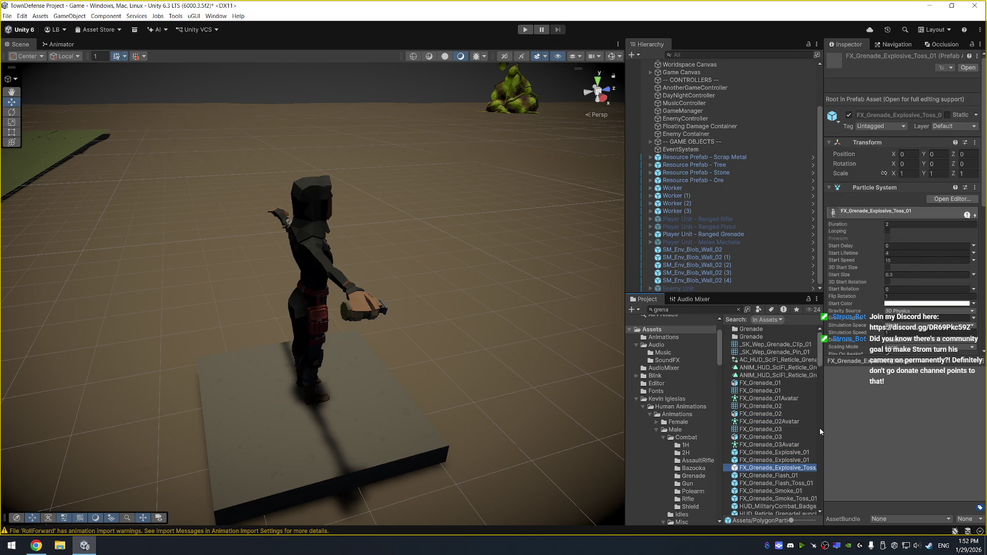
{"action": "left_click_drag", "start_coordinate": [823, 428], "coordinate": [842, 428]}
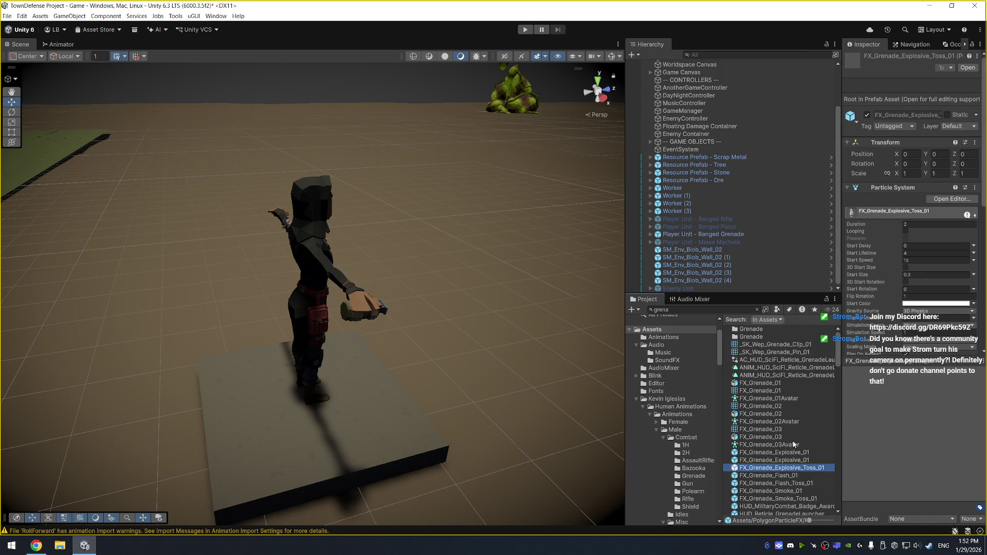
{"action": "double_click", "coordinate": [776, 453]}
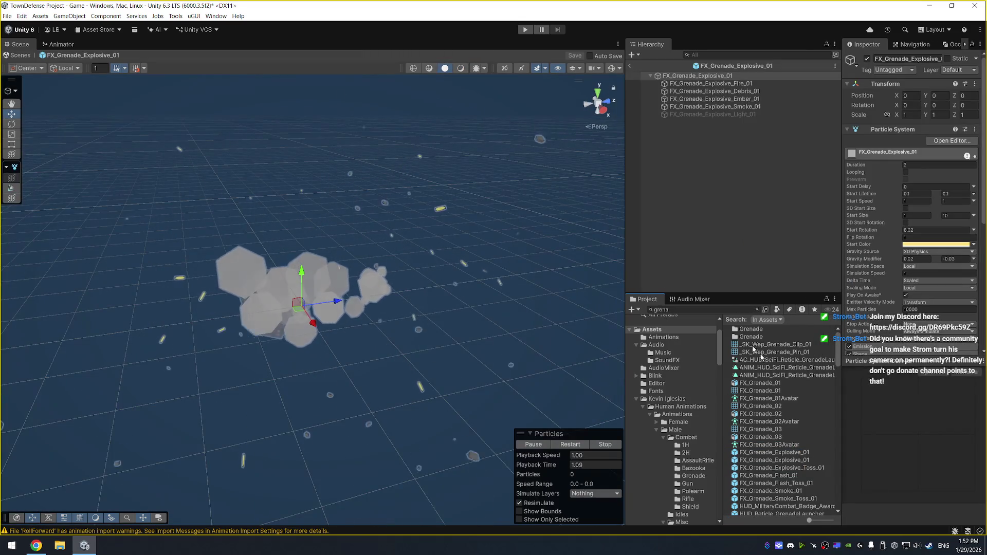
Inspect the ThrowGrenade animation, reticle prefab and SM_Chr_Attach_Grenade_01 mesh previews.
{"action": "scroll", "coordinate": [771, 391], "scroll_direction": "down", "scroll_amount": 5}
{"action": "left_click", "coordinate": [811, 415]}
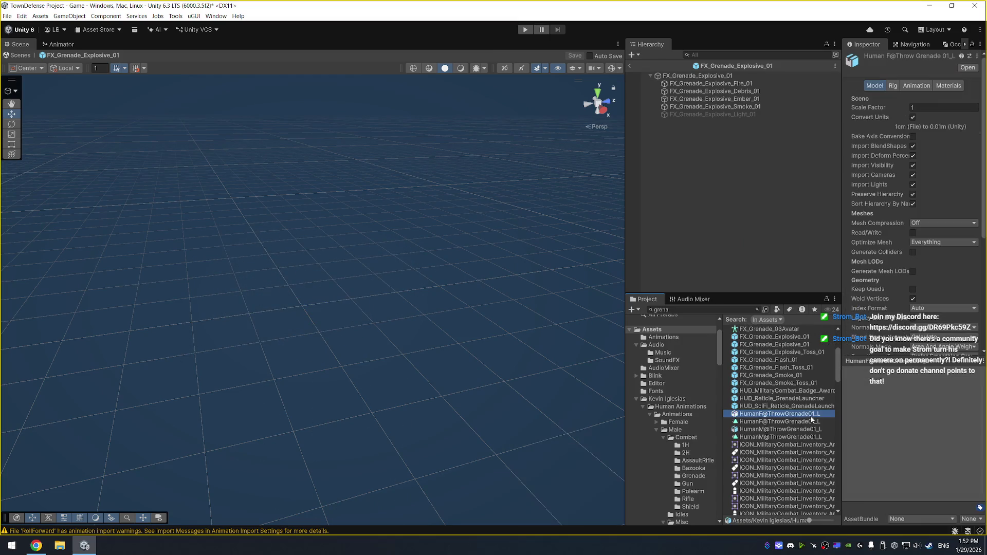
{"action": "left_click", "coordinate": [811, 406]}
{"action": "scroll", "coordinate": [794, 432], "scroll_direction": "down", "scroll_amount": 5}
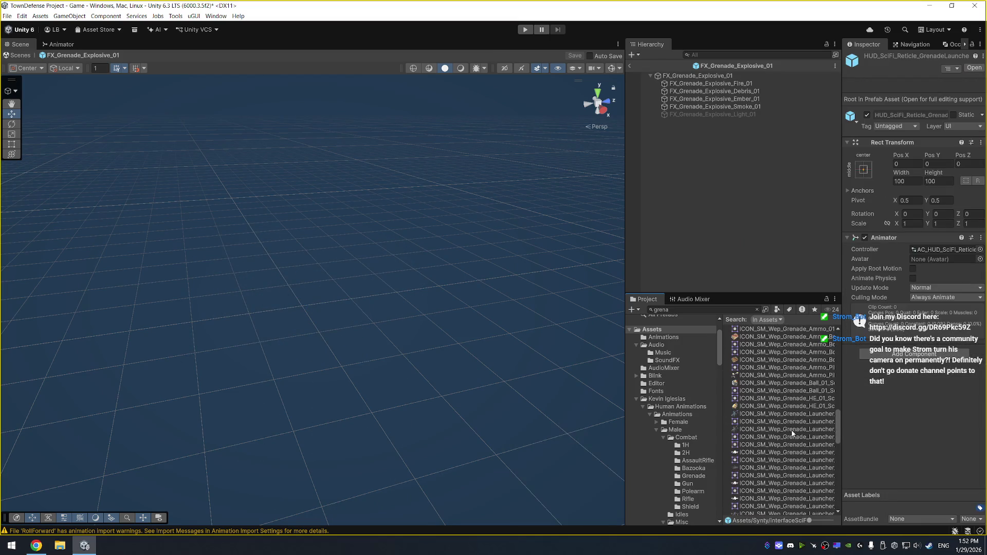
{"action": "scroll", "coordinate": [792, 433], "scroll_direction": "down", "scroll_amount": 5}
{"action": "left_click", "coordinate": [792, 383]}
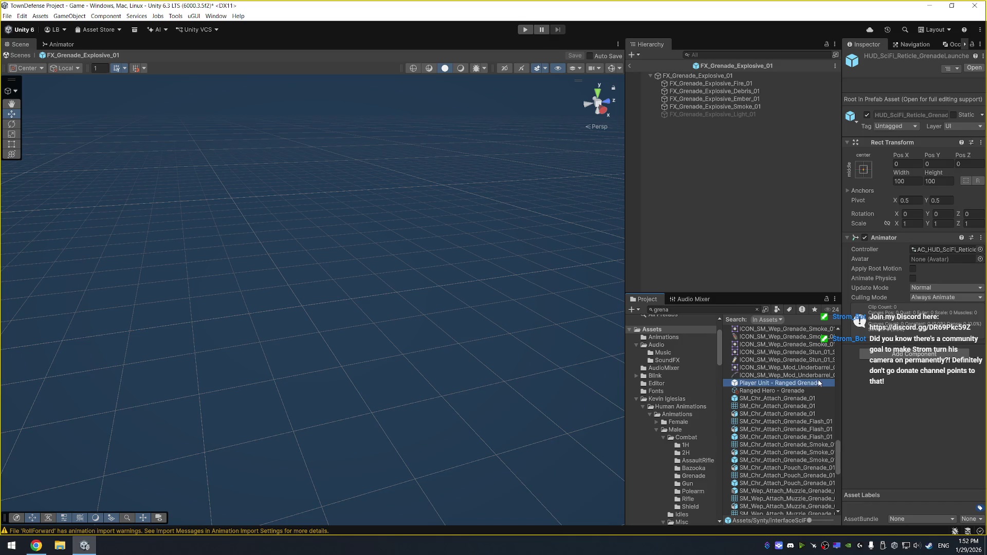
{"action": "left_click", "coordinate": [797, 399]}
{"action": "left_click_drag", "start_coordinate": [855, 426], "coordinate": [915, 419]}
{"action": "left_click", "coordinate": [812, 414]}
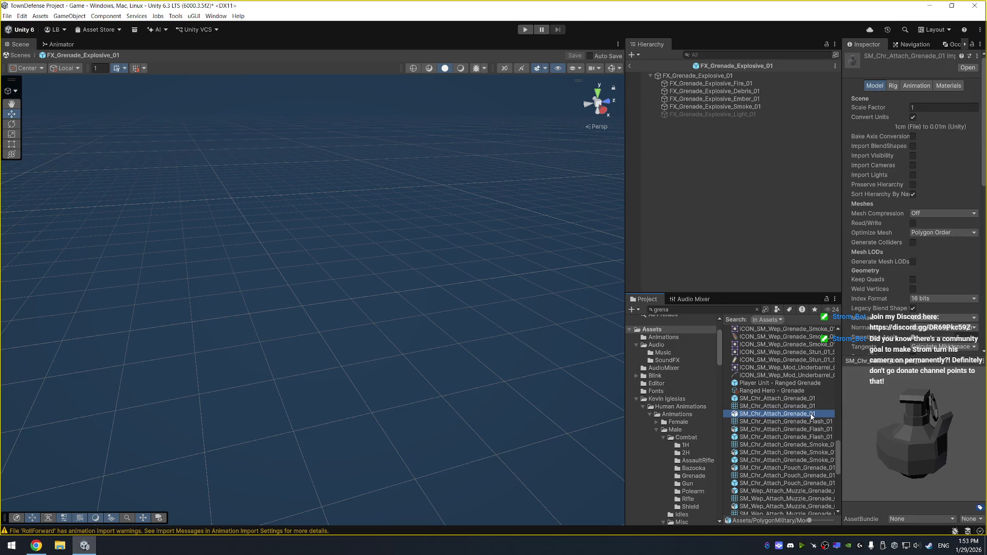
Preview the grenade smoke, muzzle grenade and convex collision meshes, ending on SM_Wep_Grenade_01.
{"action": "key", "text": "Down"}
{"action": "key", "text": "Down"}
{"action": "key", "text": "Down"}
{"action": "key", "text": "Down"}
{"action": "key", "text": "Down"}
{"action": "key", "text": "Down"}
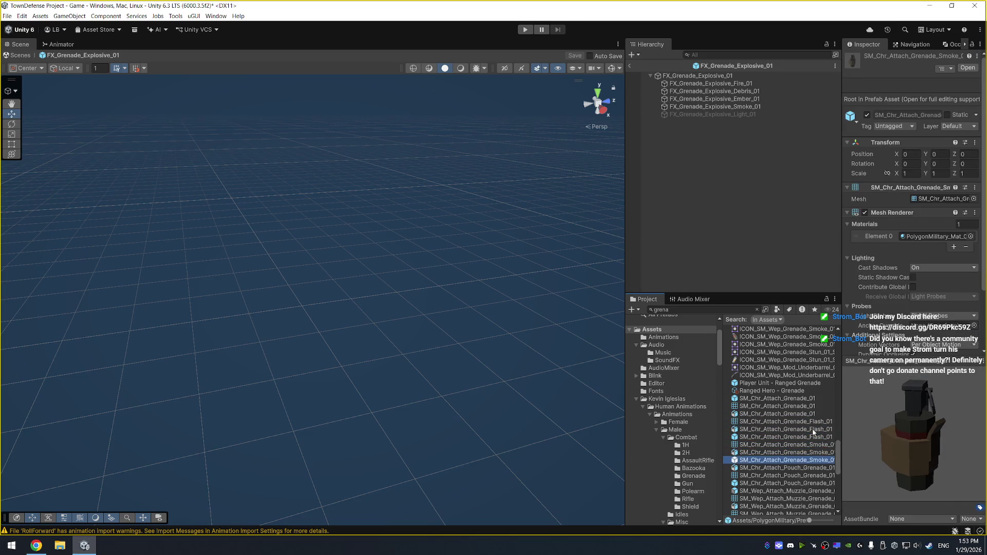
{"action": "mouse_move", "coordinate": [897, 463]}
{"action": "left_mouse_down"}
{"action": "mouse_move", "coordinate": [924, 427]}
{"action": "mouse_move", "coordinate": [895, 432]}
{"action": "left_mouse_up"}
{"action": "scroll", "coordinate": [807, 472], "scroll_direction": "down", "scroll_amount": 5}
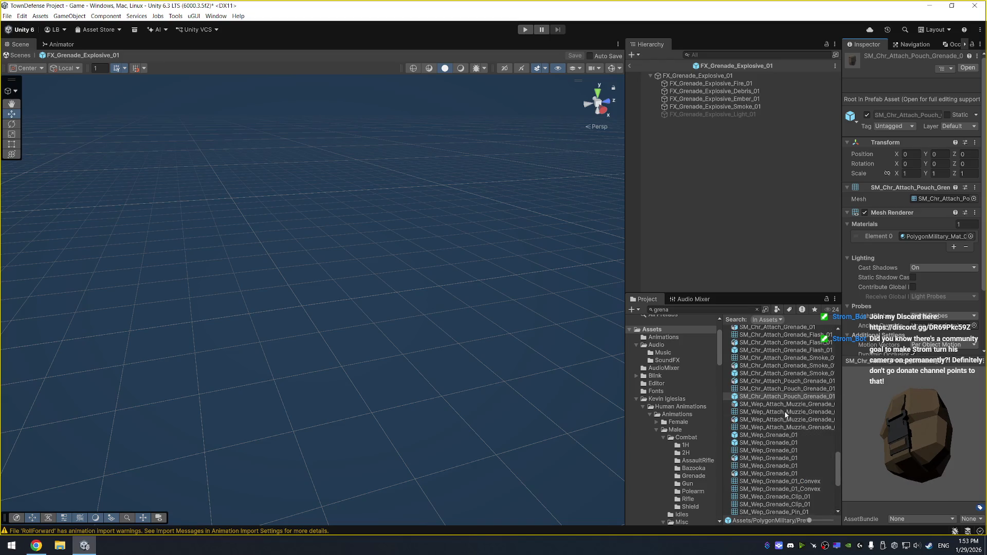
{"action": "left_click", "coordinate": [786, 420]}
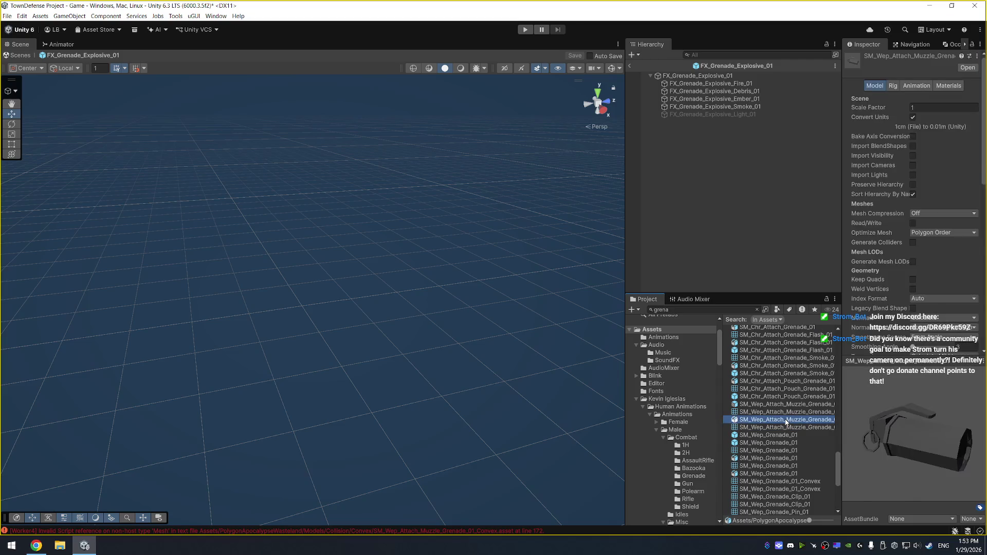
{"action": "key", "text": "Up"}
{"action": "key", "text": "Up"}
{"action": "mouse_move", "coordinate": [905, 432]}
{"action": "left_mouse_down"}
{"action": "mouse_move", "coordinate": [873, 411]}
{"action": "mouse_move", "coordinate": [859, 360]}
{"action": "mouse_move", "coordinate": [46, 440]}
{"action": "mouse_move", "coordinate": [28, 406]}
{"action": "mouse_move", "coordinate": [915, 412]}
{"action": "mouse_move", "coordinate": [896, 423]}
{"action": "left_mouse_up"}
{"action": "left_click", "coordinate": [798, 458]}
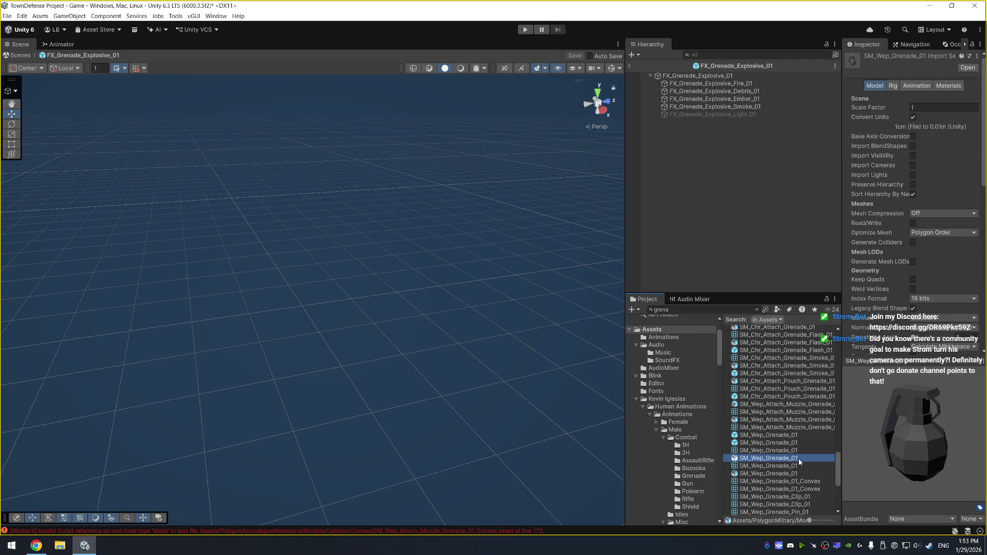
{"action": "key", "text": "Down"}
{"action": "key", "text": "Down"}
{"action": "key", "text": "Down"}
{"action": "key", "text": "Up"}
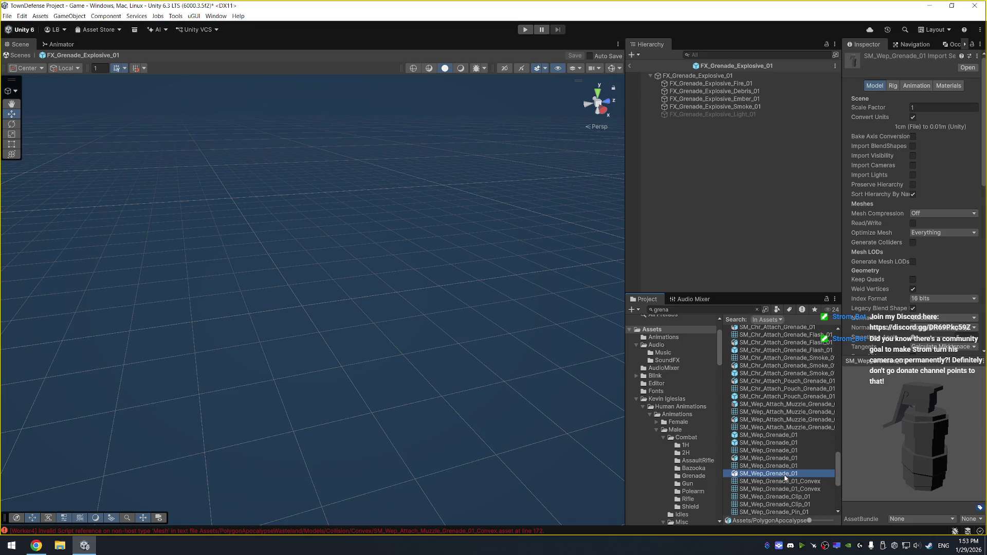
Check the underbarrel grenade attachment and reticle sprites, then leave the explosion prefab for the scene.
{"action": "scroll", "coordinate": [817, 450], "scroll_direction": "down", "scroll_amount": 3}
{"action": "key", "text": "Down"}
{"action": "key", "text": "Down"}
{"action": "key", "text": "Down"}
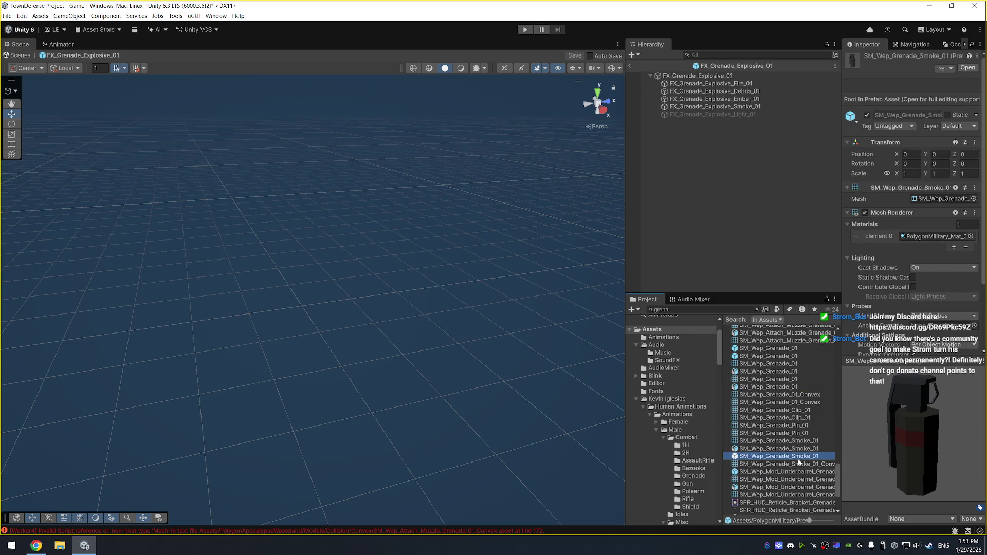
{"action": "key", "text": "Down"}
{"action": "key", "text": "Down"}
{"action": "key", "text": "Down"}
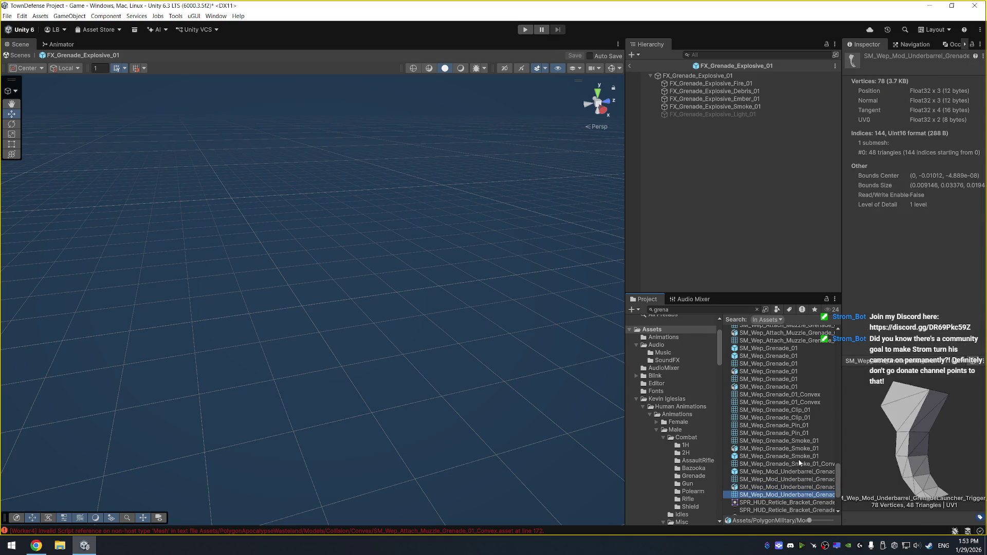
{"action": "key", "text": "Down"}
{"action": "key", "text": "Down"}
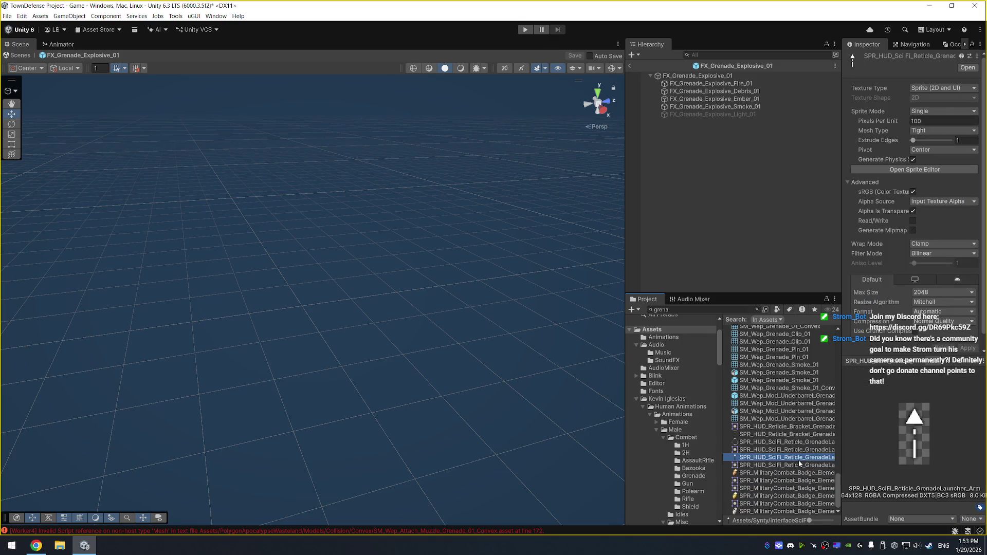
{"action": "scroll", "coordinate": [798, 461], "scroll_direction": "down", "scroll_amount": 3}
{"action": "left_click", "coordinate": [631, 66]}
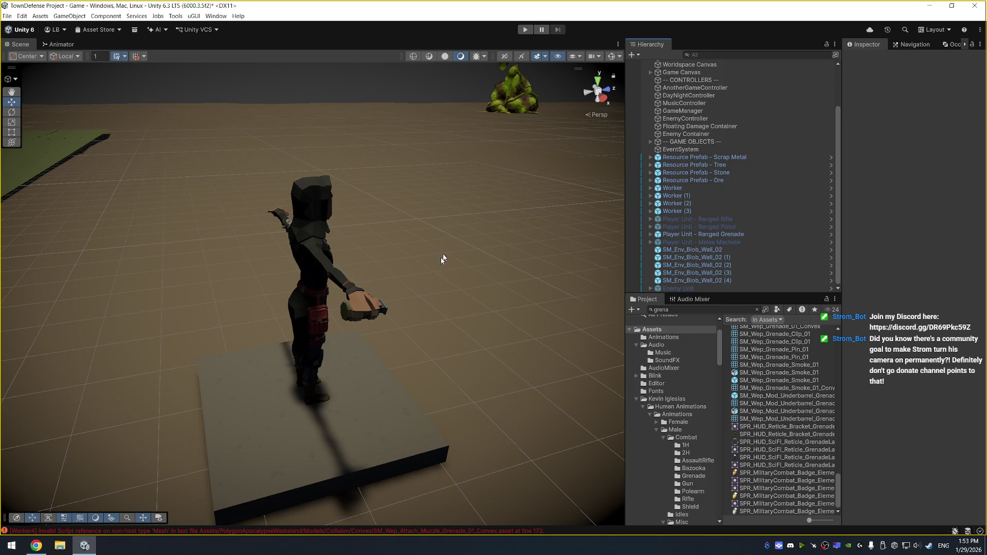
Back in the main scene, select Player Unit - Ranged Grenade in the Hierarchy.
{"action": "mouse_move", "coordinate": [443, 258]}
{"action": "left_mouse_down"}
{"action": "mouse_move", "coordinate": [406, 212]}
{"action": "mouse_move", "coordinate": [350, 211]}
{"action": "left_mouse_up"}
{"action": "scroll", "coordinate": [785, 381], "scroll_direction": "up", "scroll_amount": 3}
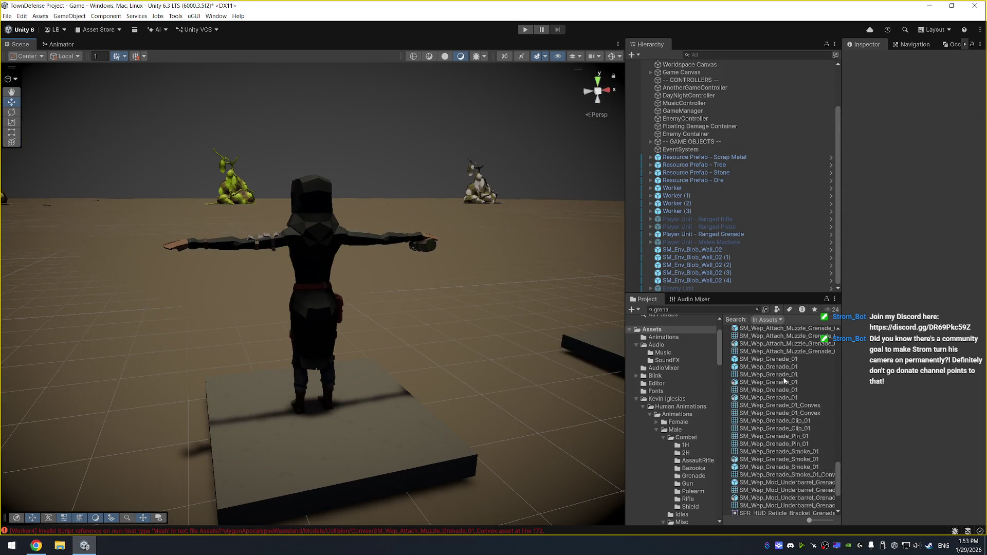
{"action": "scroll", "coordinate": [785, 380], "scroll_direction": "up", "scroll_amount": 2}
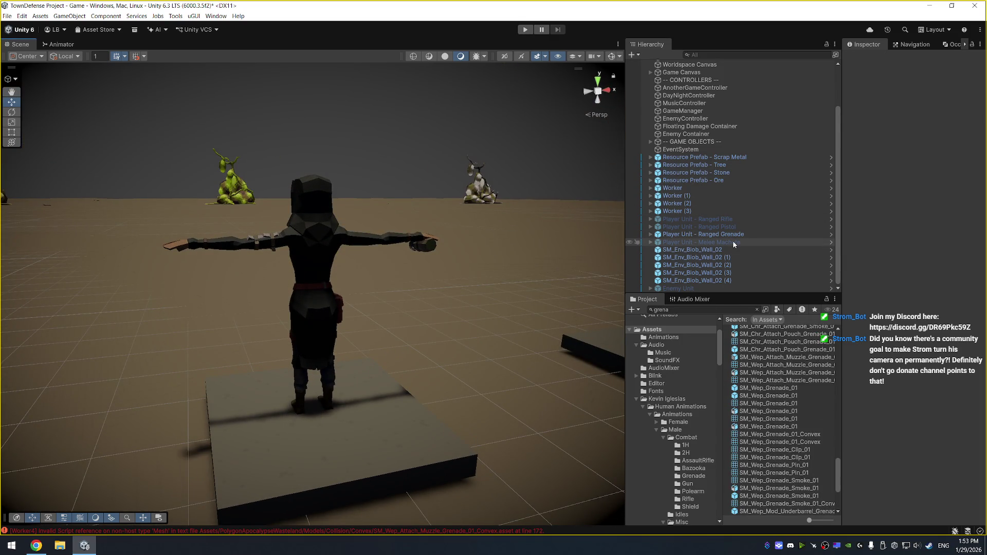
{"action": "left_click", "coordinate": [735, 257]}
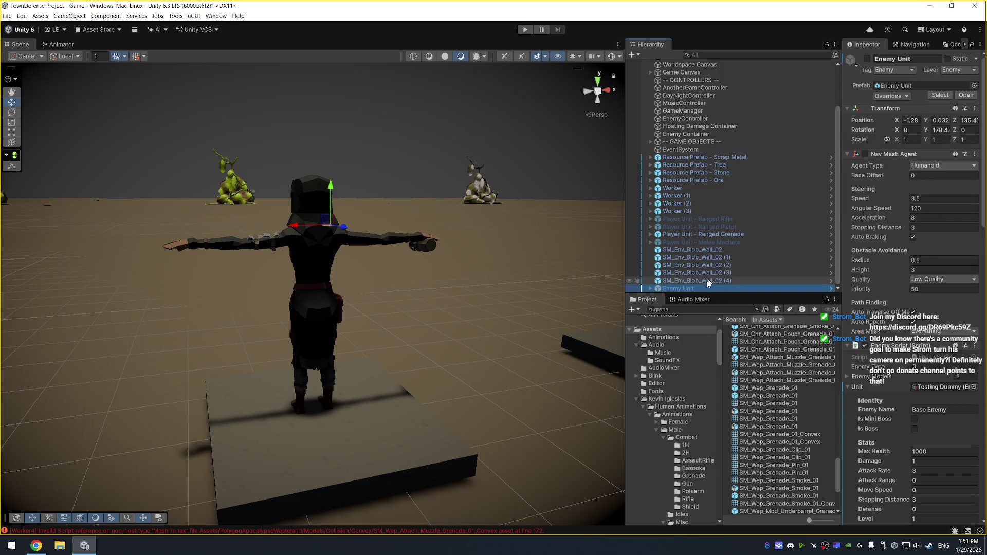
{"action": "left_click", "coordinate": [715, 234]}
Expand Root > Hips > Spine_01 and parent SM_Chr_Attach_Pouch_Grenade_01 under the spine bones.
{"action": "key", "text": "Right"}
{"action": "key", "text": "Down"}
{"action": "key", "text": "Right"}
{"action": "key", "text": "Down"}
{"action": "key", "text": "Right"}
{"action": "key", "text": "Down"}
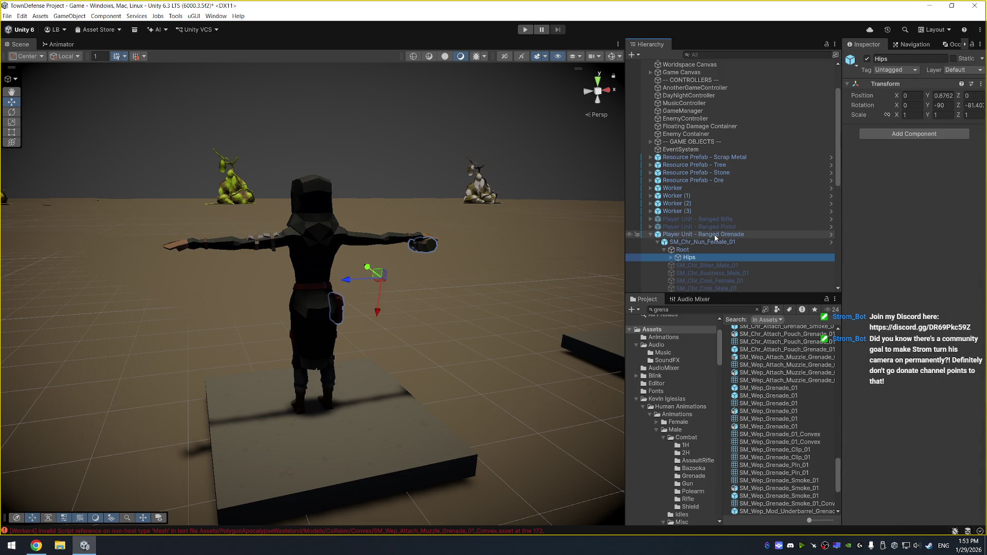
{"action": "key", "text": "Right"}
{"action": "key", "text": "Down"}
{"action": "scroll", "coordinate": [715, 249], "scroll_direction": "down", "scroll_amount": 5}
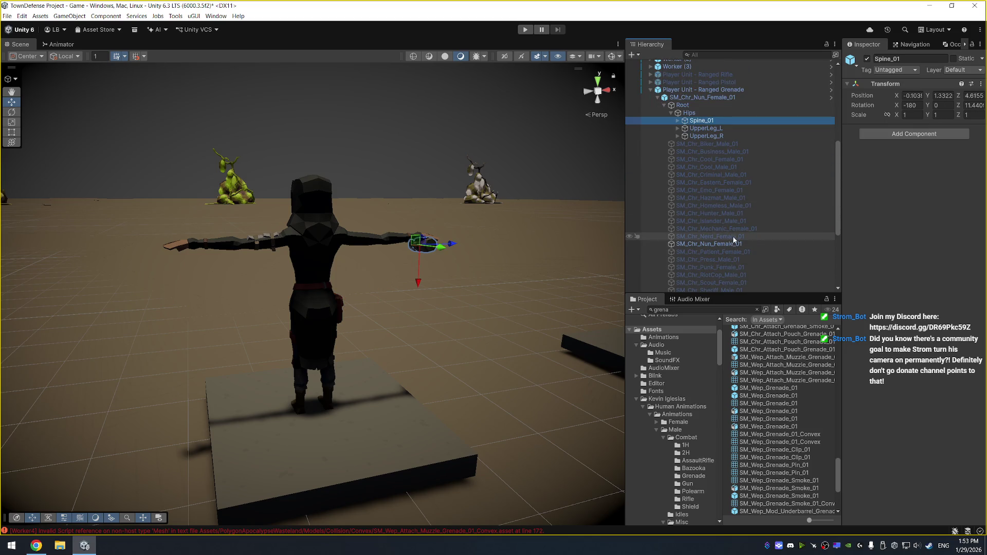
{"action": "key", "text": "Right"}
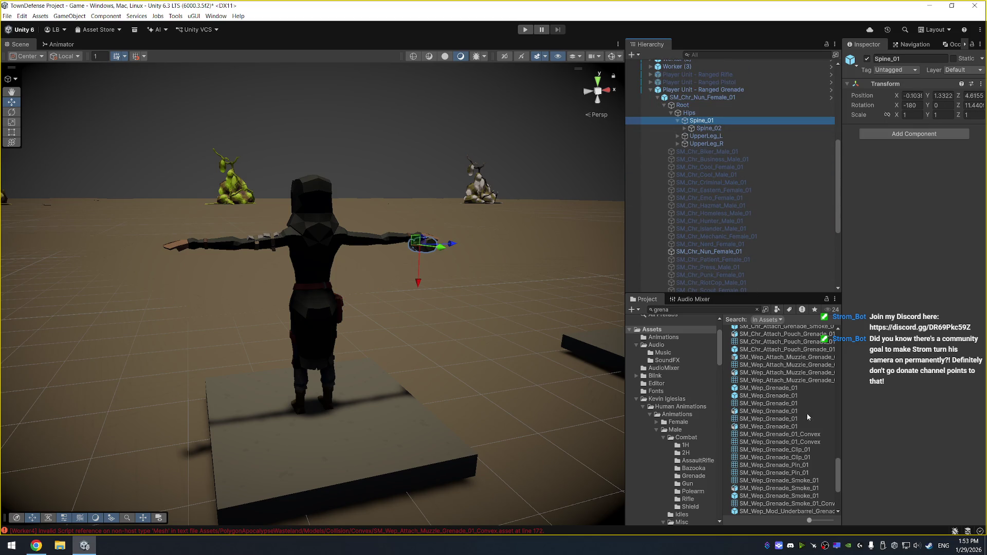
{"action": "scroll", "coordinate": [813, 431], "scroll_direction": "up", "scroll_amount": 5}
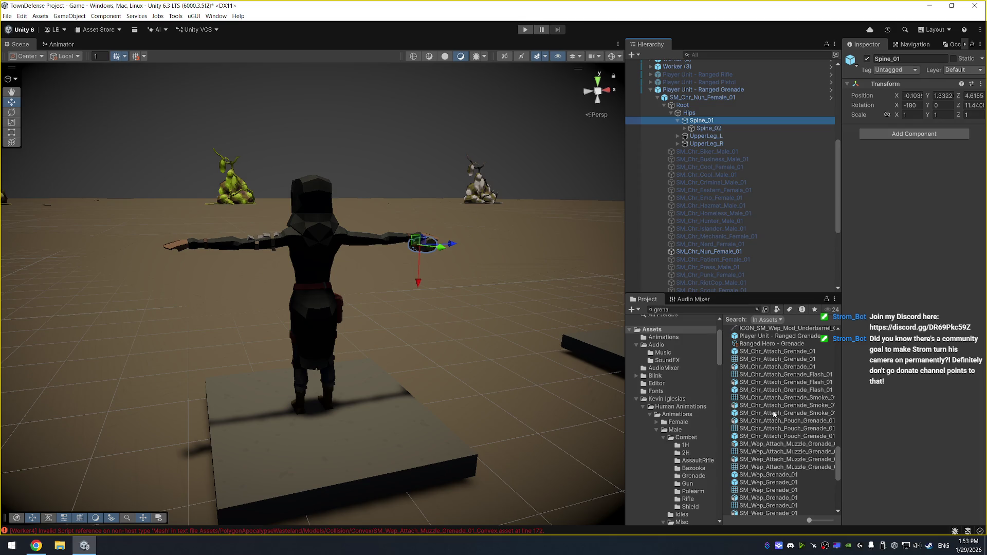
{"action": "left_click_drag", "start_coordinate": [779, 436], "coordinate": [708, 116]}
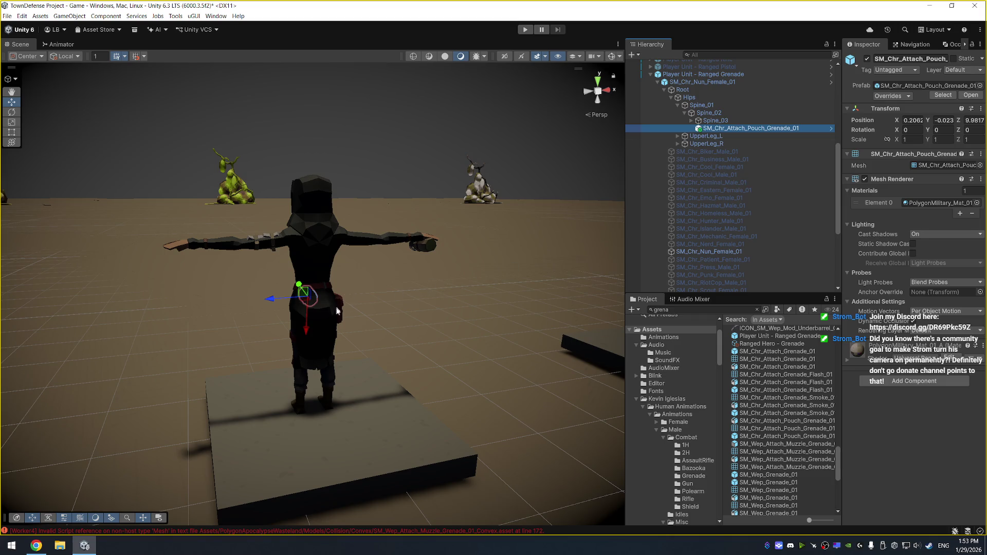
{"action": "left_click_drag", "start_coordinate": [337, 311], "coordinate": [438, 328], "text": "alt"}
{"action": "mouse_move", "coordinate": [319, 307]}
{"action": "left_mouse_down"}
{"action": "mouse_move", "coordinate": [298, 300]}
{"action": "mouse_move", "coordinate": [326, 313]}
{"action": "mouse_move", "coordinate": [312, 290]}
{"action": "mouse_move", "coordinate": [503, 266]}
{"action": "left_mouse_up"}
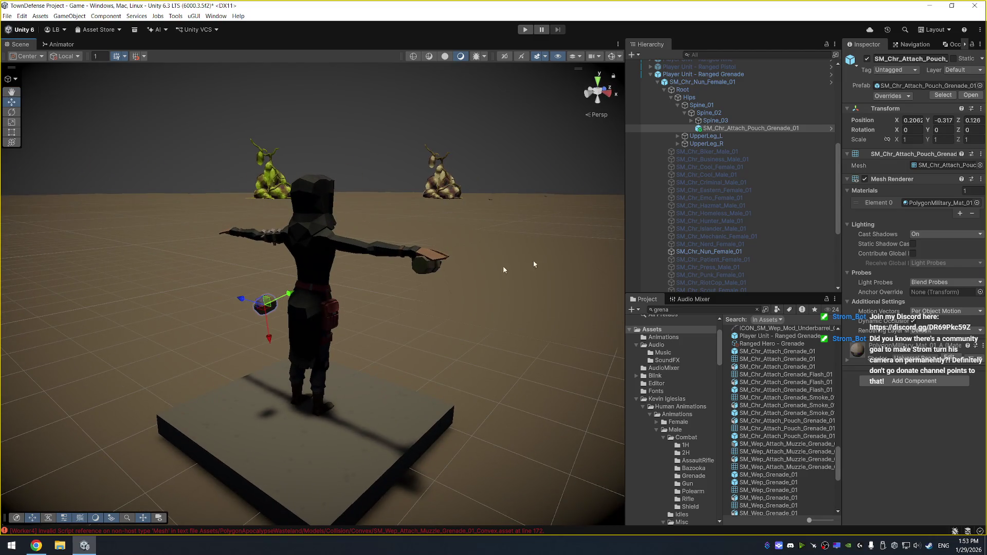
{"action": "left_click", "coordinate": [913, 139]}
{"action": "type", "text": "2"}
{"action": "left_click", "coordinate": [941, 141]}
{"action": "type", "text": "2"}
{"action": "left_click", "coordinate": [966, 140]}
{"action": "type", "text": "2"}
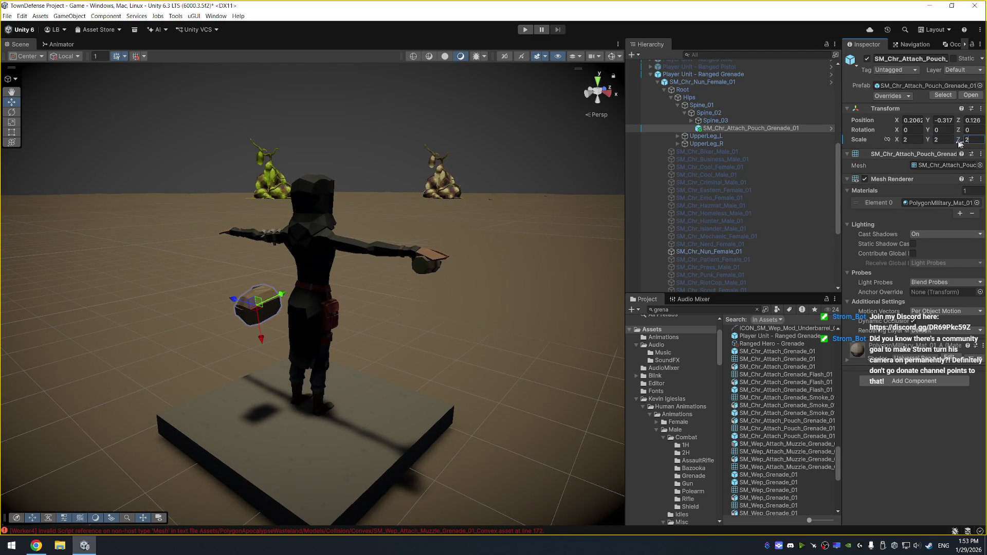
{"action": "left_click_drag", "start_coordinate": [601, 206], "coordinate": [528, 184], "text": "alt"}
{"action": "key", "text": "e"}
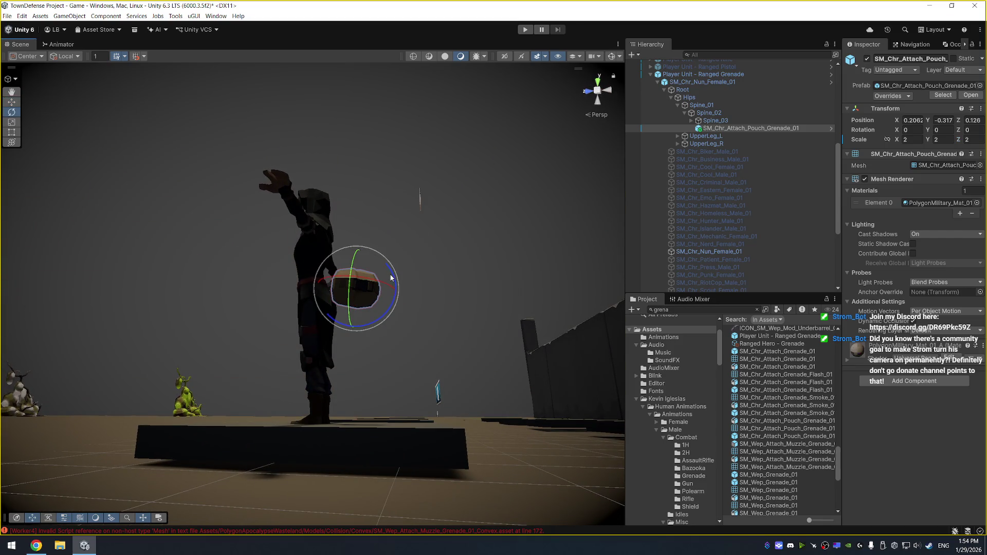
{"action": "mouse_move", "coordinate": [394, 278]}
{"action": "left_mouse_down"}
{"action": "mouse_move", "coordinate": [403, 331]}
{"action": "mouse_move", "coordinate": [376, 366]}
{"action": "mouse_move", "coordinate": [276, 424]}
{"action": "mouse_move", "coordinate": [312, 338]}
{"action": "left_mouse_up"}
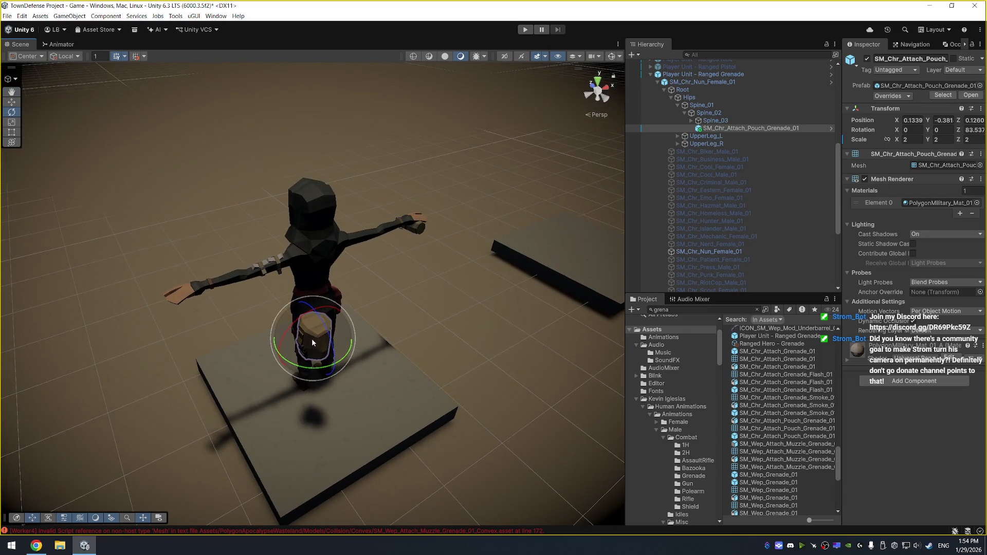
{"action": "key", "text": "w"}
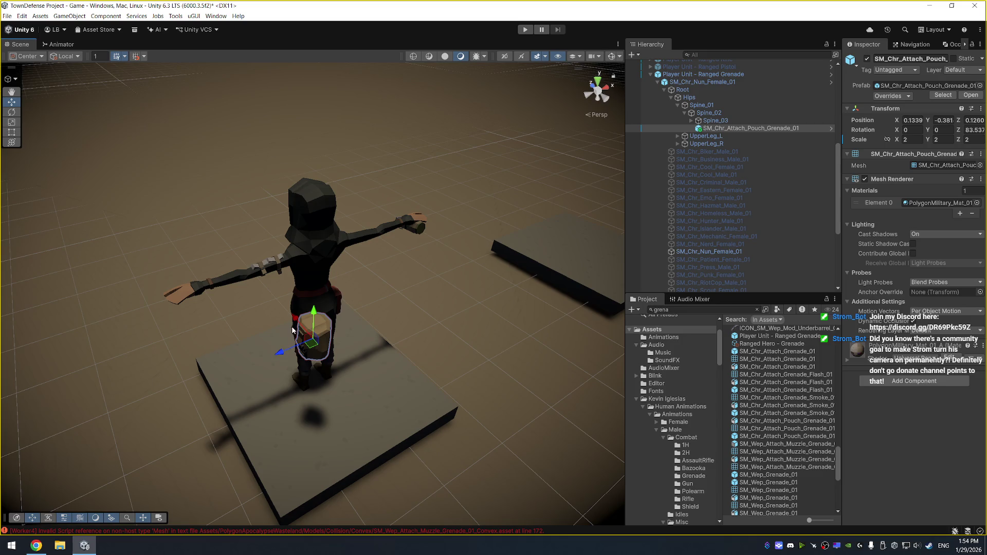
{"action": "mouse_move", "coordinate": [304, 345]}
{"action": "left_mouse_down"}
{"action": "mouse_move", "coordinate": [309, 323]}
{"action": "mouse_move", "coordinate": [443, 323]}
{"action": "mouse_move", "coordinate": [432, 331]}
{"action": "mouse_move", "coordinate": [455, 269]}
{"action": "mouse_move", "coordinate": [370, 310]}
{"action": "mouse_move", "coordinate": [260, 322]}
{"action": "mouse_move", "coordinate": [320, 311]}
{"action": "left_mouse_up"}
{"action": "key", "text": "e"}
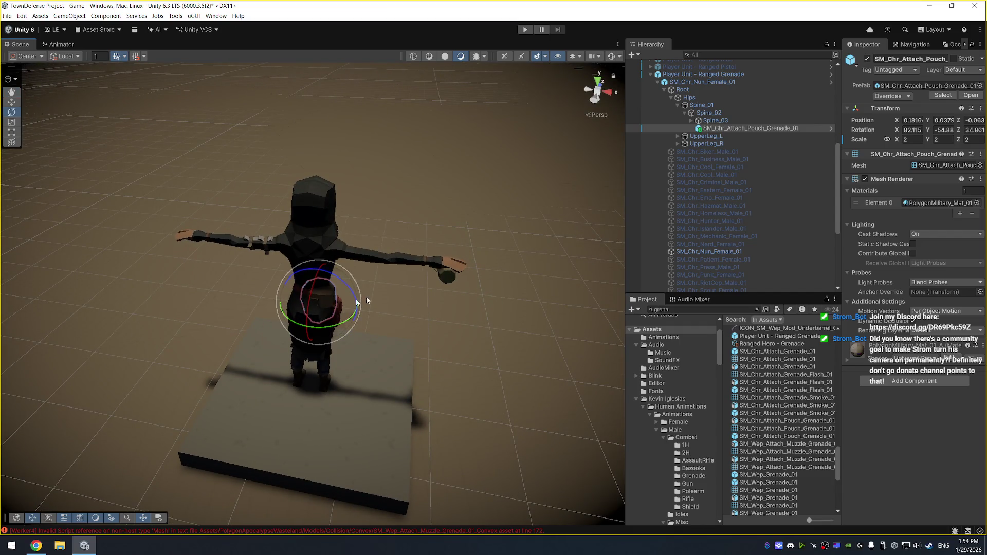
{"action": "left_click", "coordinate": [743, 130]}
{"action": "key", "text": "Delete"}
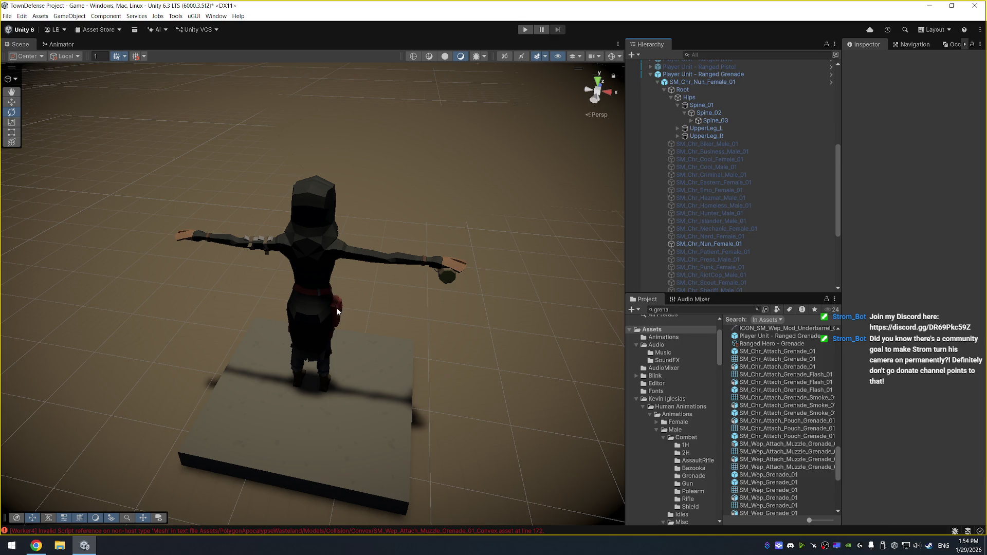
Select the grenade hero and her SM_Chr_Nun_Female_01 mesh in the Hierarchy.
{"action": "left_click", "coordinate": [338, 311]}
{"action": "left_click", "coordinate": [372, 325]}
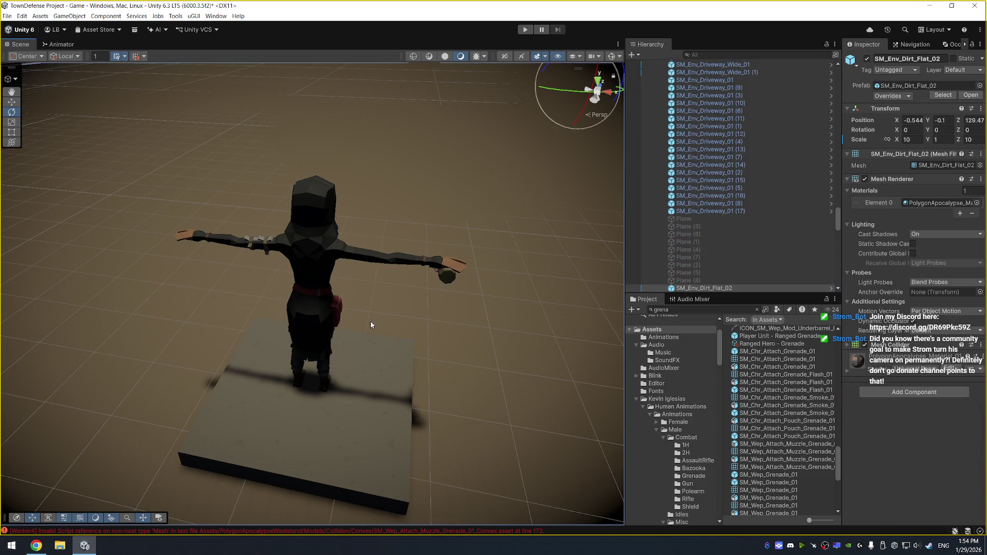
{"action": "left_click", "coordinate": [337, 310]}
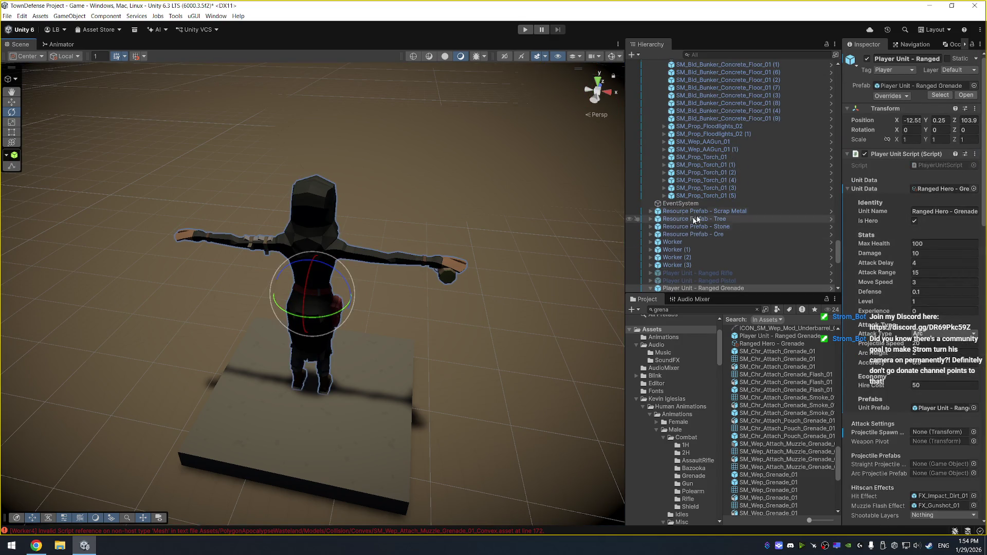
{"action": "scroll", "coordinate": [753, 206], "scroll_direction": "down", "scroll_amount": 15}
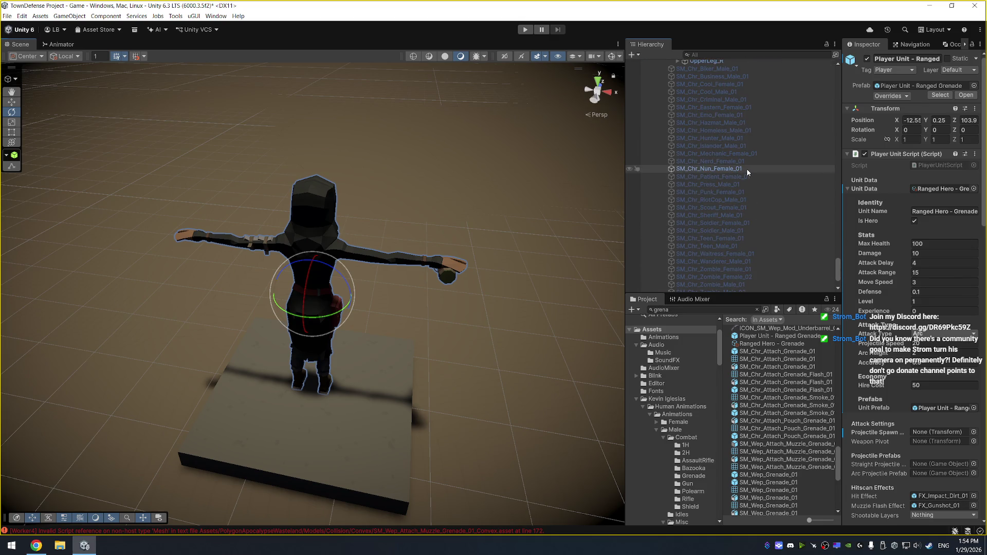
{"action": "left_click", "coordinate": [746, 169]}
{"action": "scroll", "coordinate": [746, 174], "scroll_direction": "up", "scroll_amount": 10}
{"action": "scroll", "coordinate": [746, 181], "scroll_direction": "down", "scroll_amount": 5}
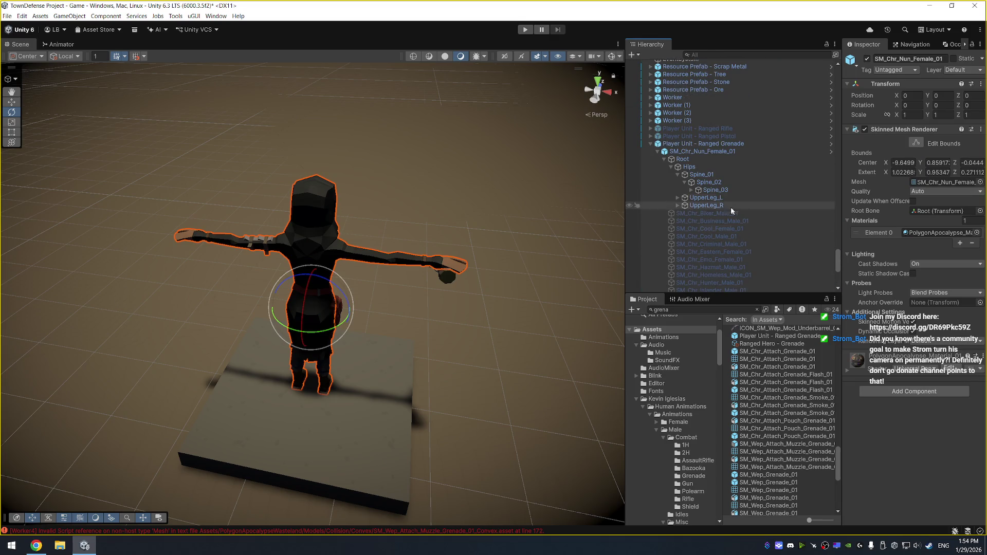
Expand Spine_03, the left arm chain from Clavicle_L to Hand_L, and Clavicle_R.
{"action": "left_click", "coordinate": [729, 190]}
{"action": "left_click", "coordinate": [730, 196]}
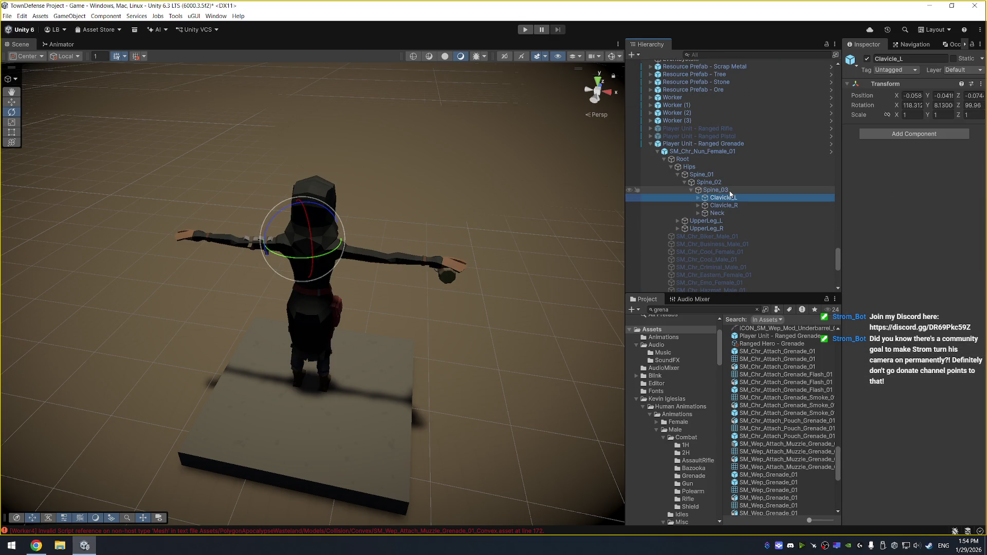
{"action": "key", "text": "Right"}
{"action": "key", "text": "Down"}
{"action": "key", "text": "Right"}
{"action": "key", "text": "Down"}
{"action": "key", "text": "Right"}
{"action": "key", "text": "Down"}
{"action": "key", "text": "Right"}
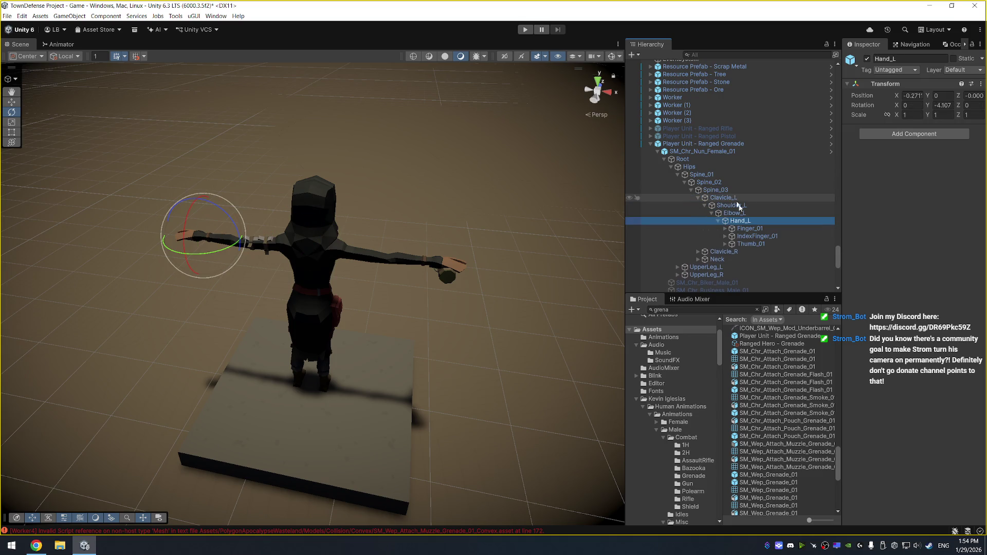
{"action": "left_click", "coordinate": [746, 251]}
{"action": "key", "text": "Right"}
{"action": "scroll", "coordinate": [750, 251], "scroll_direction": "down", "scroll_amount": 3}
Expand the Neck and Head bones, view the nun from the front, and enter Play mode.
{"action": "left_click", "coordinate": [736, 209]}
{"action": "key", "text": "Right"}
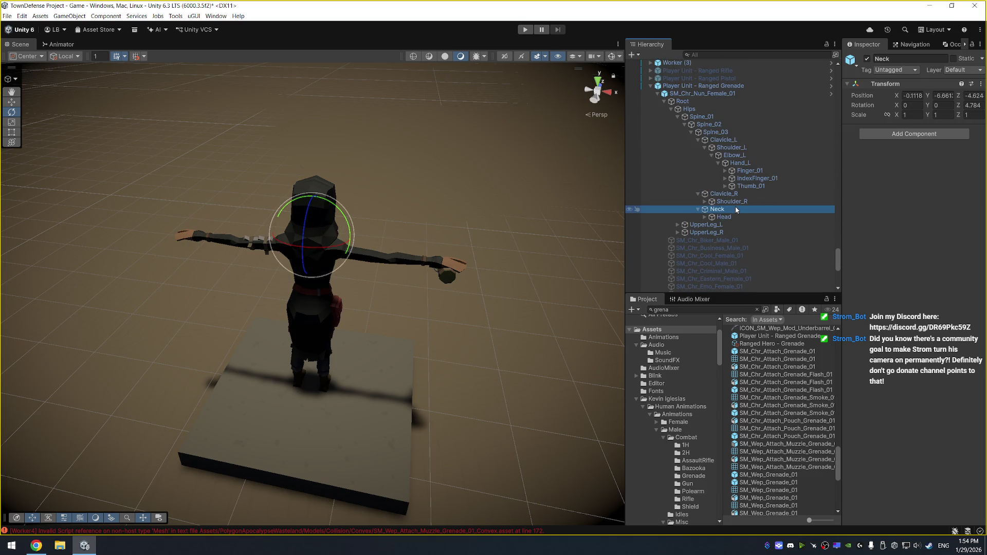
{"action": "key", "text": "Down"}
{"action": "key", "text": "Right"}
{"action": "key", "text": "Down"}
{"action": "key", "text": "Down"}
{"action": "key", "text": "Down"}
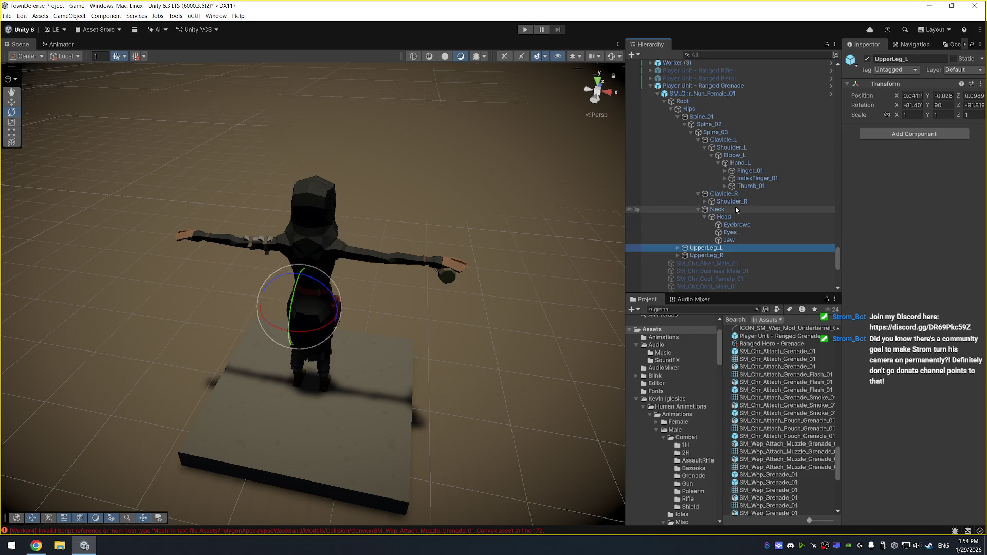
{"action": "mouse_move", "coordinate": [547, 208]}
{"action": "left_mouse_down"}
{"action": "mouse_move", "coordinate": [423, 195]}
{"action": "mouse_move", "coordinate": [521, 161]}
{"action": "left_mouse_up"}
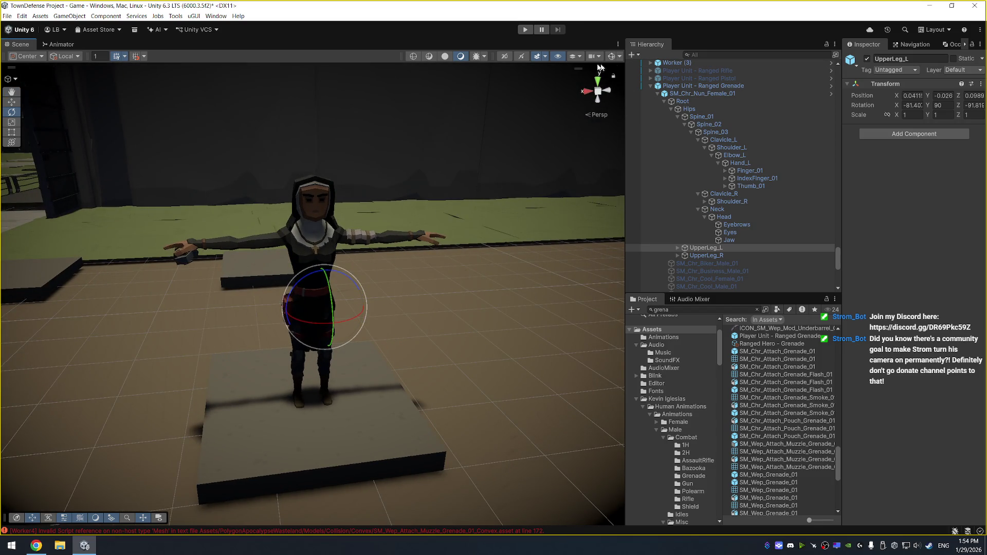
{"action": "left_click", "coordinate": [526, 31]}
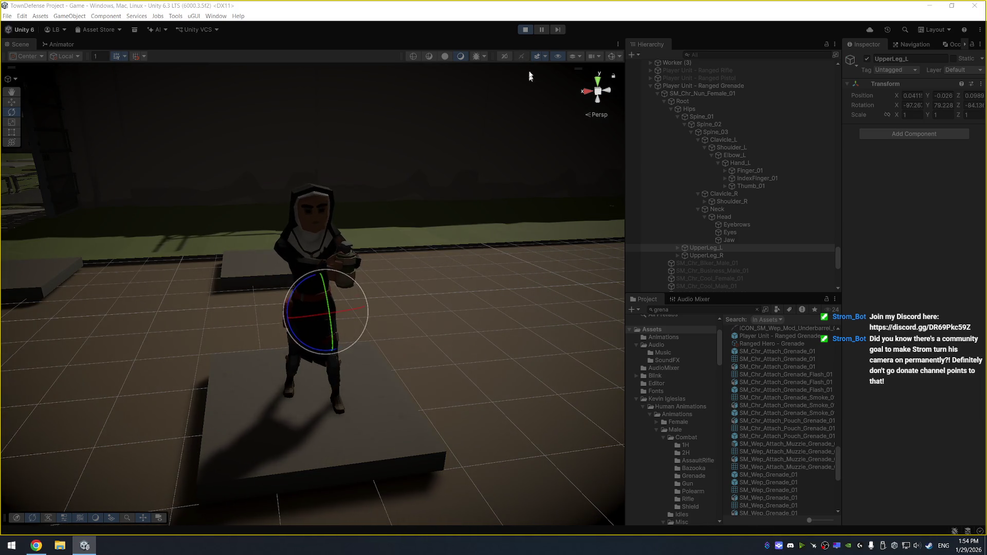
Stop Play mode and change the grenade hero's Shootable Layers from Nothing to Enemy.
{"action": "left_click", "coordinate": [524, 31]}
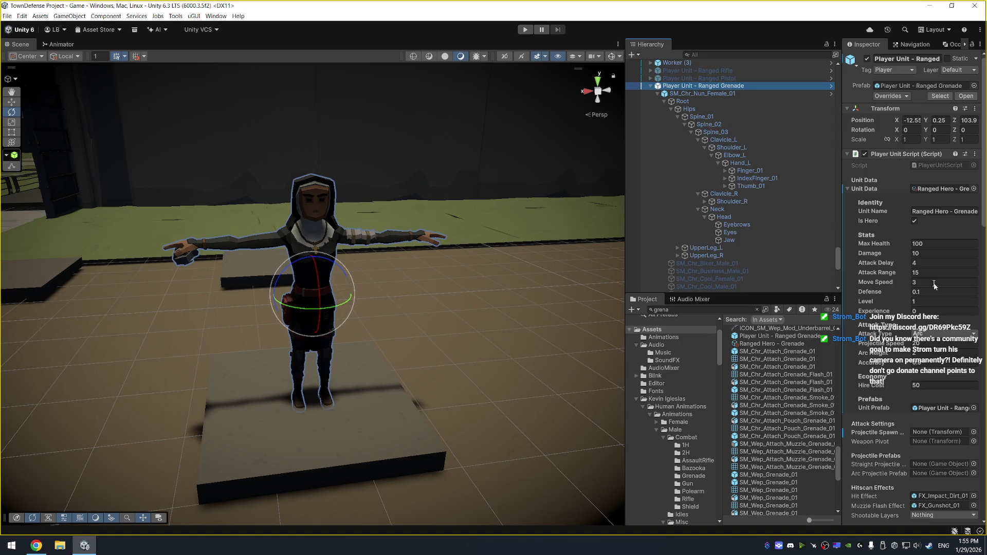
{"action": "scroll", "coordinate": [895, 318], "scroll_direction": "down", "scroll_amount": 5}
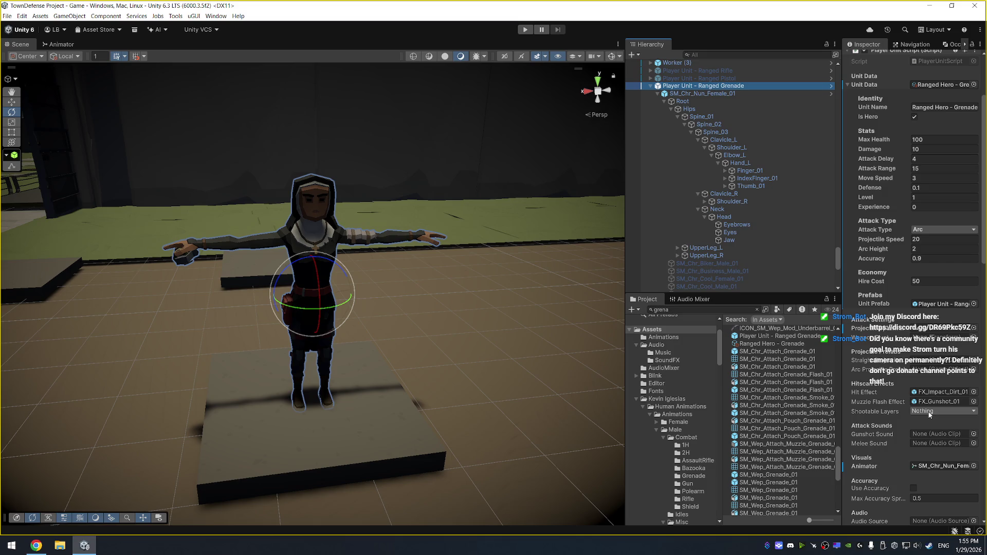
{"action": "left_click", "coordinate": [931, 413]}
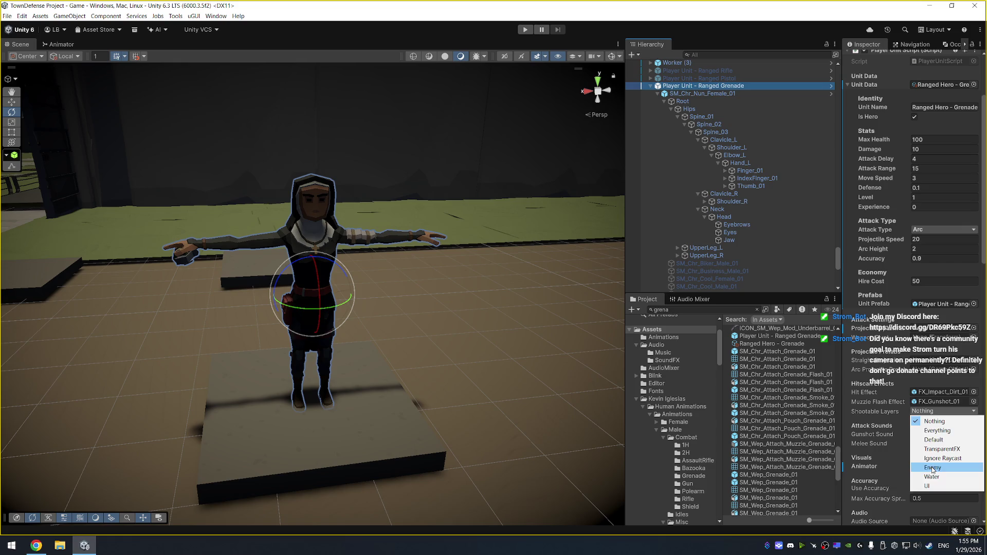
{"action": "left_click", "coordinate": [933, 468]}
{"action": "scroll", "coordinate": [910, 401], "scroll_direction": "down", "scroll_amount": 4}
{"action": "scroll", "coordinate": [908, 393], "scroll_direction": "up", "scroll_amount": 5}
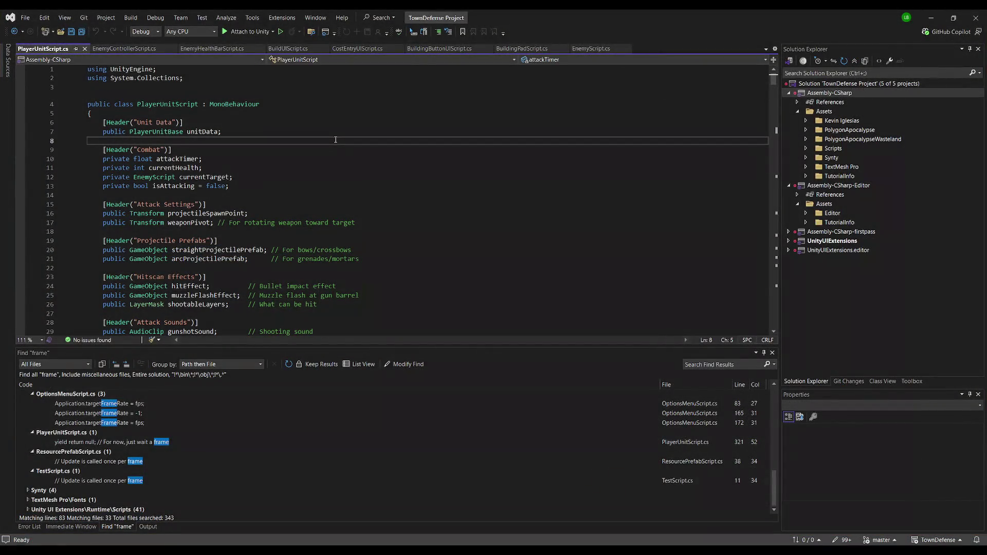
Search PlayerUnitScript.cs for 'arc' to find the isArcAttacking declaration on line 46.
{"action": "key", "text": "ctrl+f"}
{"action": "type", "text": "ar"}
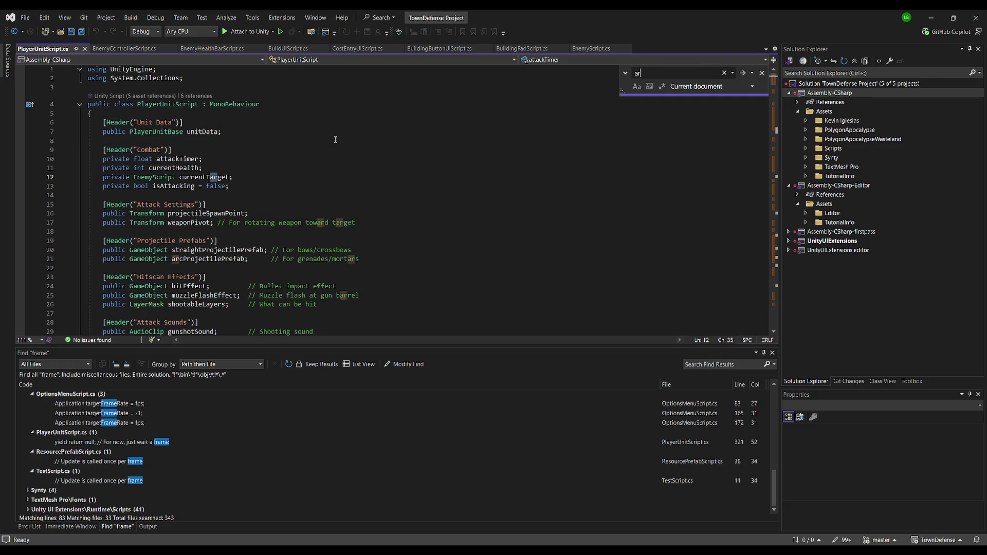
{"action": "type", "text": "c"}
{"action": "key", "text": "Return"}
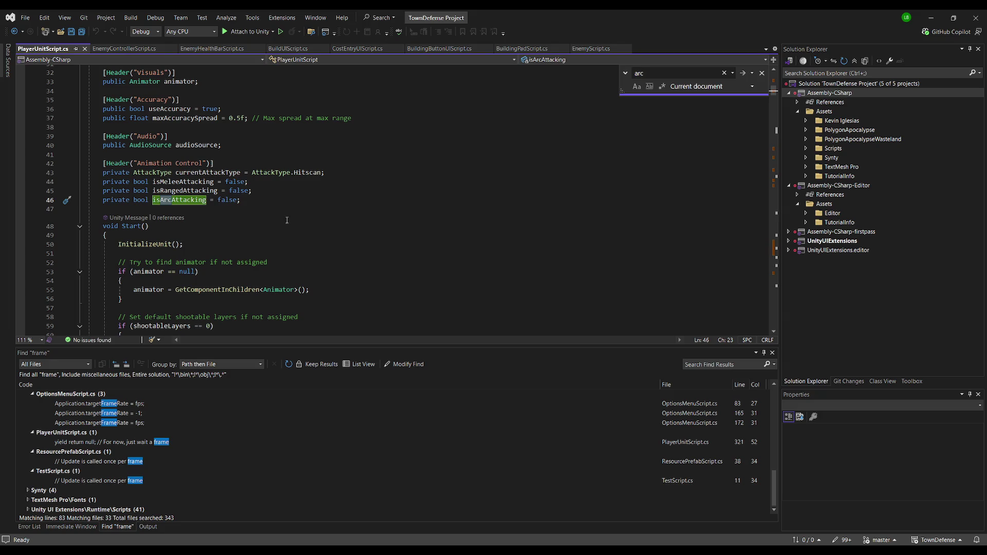
{"action": "left_click", "coordinate": [300, 204]}
{"action": "left_click", "coordinate": [295, 191]}
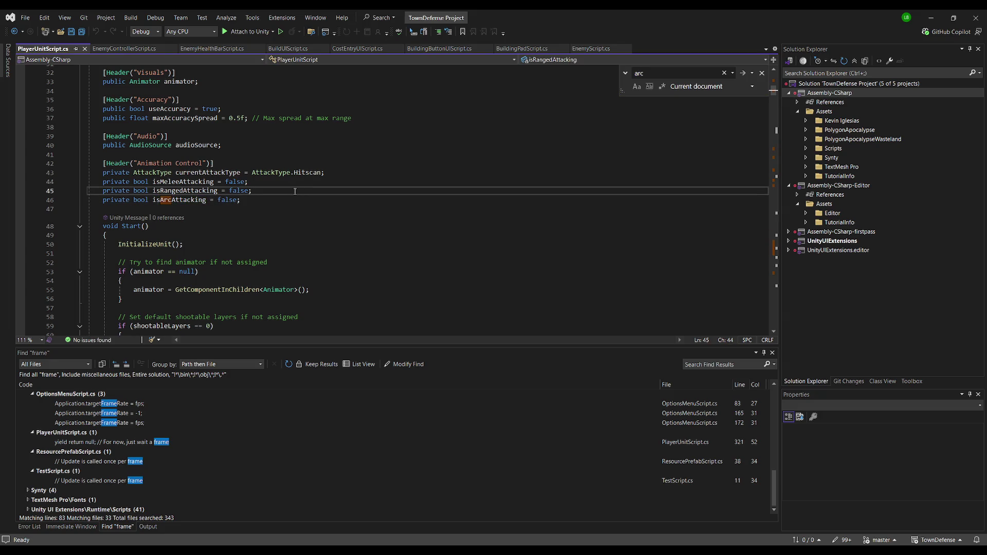
{"action": "key", "text": "Down"}
{"action": "key", "text": "Down"}
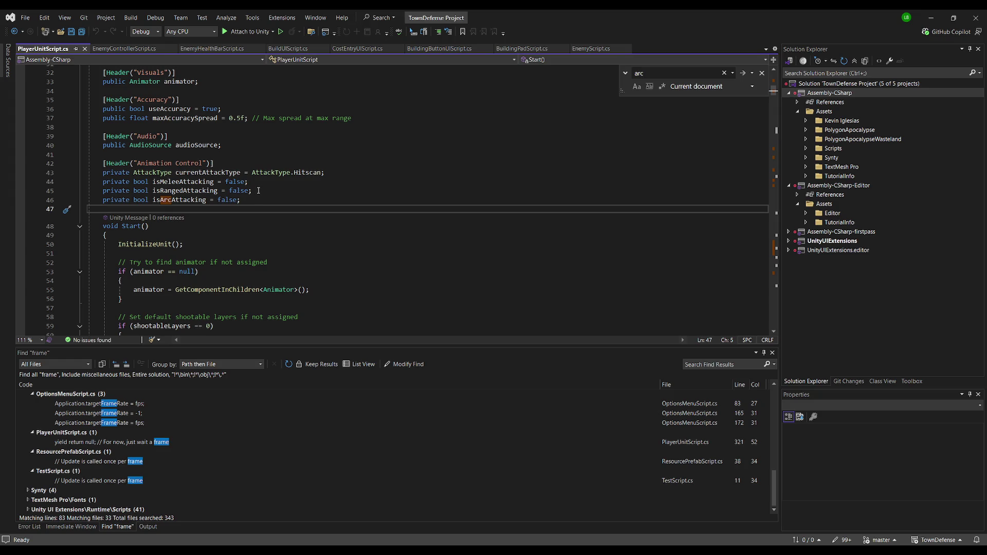
{"action": "scroll", "coordinate": [294, 192], "scroll_direction": "down", "scroll_amount": 3}
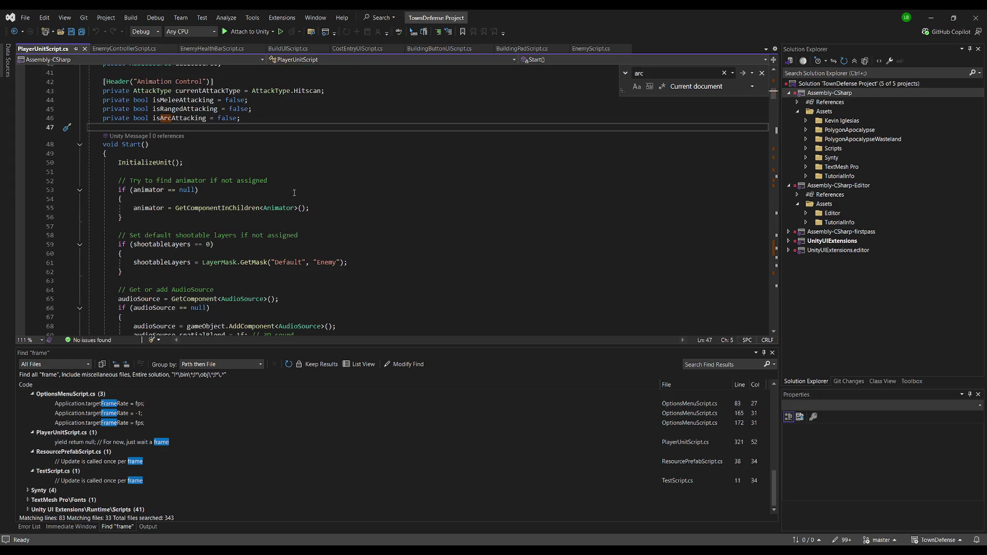
{"action": "scroll", "coordinate": [297, 191], "scroll_direction": "down", "scroll_amount": 3}
{"action": "scroll", "coordinate": [294, 195], "scroll_direction": "down", "scroll_amount": 16}
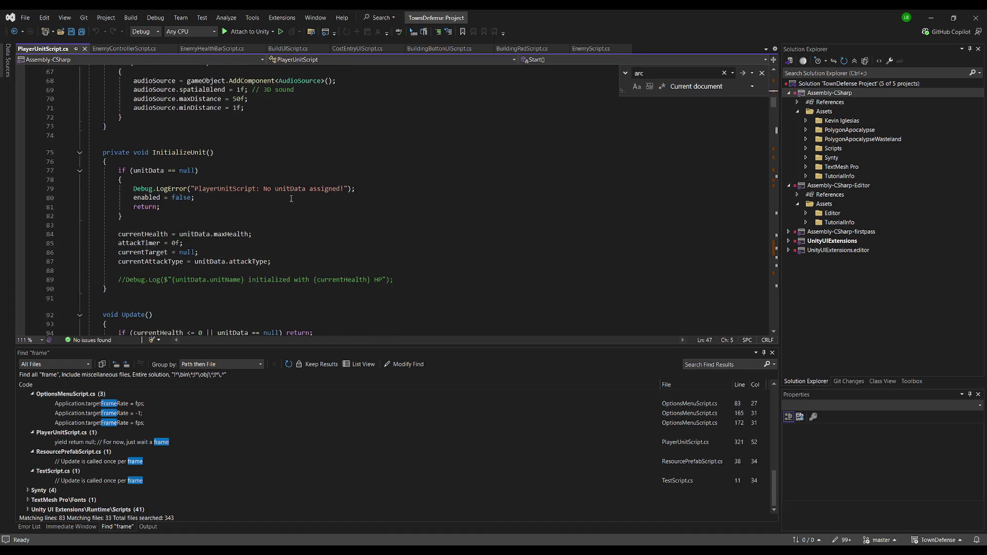
Jump to the next 'arc' match and select isArcAttacking in the attack code on line 205.
{"action": "key", "text": "ctrl+f"}
{"action": "key", "text": "Return"}
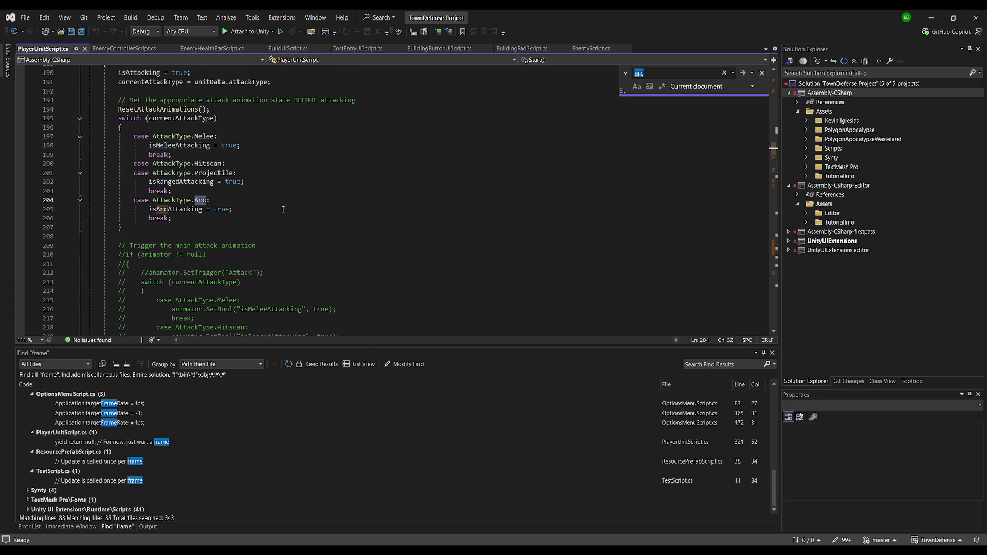
{"action": "left_click", "coordinate": [283, 210]}
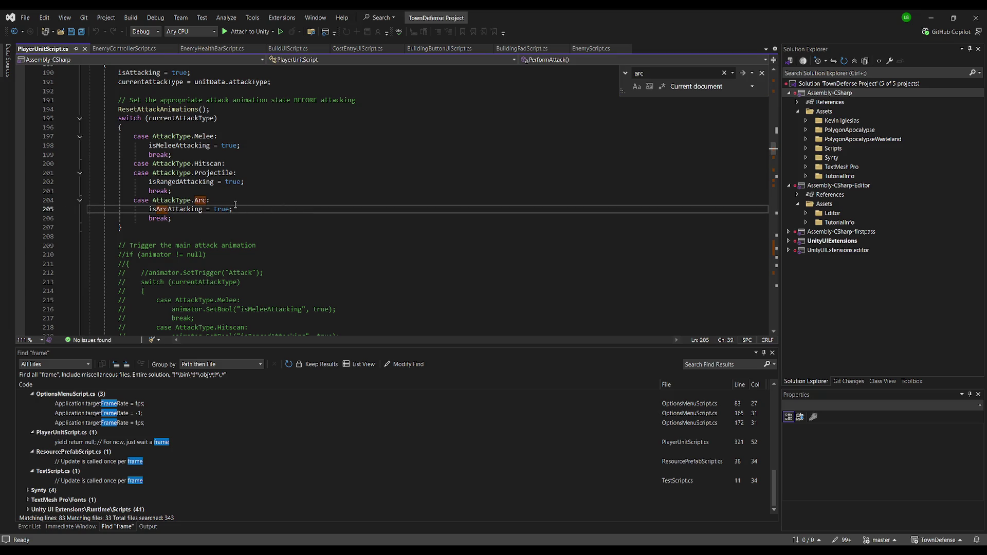
{"action": "double_click", "coordinate": [182, 209]}
{"action": "scroll", "coordinate": [250, 235], "scroll_direction": "down", "scroll_amount": 15}
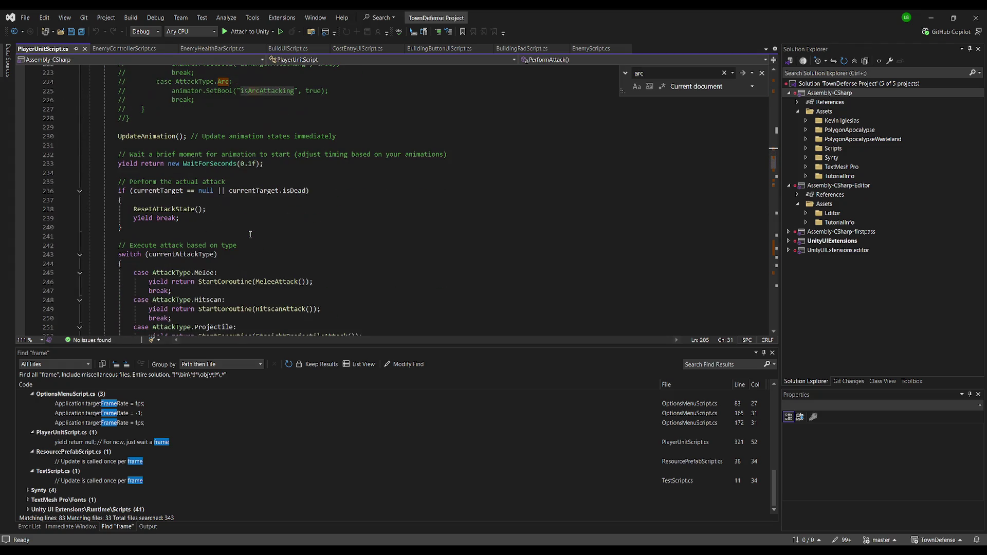
Scroll down PlayerUnitScript.cs to the UpdateAnimation method.
{"action": "scroll", "coordinate": [353, 230], "scroll_direction": "down", "scroll_amount": 8}
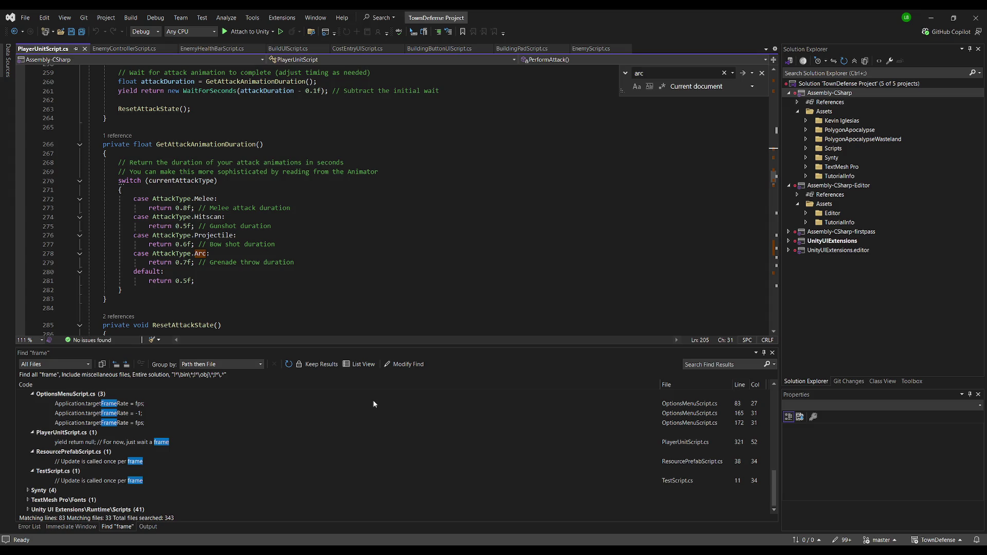
{"action": "scroll", "coordinate": [267, 206], "scroll_direction": "down", "scroll_amount": 5}
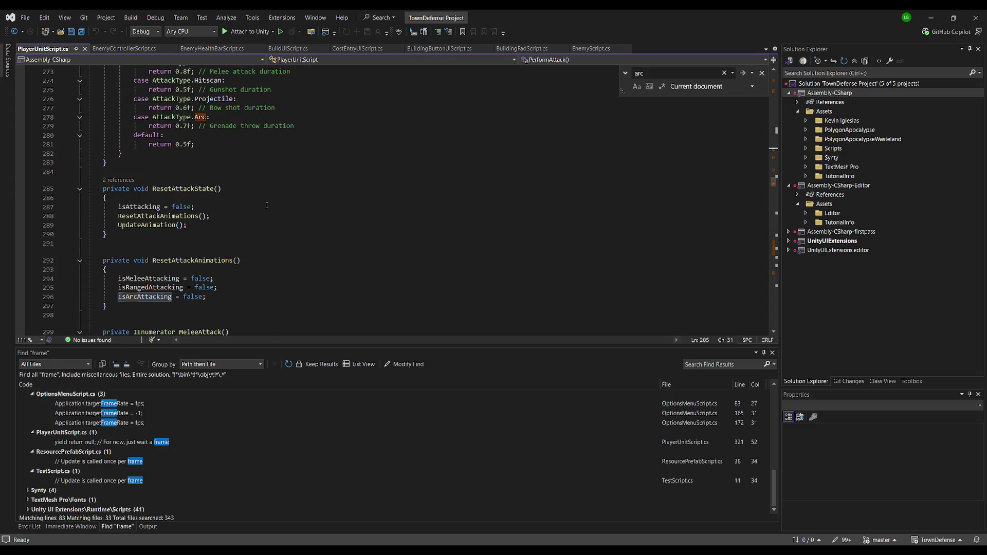
{"action": "scroll", "coordinate": [290, 167], "scroll_direction": "down", "scroll_amount": 16}
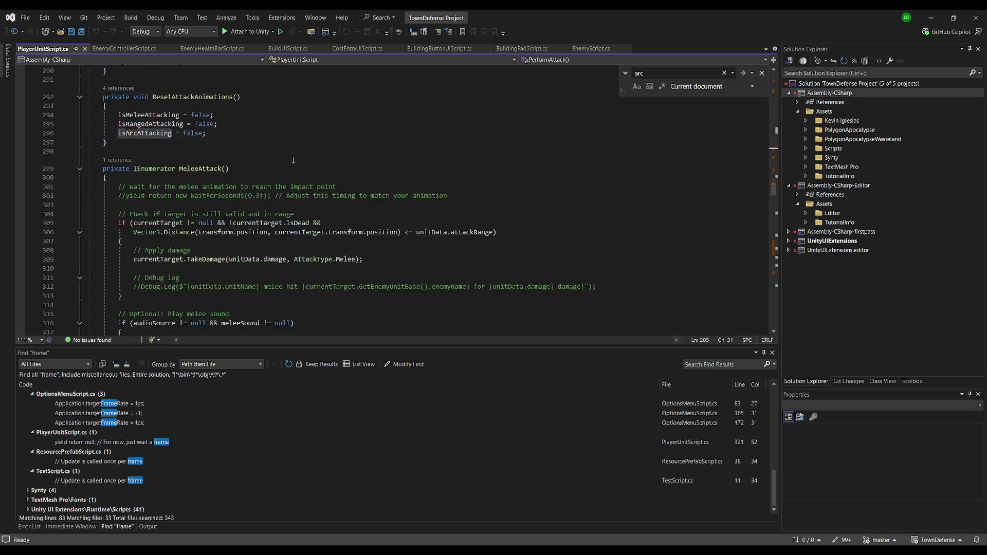
{"action": "scroll", "coordinate": [293, 160], "scroll_direction": "down", "scroll_amount": 20}
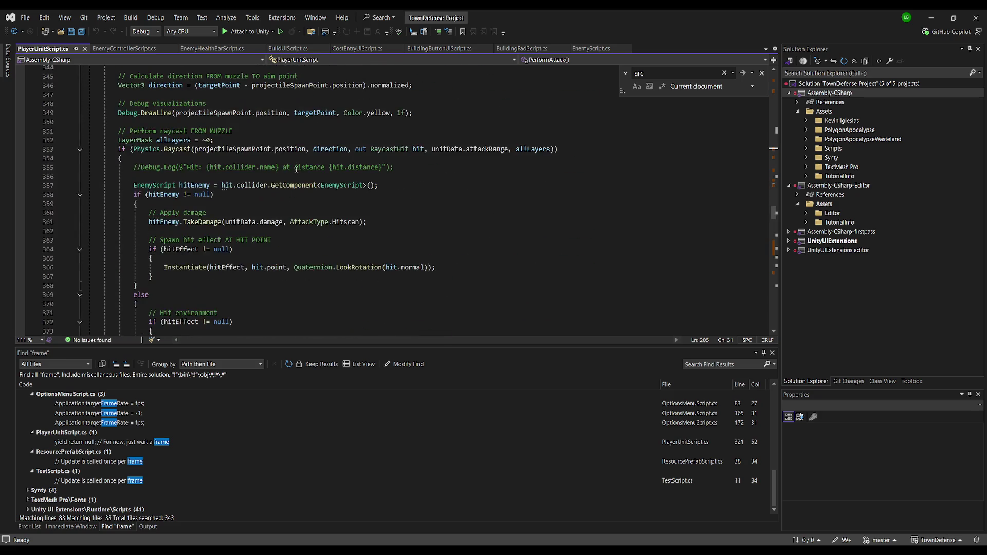
{"action": "scroll", "coordinate": [296, 176], "scroll_direction": "down", "scroll_amount": 14}
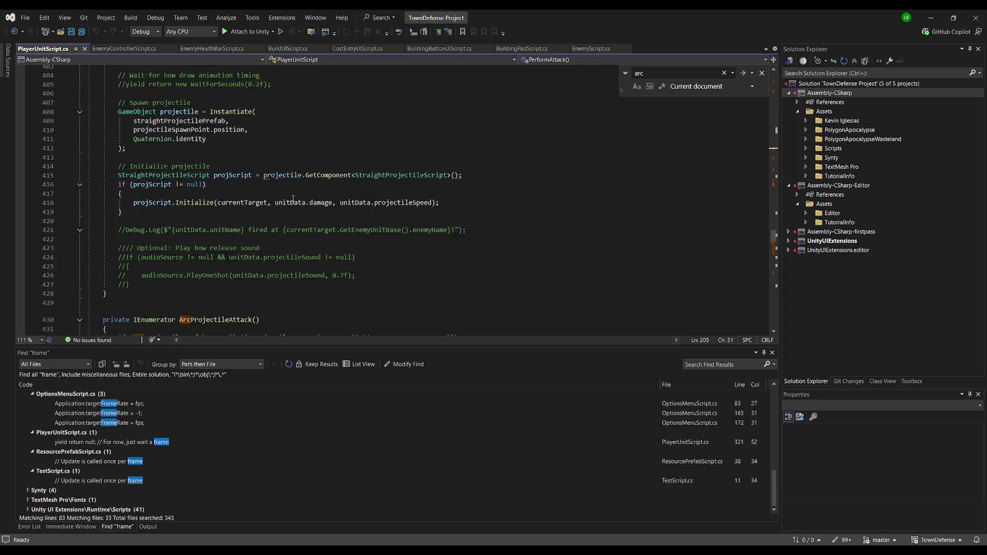
{"action": "scroll", "coordinate": [289, 218], "scroll_direction": "down", "scroll_amount": 7}
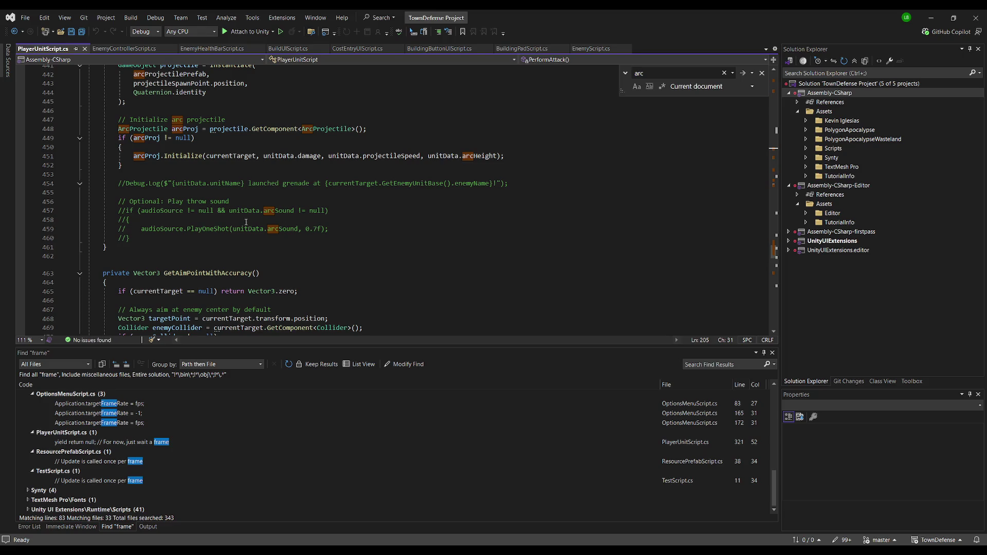
{"action": "scroll", "coordinate": [246, 222], "scroll_direction": "up", "scroll_amount": 3}
{"action": "scroll", "coordinate": [248, 200], "scroll_direction": "up", "scroll_amount": 5}
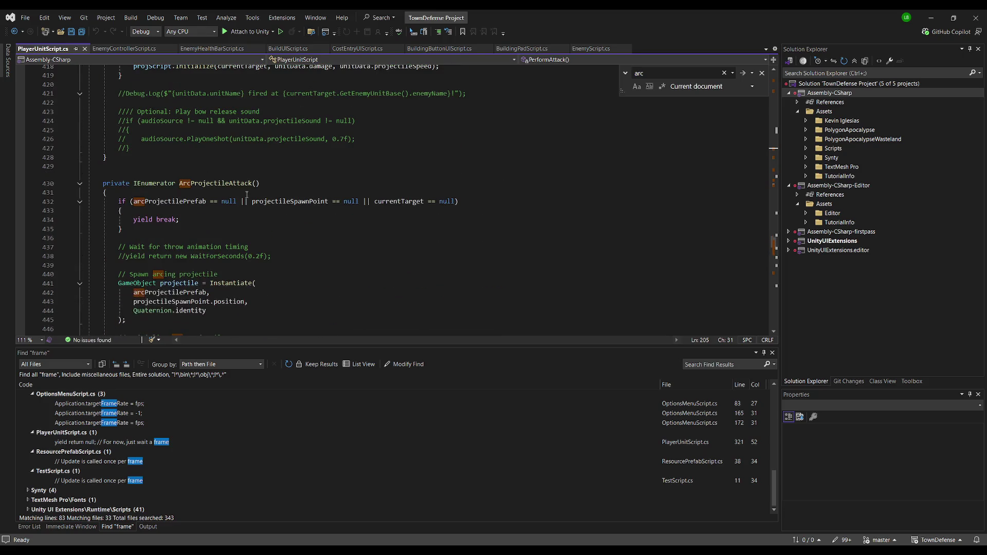
{"action": "scroll", "coordinate": [249, 192], "scroll_direction": "down", "scroll_amount": 20}
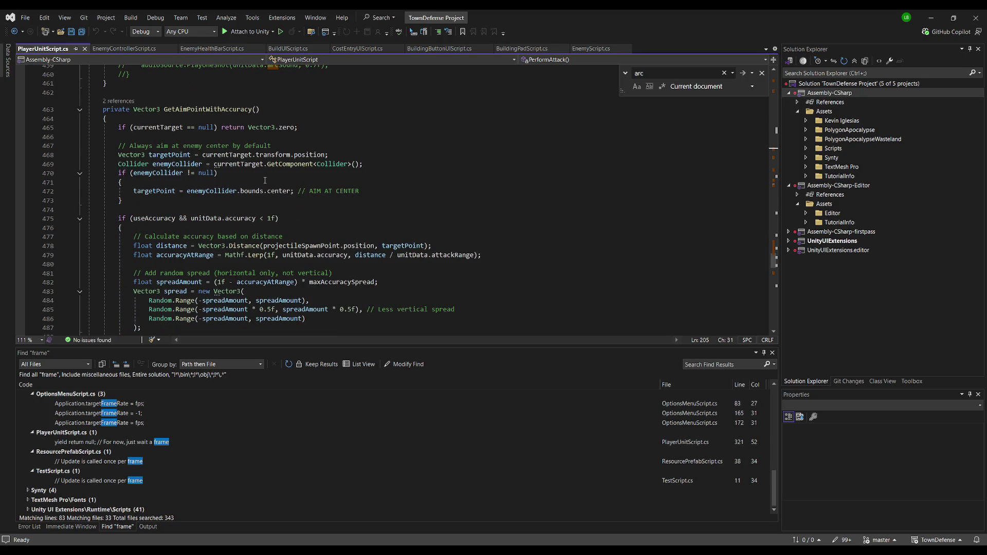
{"action": "scroll", "coordinate": [264, 223], "scroll_direction": "down", "scroll_amount": 3}
Check the isRangedAttacking and isArcAttacking animator lines 501–502, then return to Unity.
{"action": "left_click", "coordinate": [369, 220]}
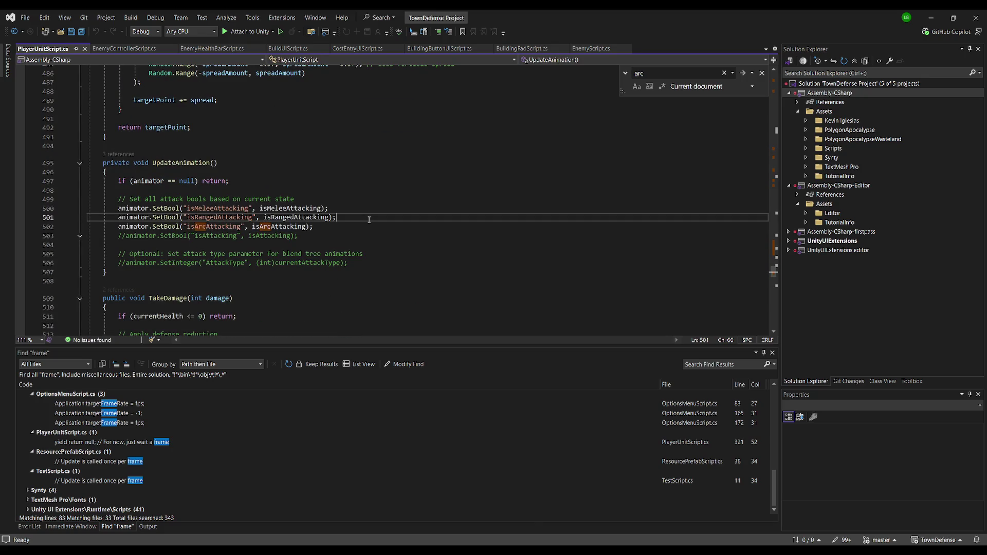
{"action": "left_click", "coordinate": [326, 225]}
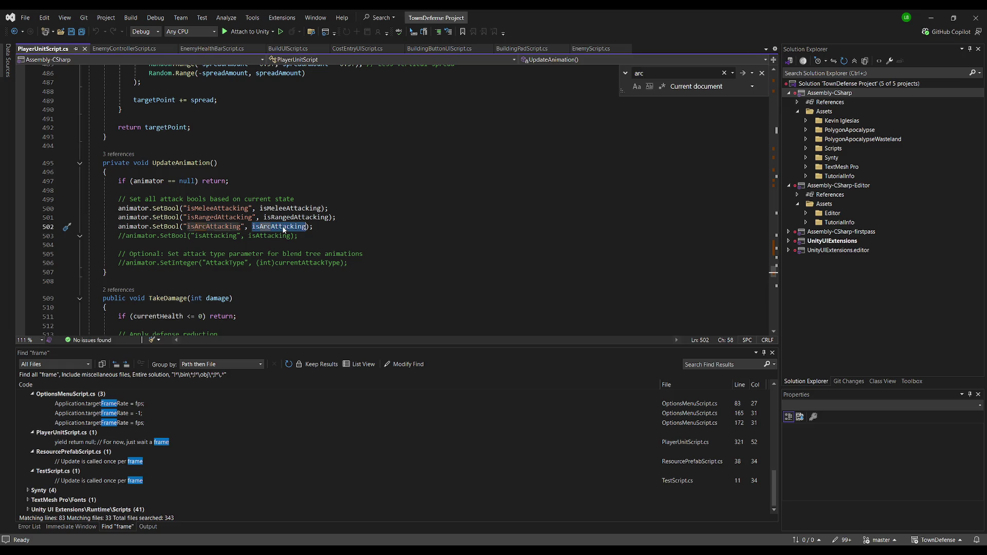
{"action": "key", "text": "alt+Tab"}
{"action": "scroll", "coordinate": [925, 327], "scroll_direction": "down", "scroll_amount": 2}
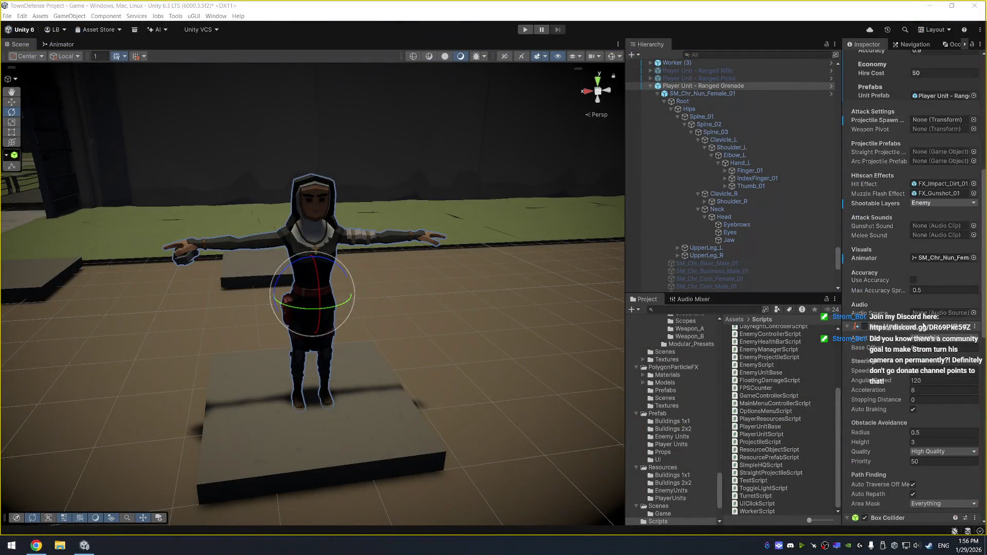
Back in Visual Studio, save PlayerUnitScript.cs and select isArcAttacking on line 502.
{"action": "scroll", "coordinate": [919, 346], "scroll_direction": "up", "scroll_amount": 10}
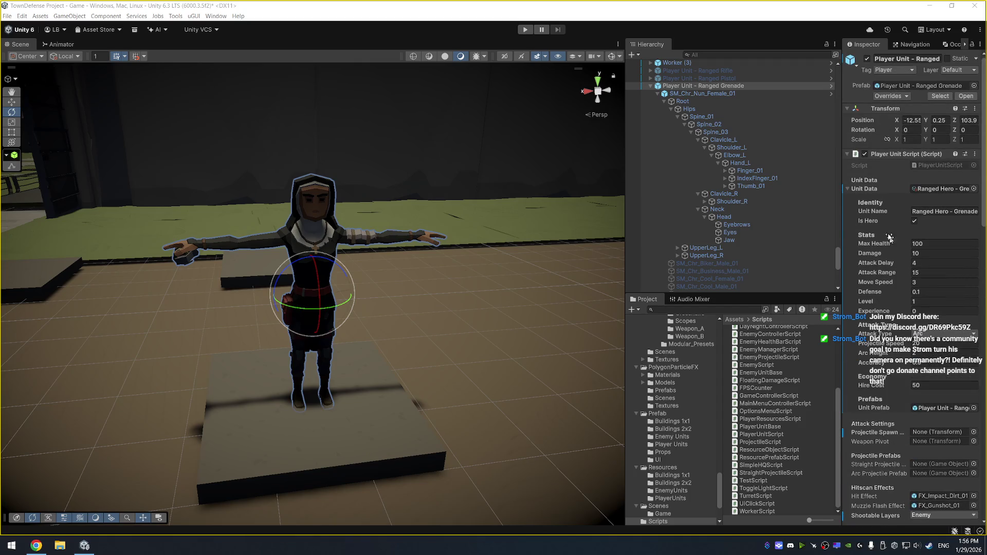
{"action": "key", "text": "alt+Tab"}
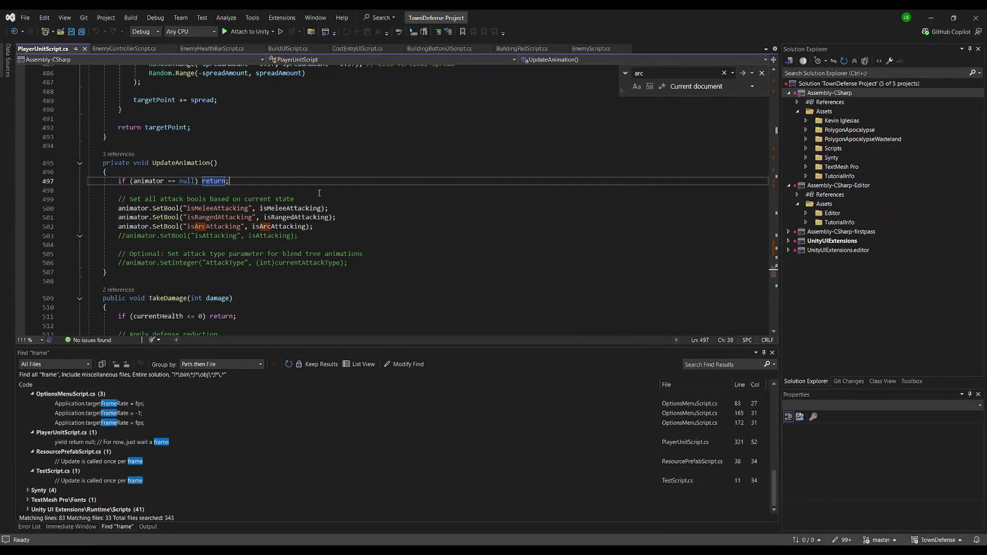
{"action": "left_click", "coordinate": [320, 192]}
{"action": "key", "text": "ctrl+s"}
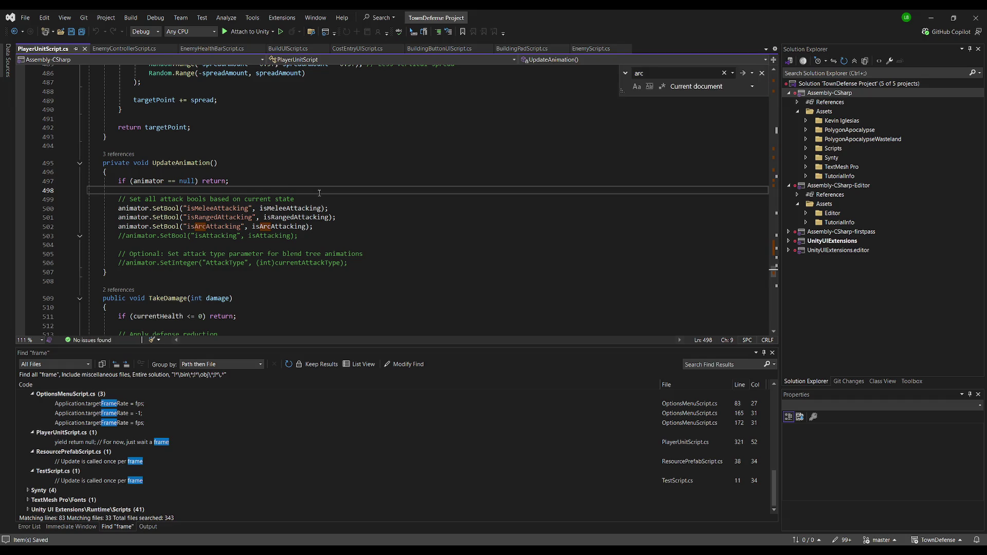
{"action": "double_click", "coordinate": [283, 227]}
Step through every isArcAttacking occurrence up to line 502, then switch back to Unity.
{"action": "key", "text": "ctrl+f"}
{"action": "key", "text": "Return"}
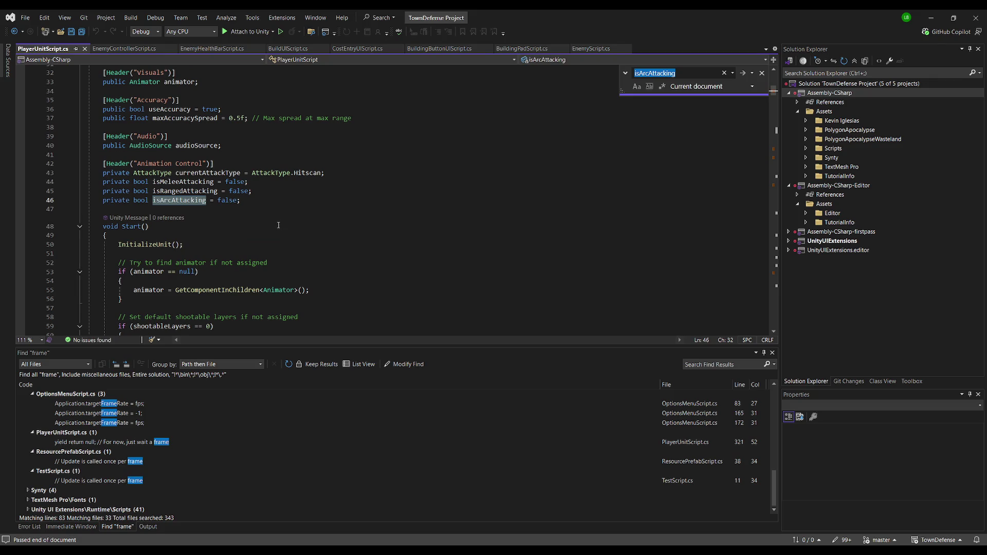
{"action": "key", "text": "Return"}
{"action": "key", "text": "Return"}
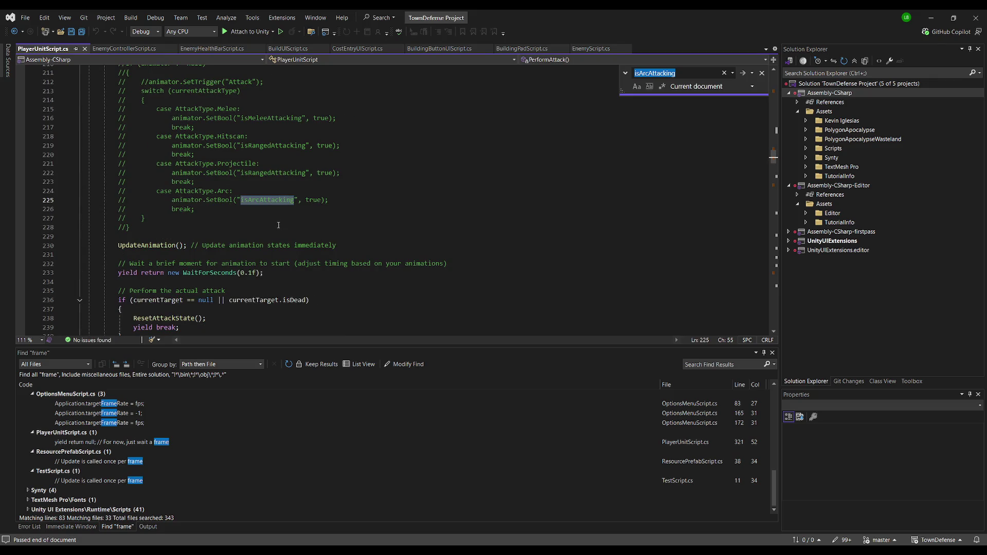
{"action": "key", "text": "Return"}
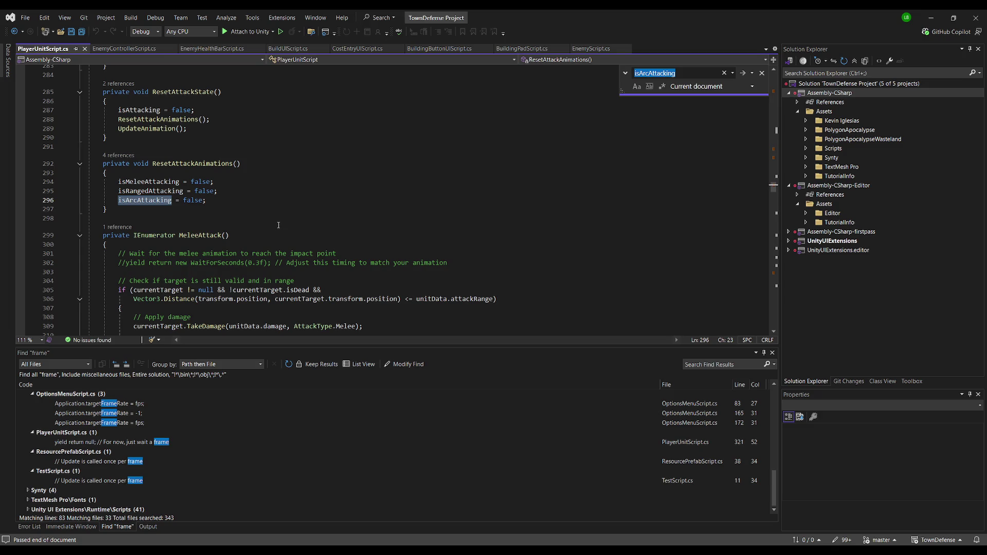
{"action": "key", "text": "Return"}
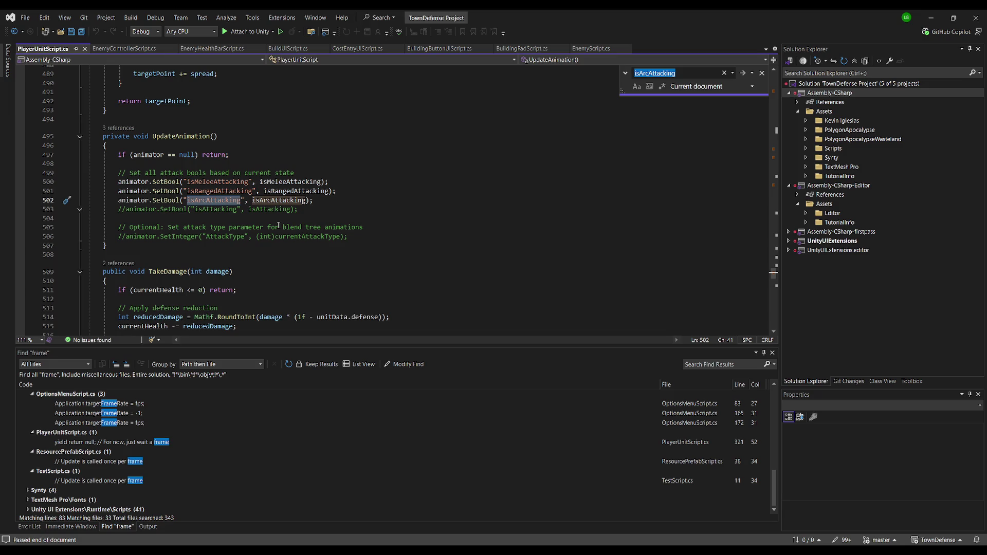
{"action": "key", "text": "Return"}
{"action": "key", "text": "Return"}
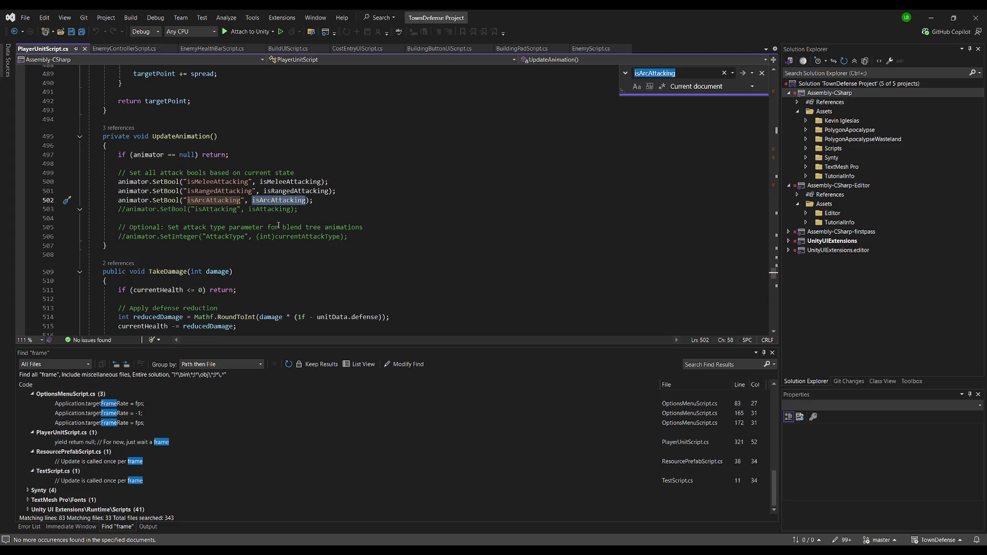
{"action": "key", "text": "alt+Tab"}
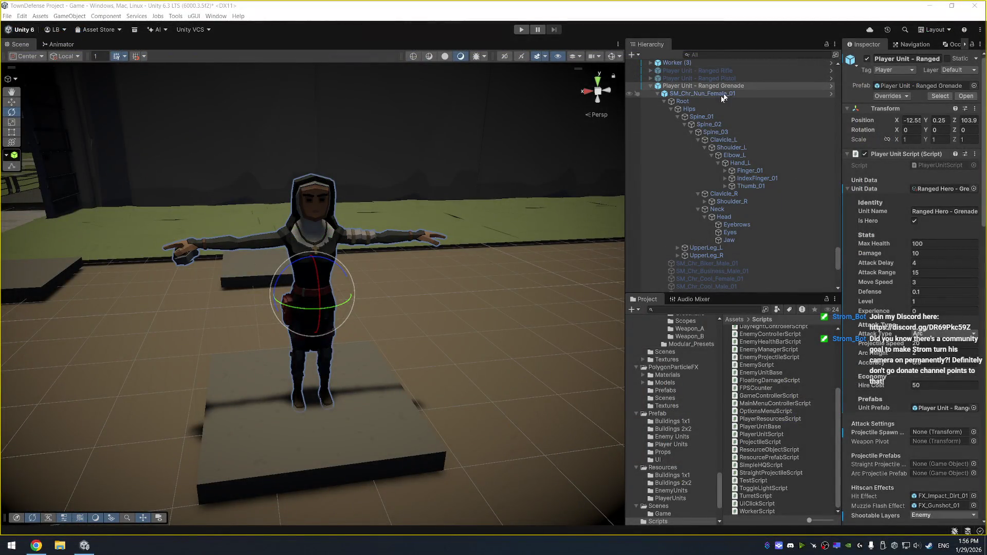
Open the Player animator state machine, start the game, and widen the Parameters list.
{"action": "left_click", "coordinate": [708, 94]}
{"action": "left_click", "coordinate": [57, 45]}
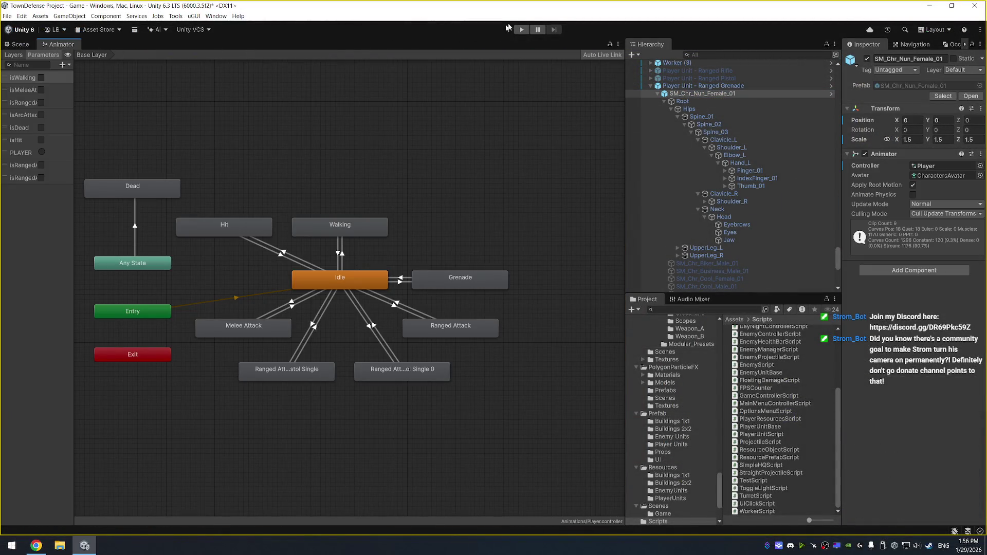
{"action": "left_click", "coordinate": [522, 30]}
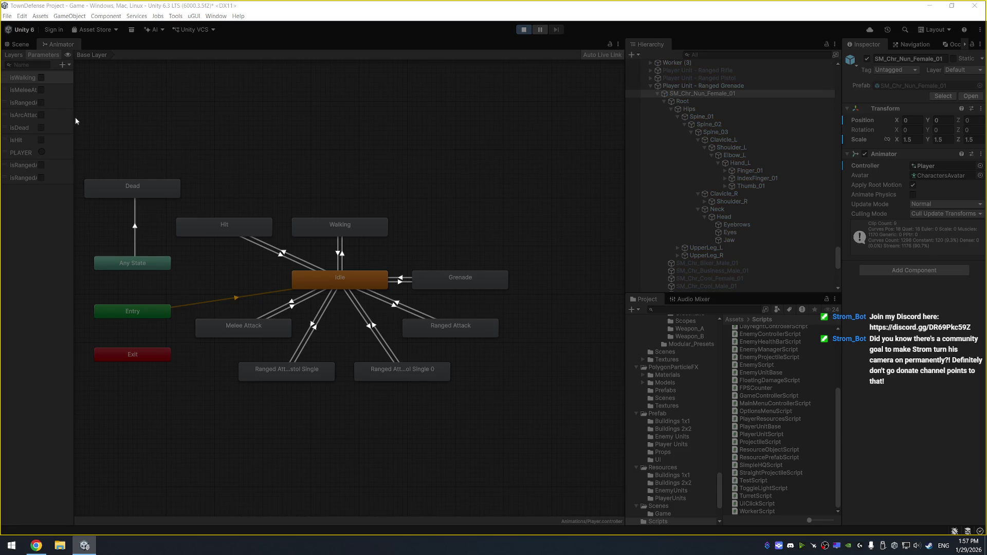
{"action": "left_click_drag", "start_coordinate": [74, 118], "coordinate": [138, 114]}
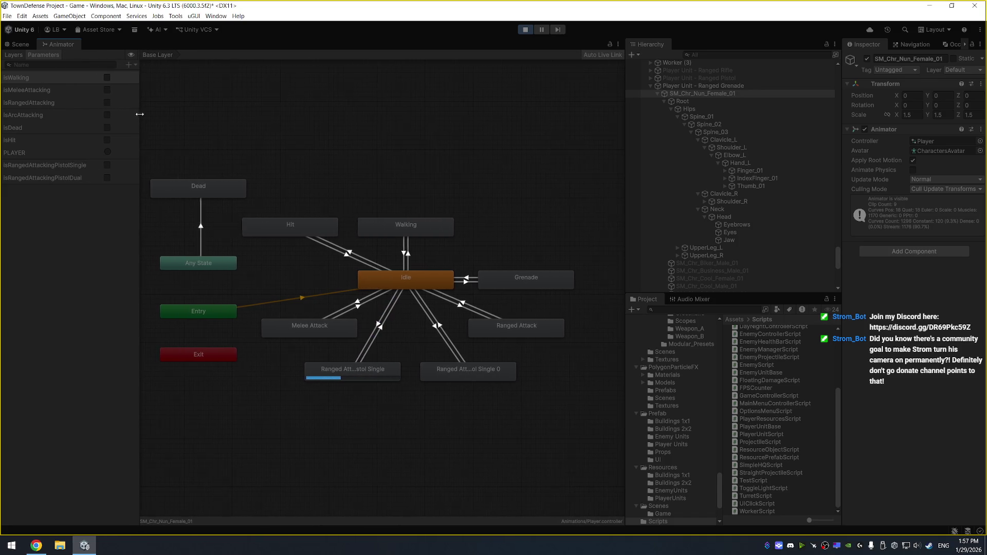
{"action": "left_click", "coordinate": [377, 326]}
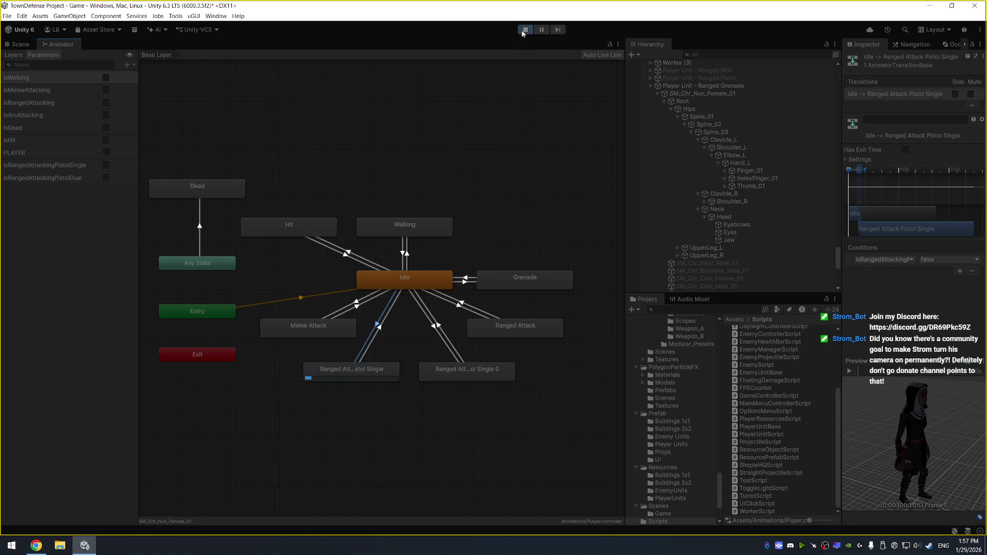
Stop the game and set the Idle to Ranged Attack Pistol Single condition's parameter and value to true.
{"action": "key", "text": "ctrl+p"}
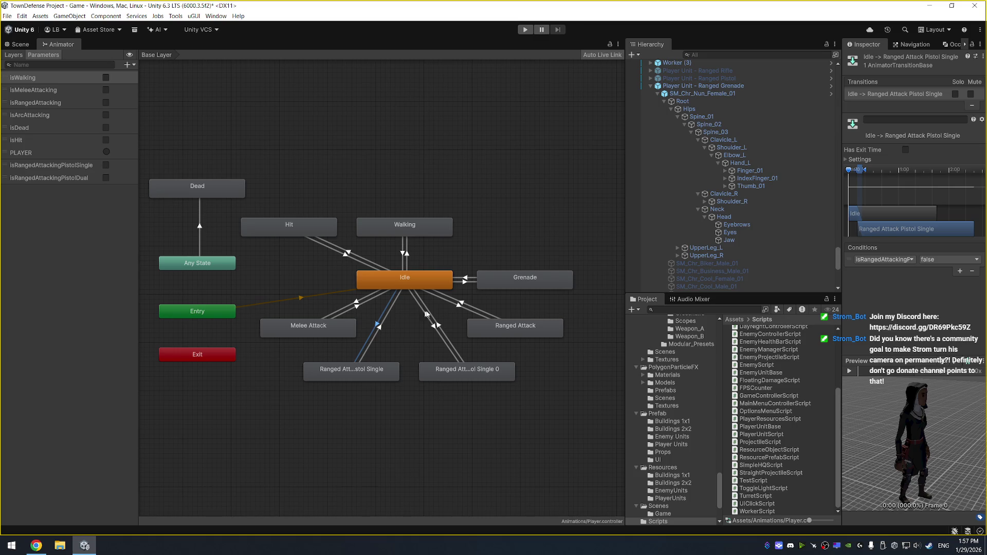
{"action": "left_click", "coordinate": [955, 261]}
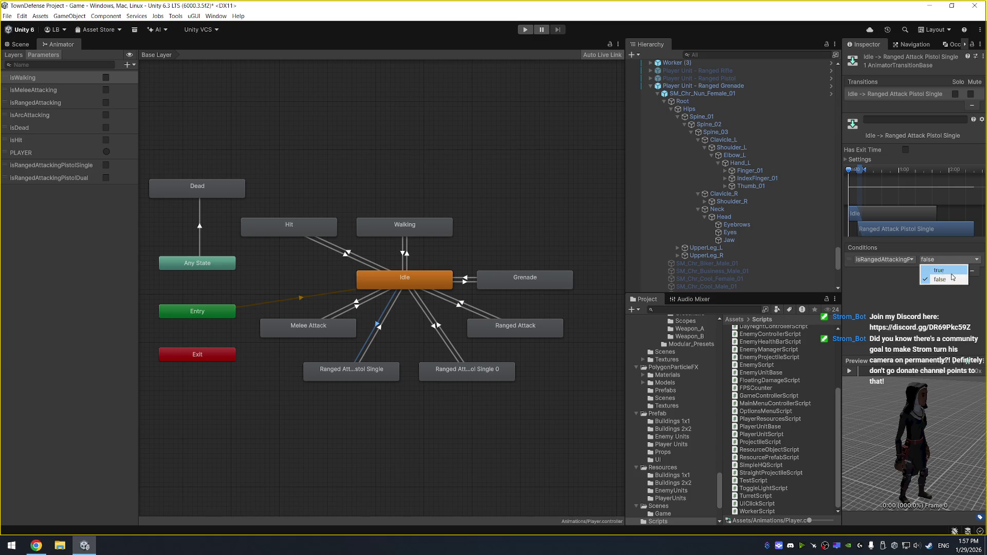
{"action": "left_click", "coordinate": [939, 271]}
{"action": "left_click", "coordinate": [381, 330]}
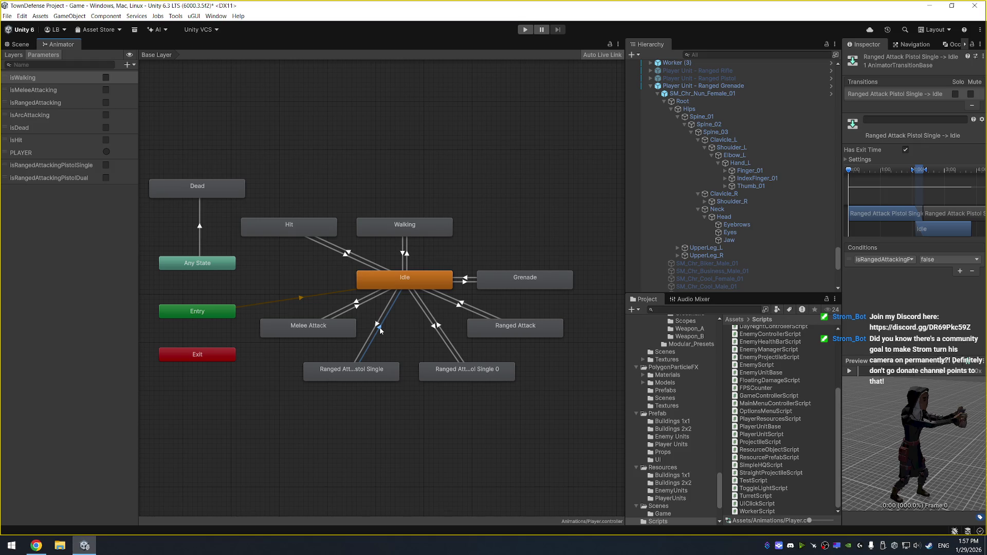
{"action": "left_click", "coordinate": [377, 324]}
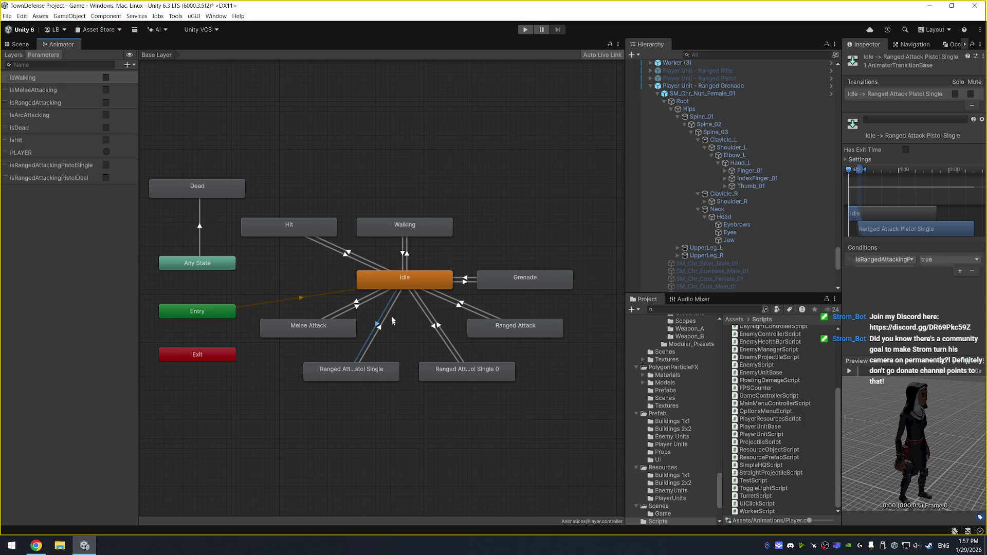
{"action": "left_click", "coordinate": [420, 286]}
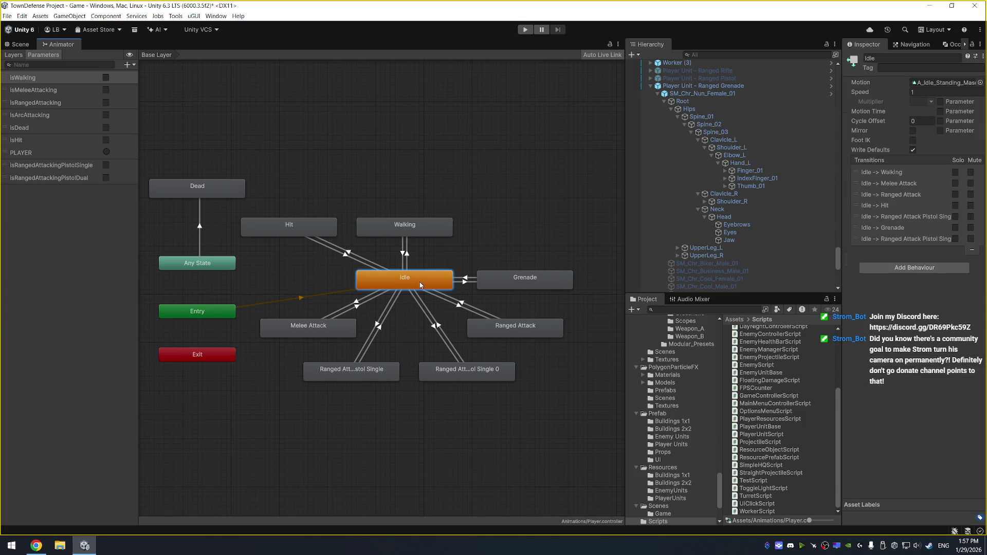
{"action": "left_click", "coordinate": [465, 282]}
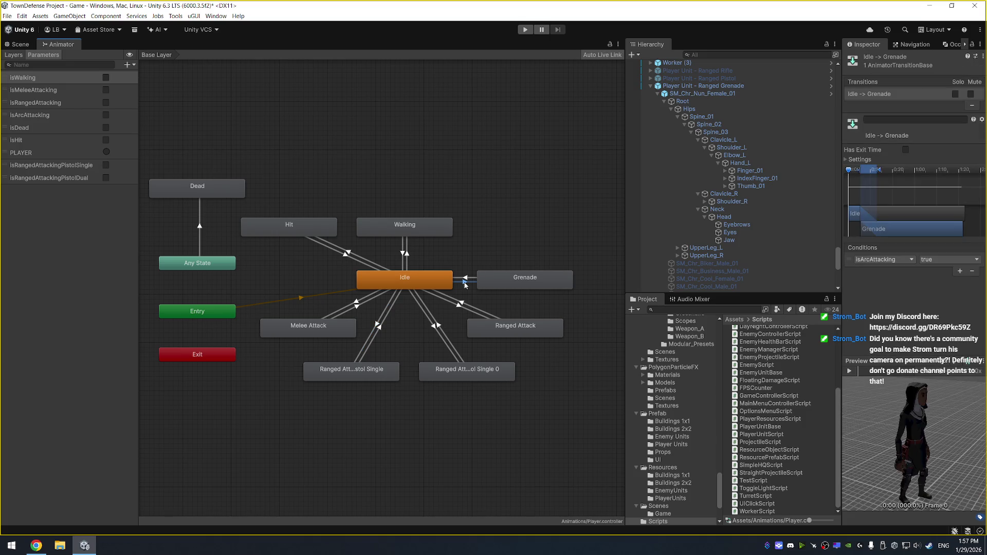
{"action": "left_click", "coordinate": [378, 326]}
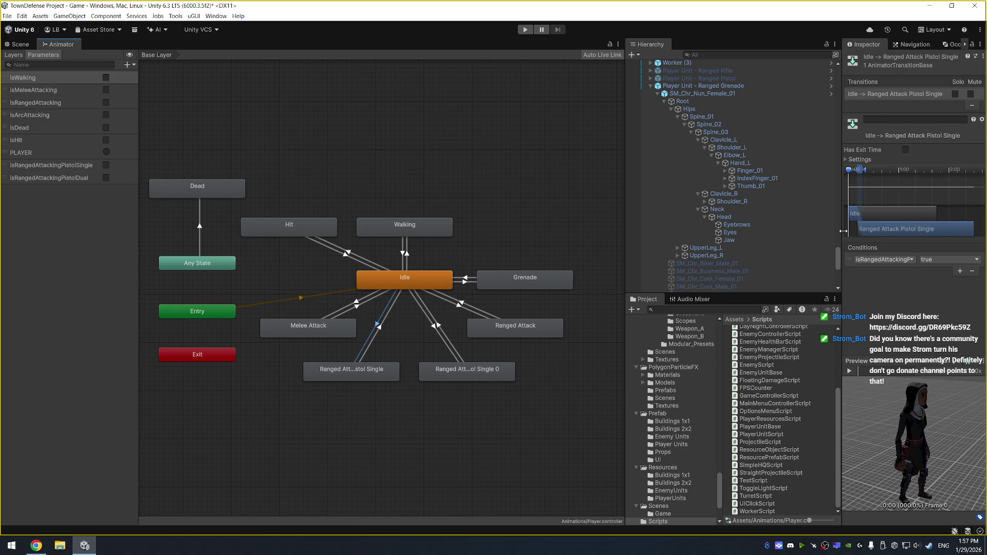
{"action": "left_click", "coordinate": [892, 259]}
{"action": "left_click", "coordinate": [900, 350]}
Review the attack-to-Idle transitions and turn off exit time on Grenade to Idle.
{"action": "left_click", "coordinate": [435, 325]}
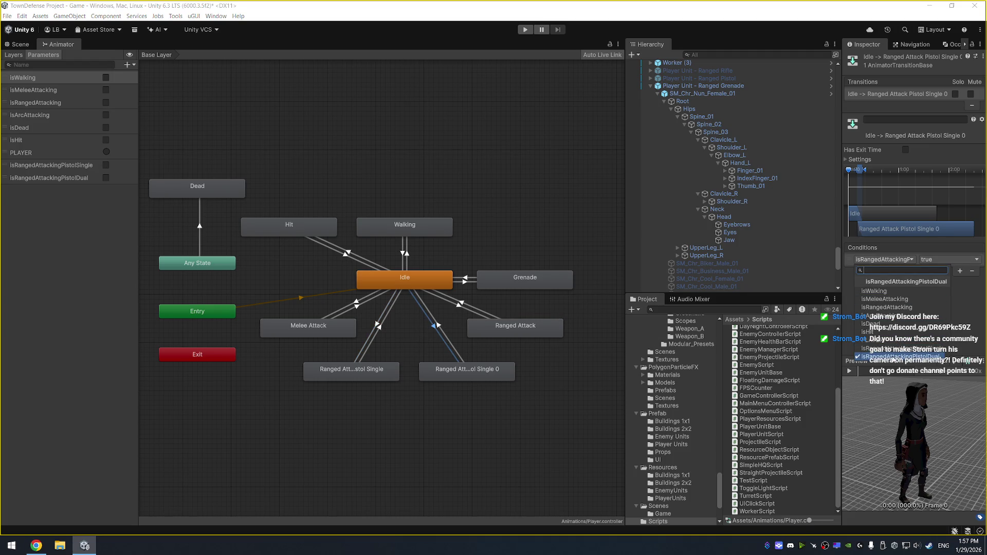
{"action": "left_click", "coordinate": [379, 332]}
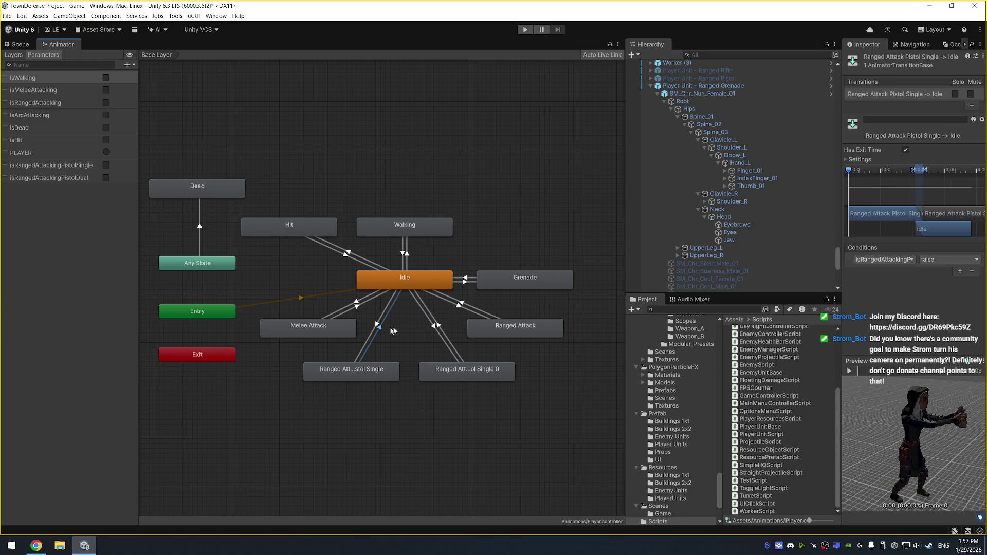
{"action": "left_click", "coordinate": [438, 328]}
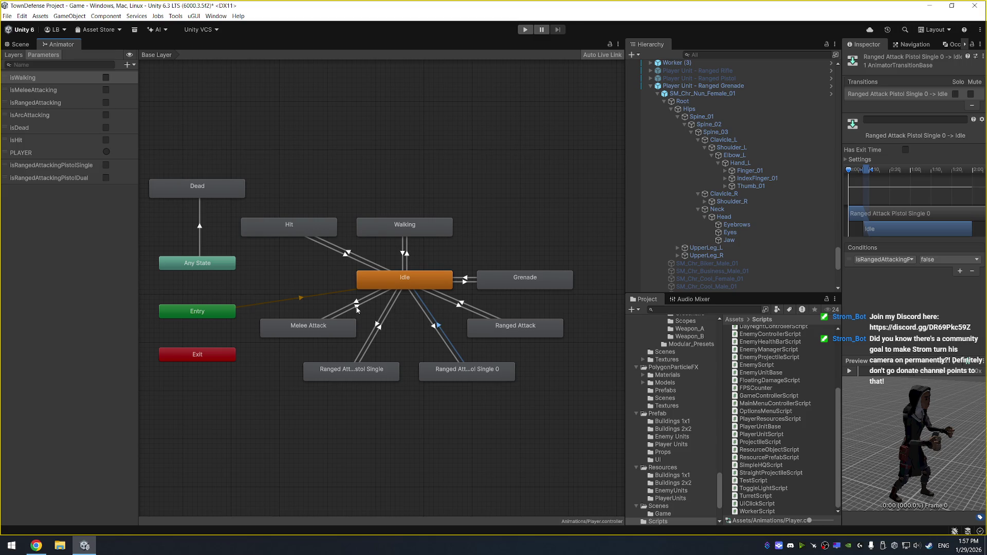
{"action": "left_click", "coordinate": [358, 309]}
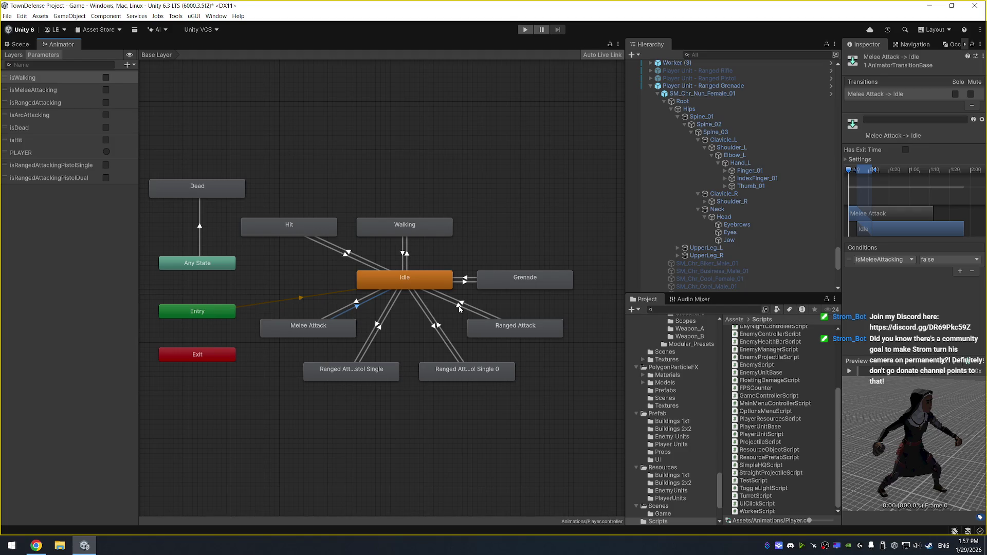
{"action": "left_click", "coordinate": [459, 308]}
{"action": "left_click", "coordinate": [466, 305]}
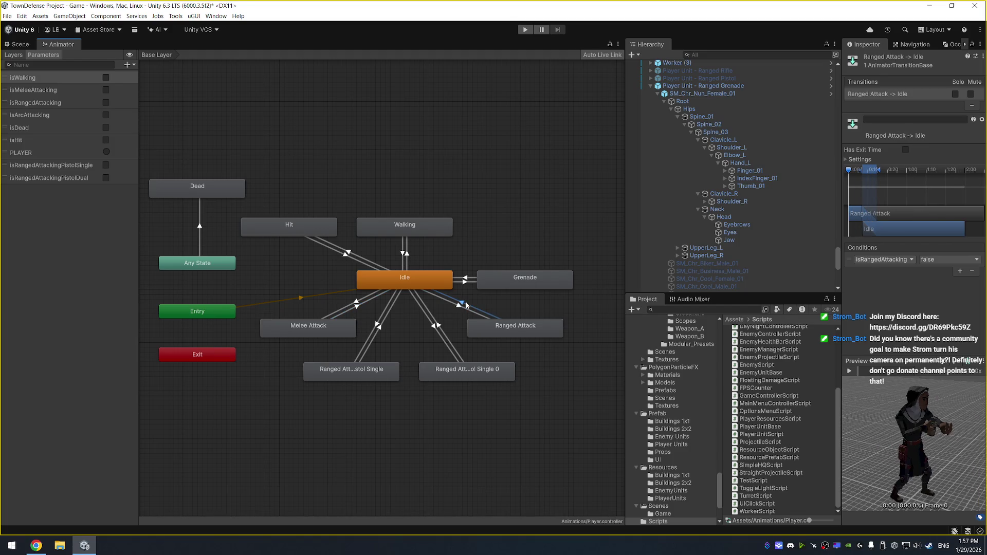
{"action": "left_click", "coordinate": [466, 281]}
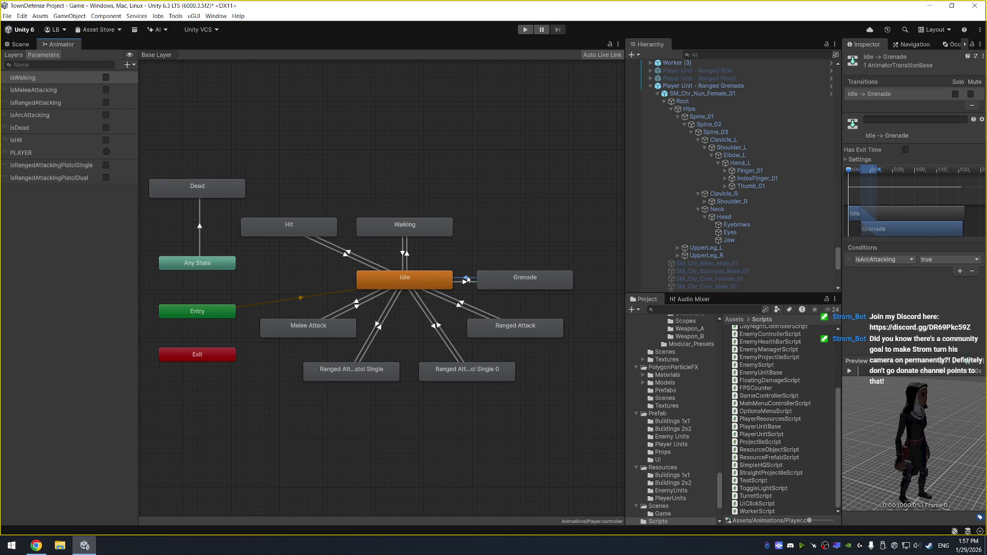
{"action": "left_click", "coordinate": [422, 278]}
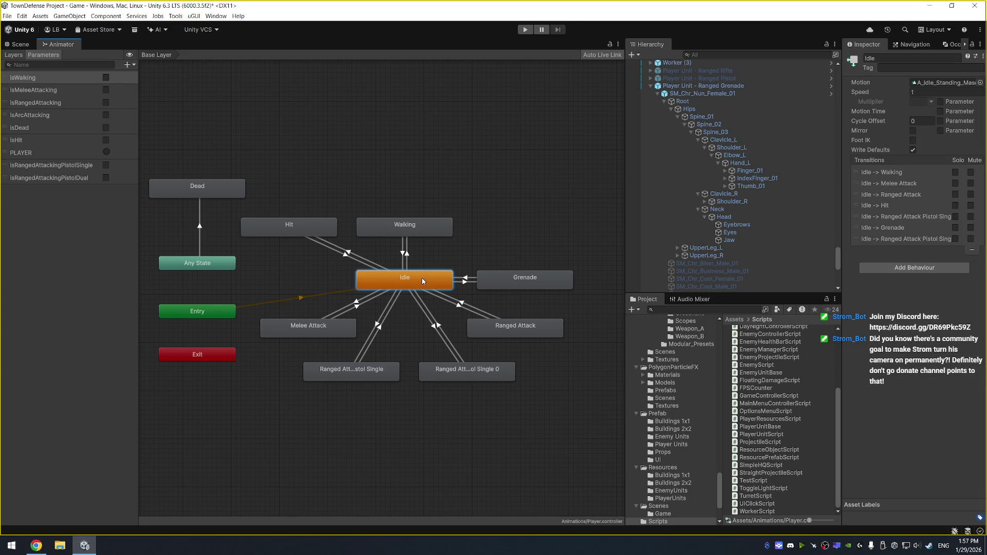
{"action": "left_click", "coordinate": [468, 281]}
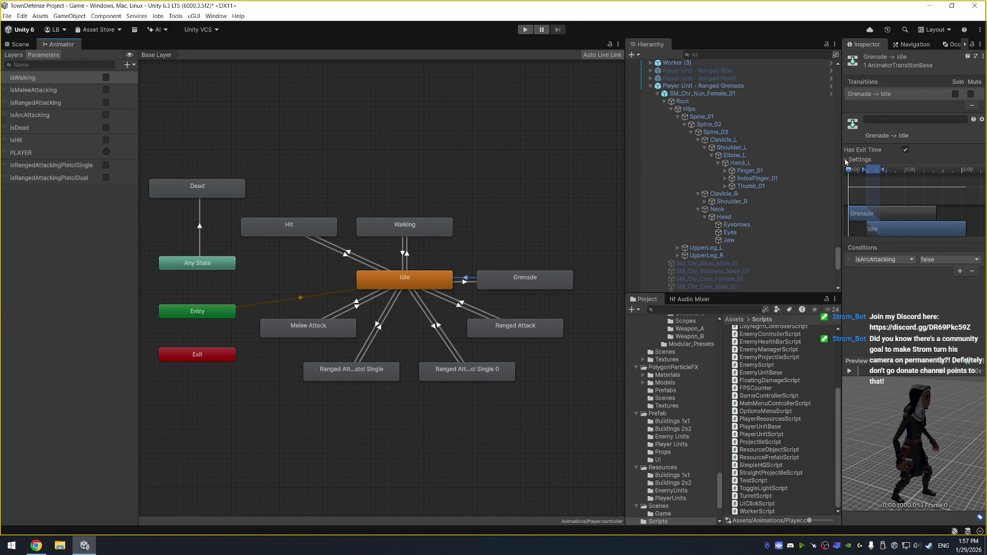
{"action": "left_click", "coordinate": [846, 160]}
{"action": "left_click", "coordinate": [905, 150]}
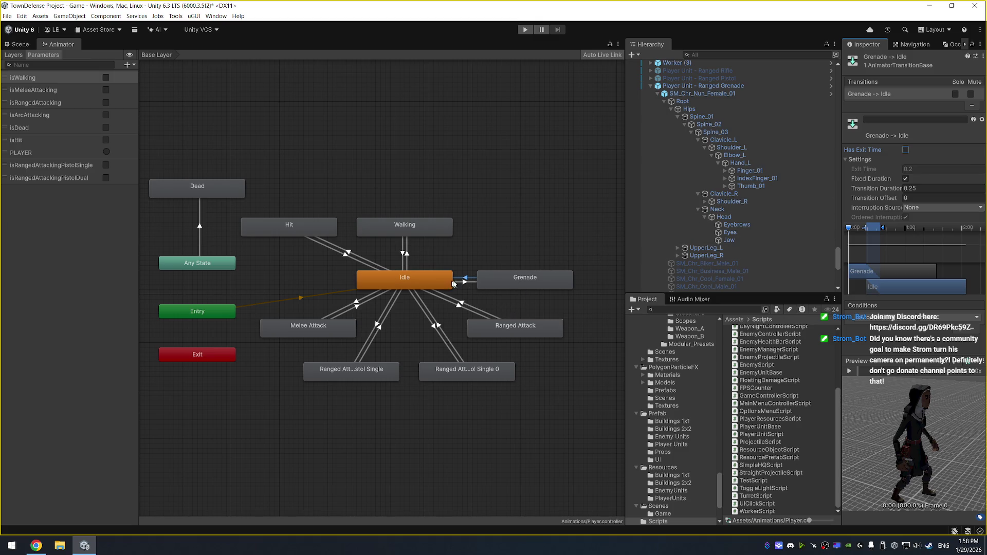
Preview the grenade throw on the Idle to Grenade transition, then run the game.
{"action": "left_click", "coordinate": [463, 282]}
{"action": "left_click", "coordinate": [851, 371]}
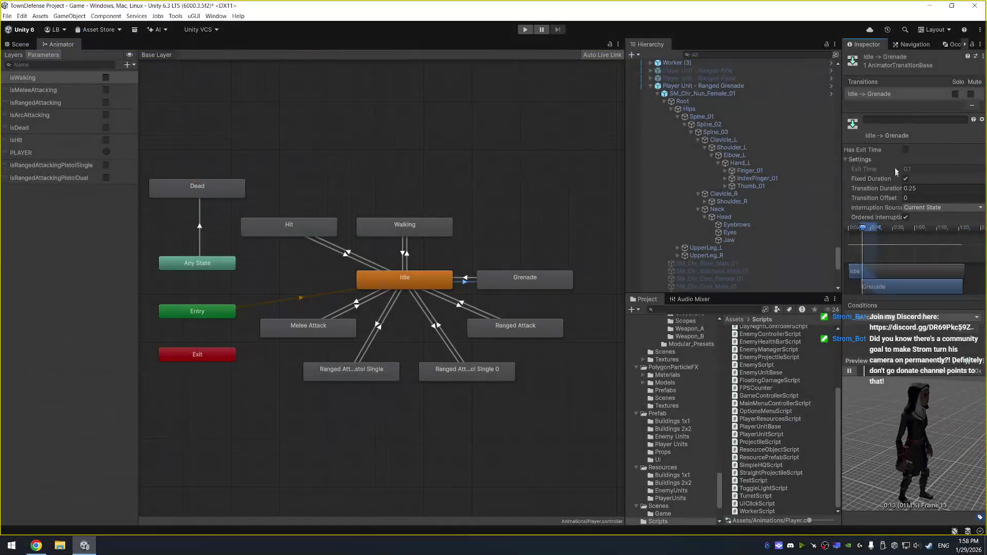
{"action": "left_click", "coordinate": [550, 282]}
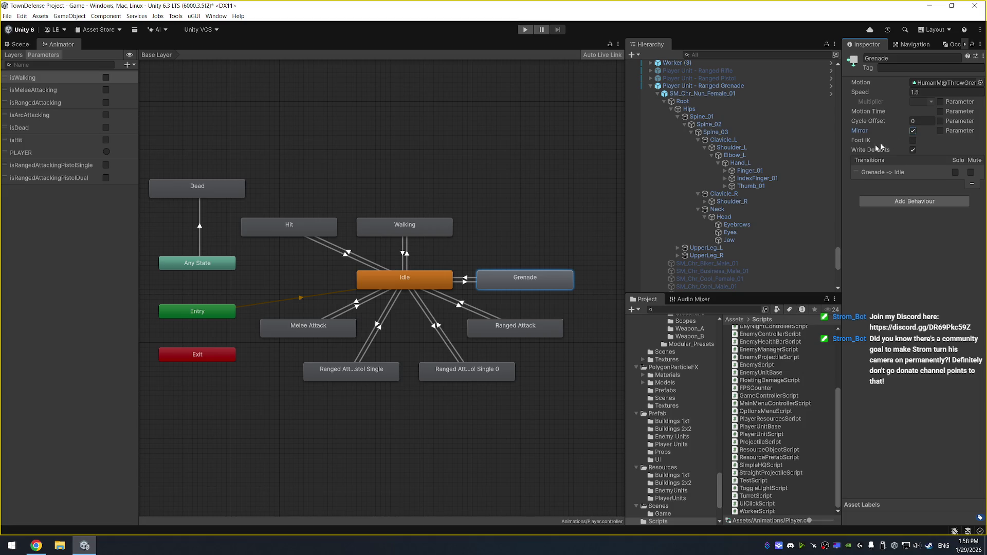
{"action": "left_click", "coordinate": [464, 283]}
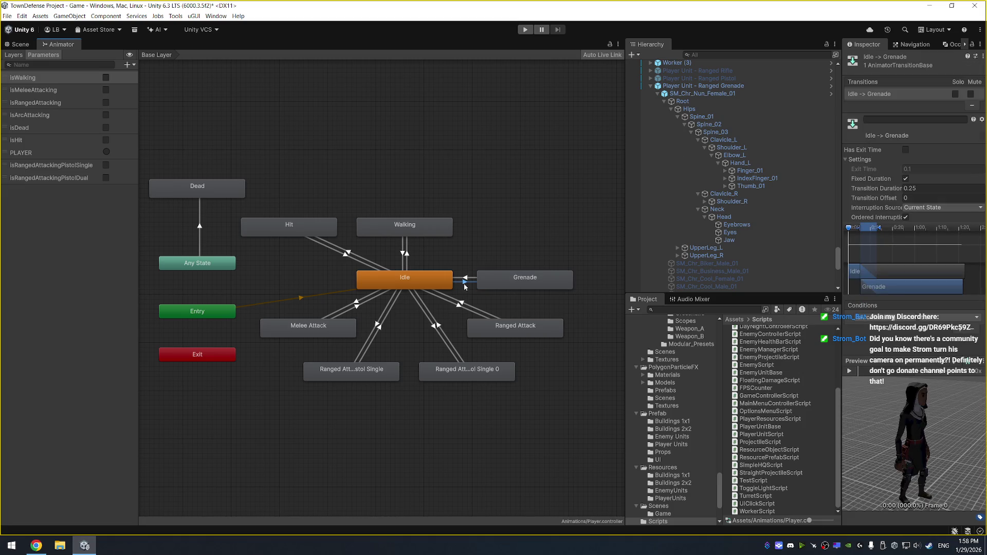
{"action": "left_click", "coordinate": [849, 370]}
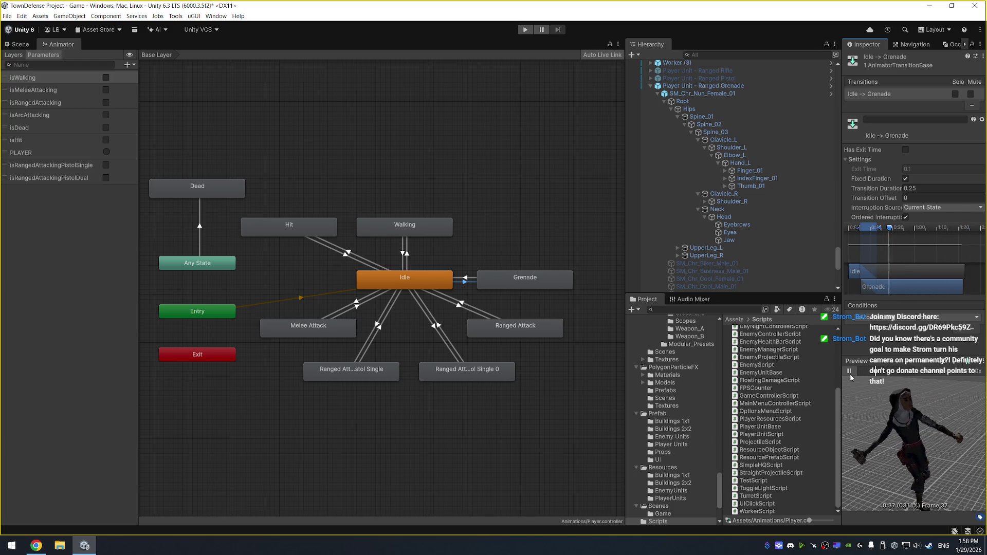
{"action": "left_click", "coordinate": [849, 371]}
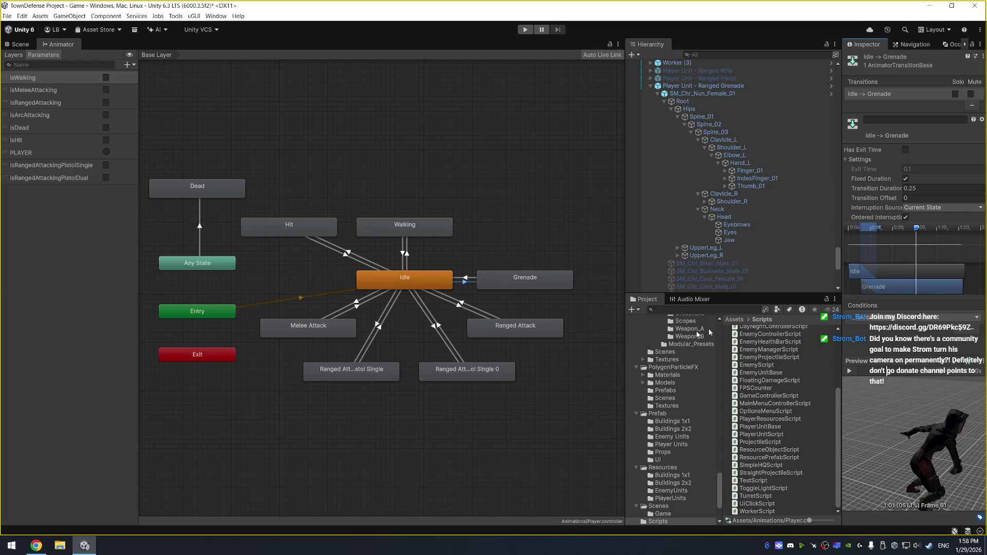
{"action": "left_click", "coordinate": [852, 371]}
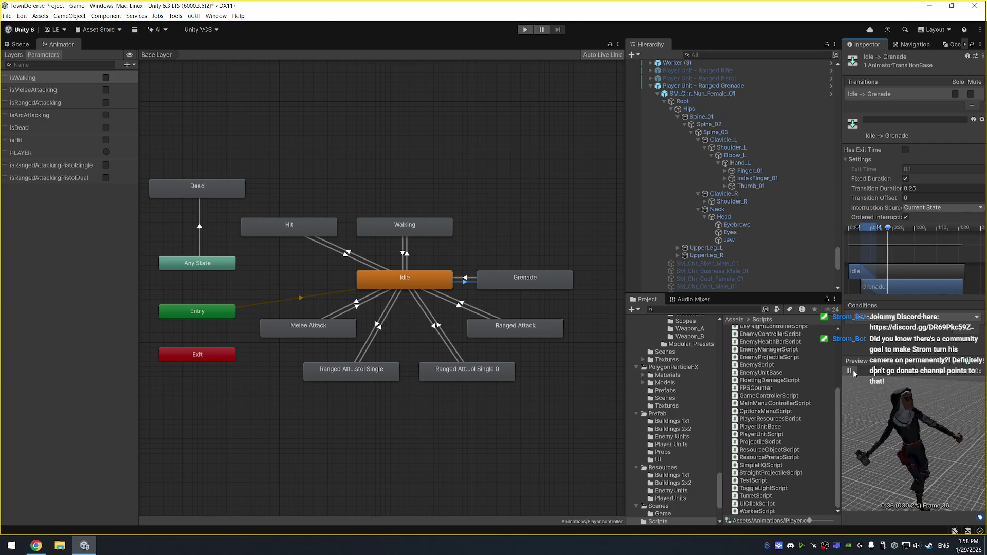
{"action": "left_click", "coordinate": [850, 371]}
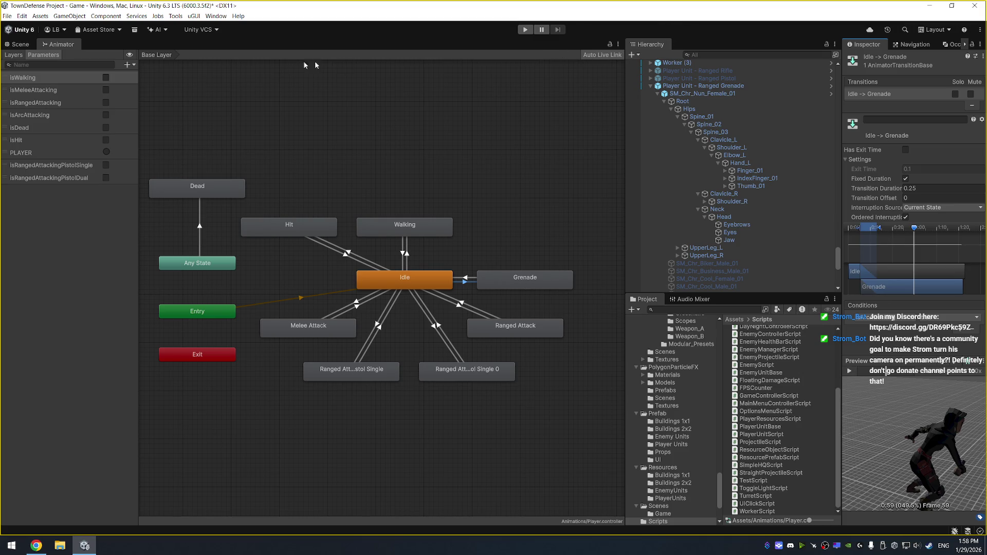
{"action": "left_click", "coordinate": [525, 30]}
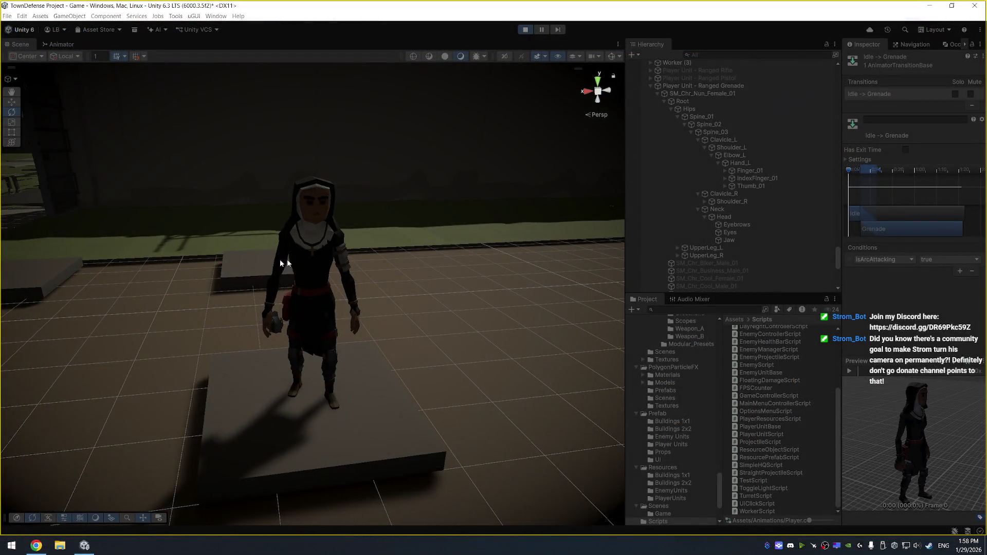
Frame and orbit around the grenade in the nun's right hand, then stop the game.
{"action": "mouse_move", "coordinate": [404, 287]}
{"action": "left_mouse_down"}
{"action": "mouse_move", "coordinate": [438, 163]}
{"action": "mouse_move", "coordinate": [495, 207]}
{"action": "left_mouse_up"}
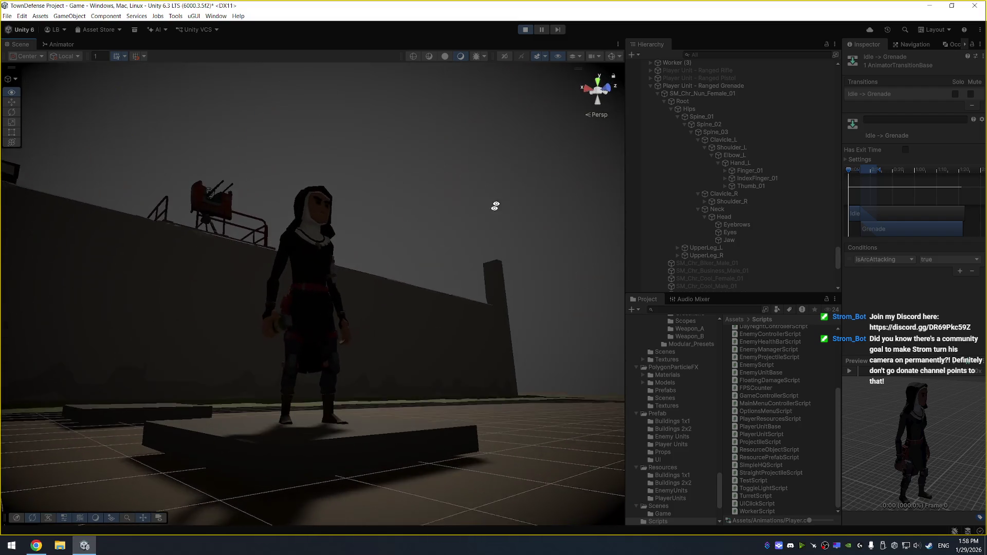
{"action": "left_click", "coordinate": [277, 330]}
{"action": "key", "text": "f"}
{"action": "mouse_move", "coordinate": [479, 325]}
{"action": "left_mouse_down"}
{"action": "mouse_move", "coordinate": [545, 236]}
{"action": "mouse_move", "coordinate": [502, 90]}
{"action": "mouse_move", "coordinate": [452, 386]}
{"action": "left_mouse_up"}
{"action": "scroll", "coordinate": [477, 325], "scroll_direction": "down", "scroll_amount": 10}
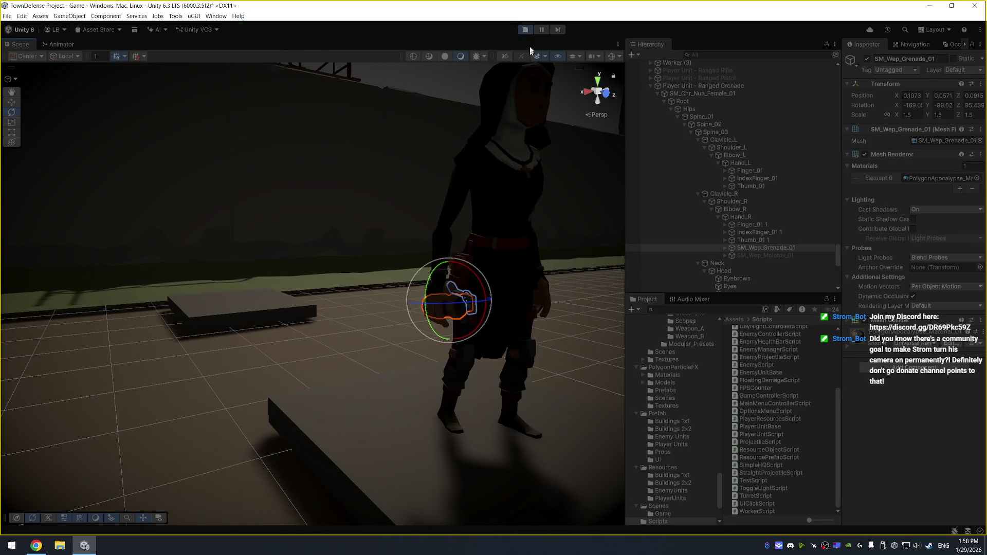
{"action": "left_click", "coordinate": [525, 30]}
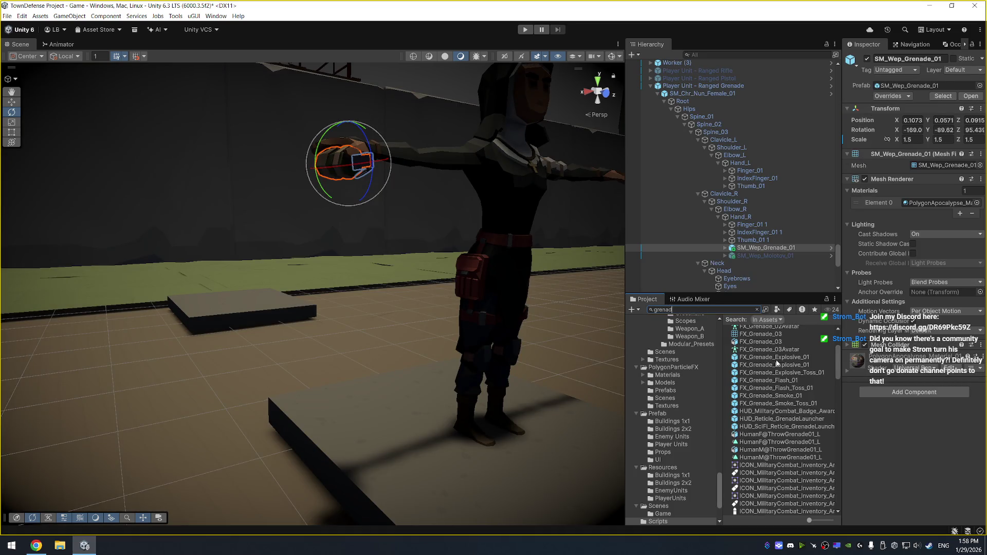
{"action": "scroll", "coordinate": [802, 355], "scroll_direction": "down", "scroll_amount": 3}
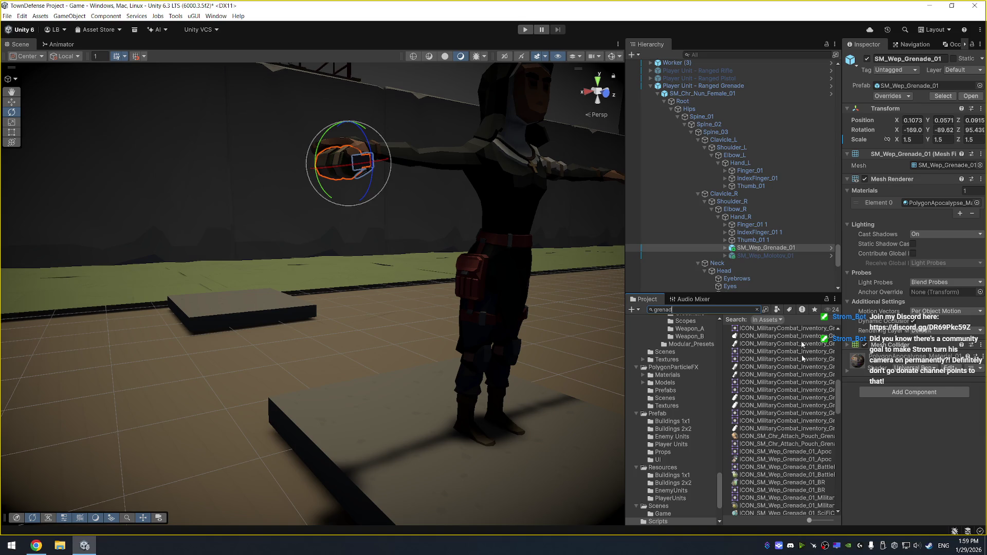
Filter the grenade search to prefabs and place SM_Wep_Grenade_01 under Hand_R.
{"action": "left_click", "coordinate": [778, 309]}
{"action": "left_click", "coordinate": [807, 406]}
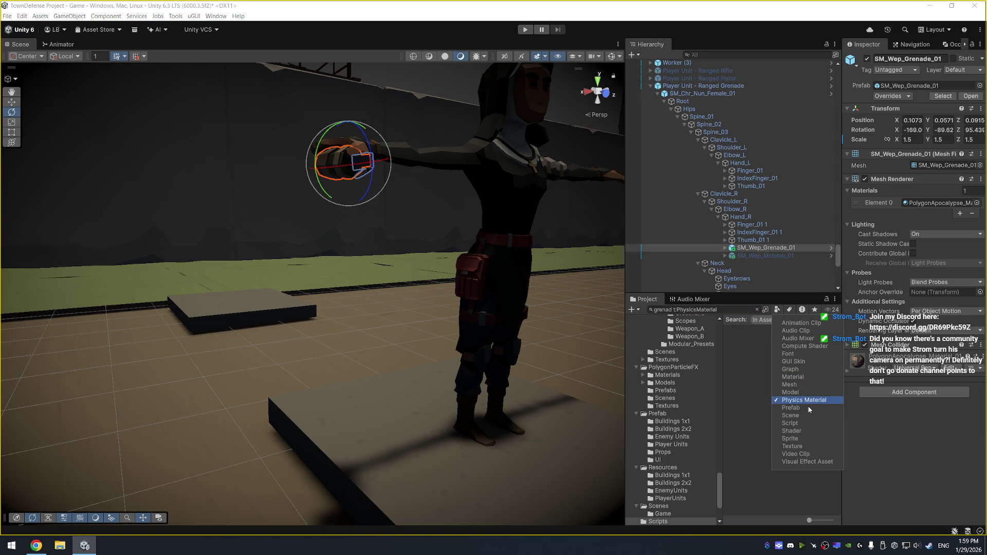
{"action": "left_click", "coordinate": [755, 329]}
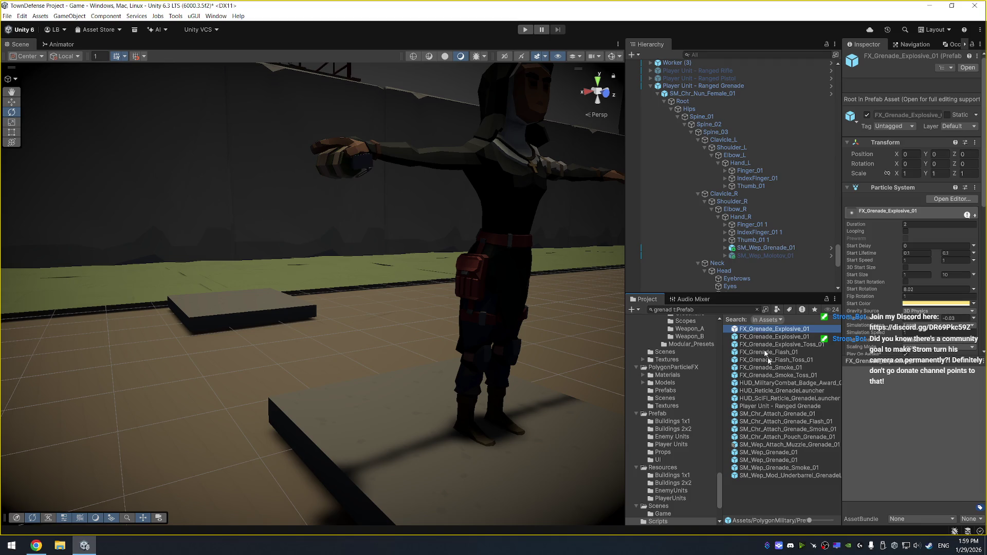
{"action": "left_click", "coordinate": [799, 415]}
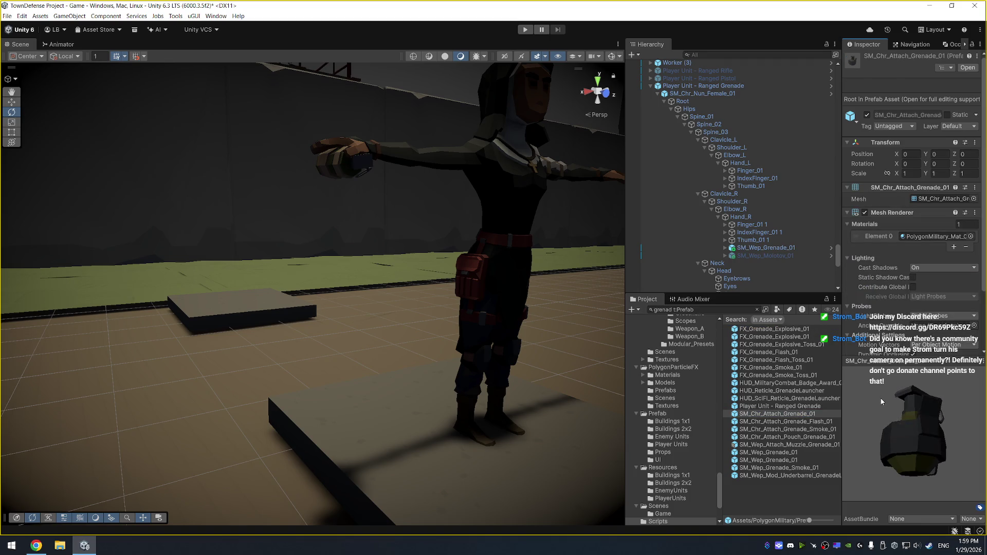
{"action": "left_click", "coordinate": [769, 453]}
{"action": "left_click", "coordinate": [769, 460]}
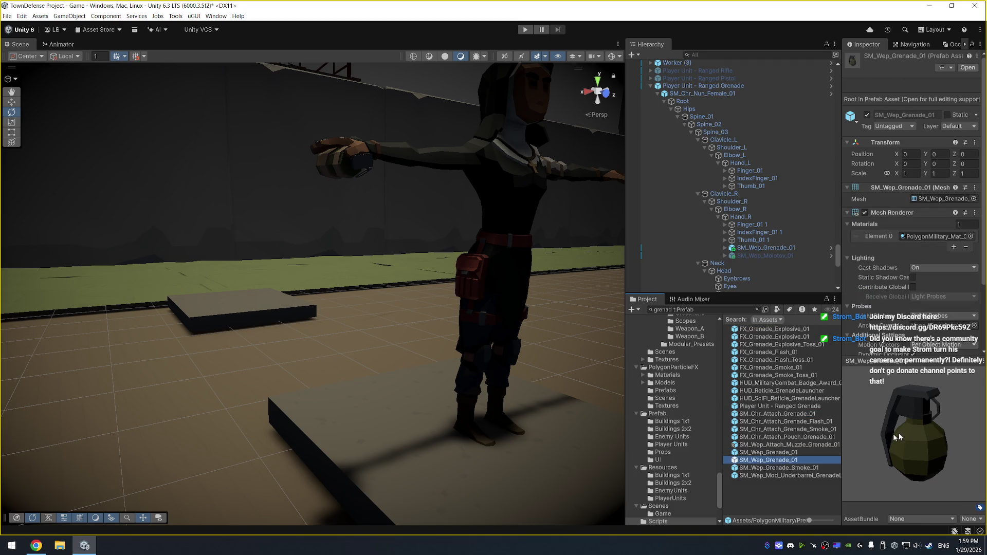
{"action": "left_click_drag", "start_coordinate": [898, 437], "coordinate": [852, 440]}
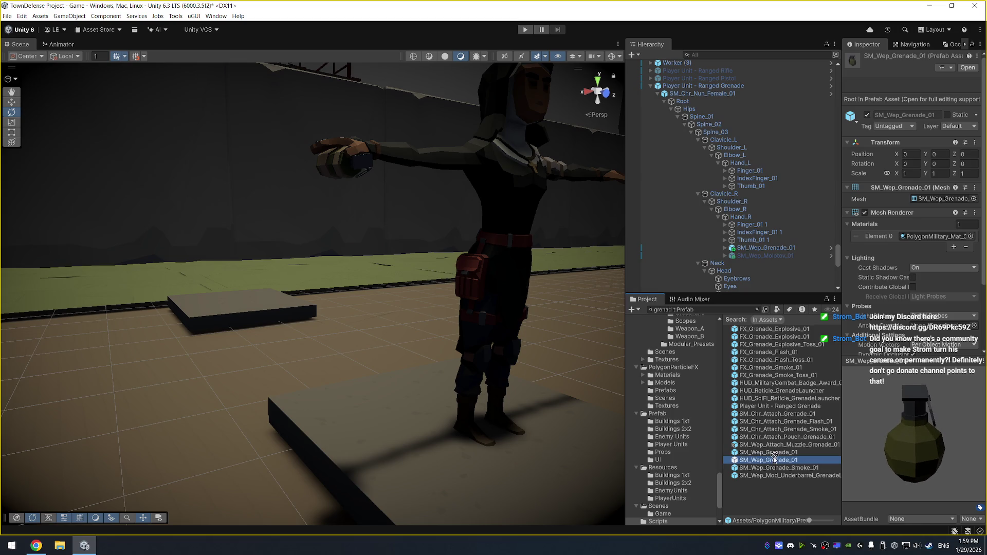
{"action": "left_click_drag", "start_coordinate": [774, 456], "coordinate": [761, 254]}
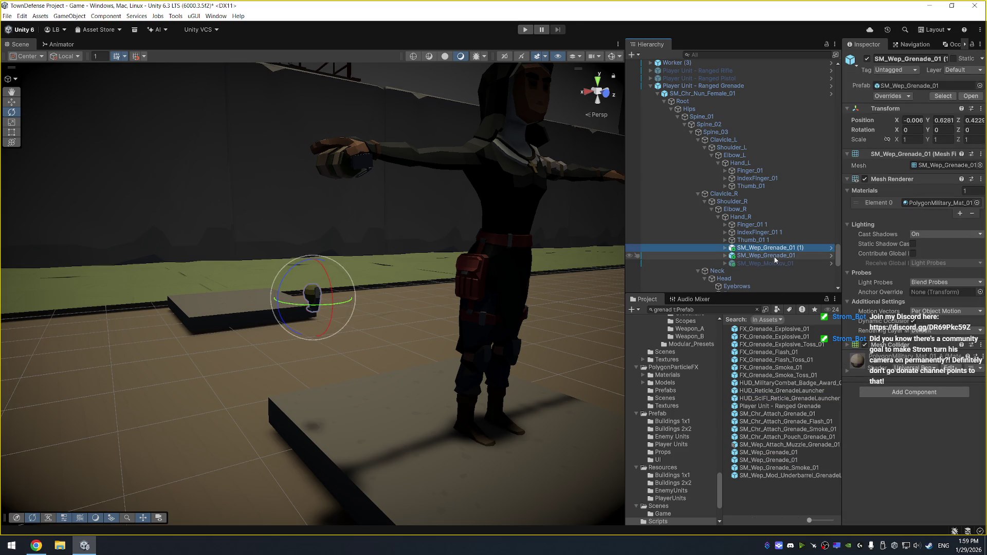
Copy the original grenade's Transform and paste its values onto SM_Wep_Grenade_01 (1).
{"action": "left_click", "coordinate": [775, 260]}
{"action": "right_click", "coordinate": [895, 109]}
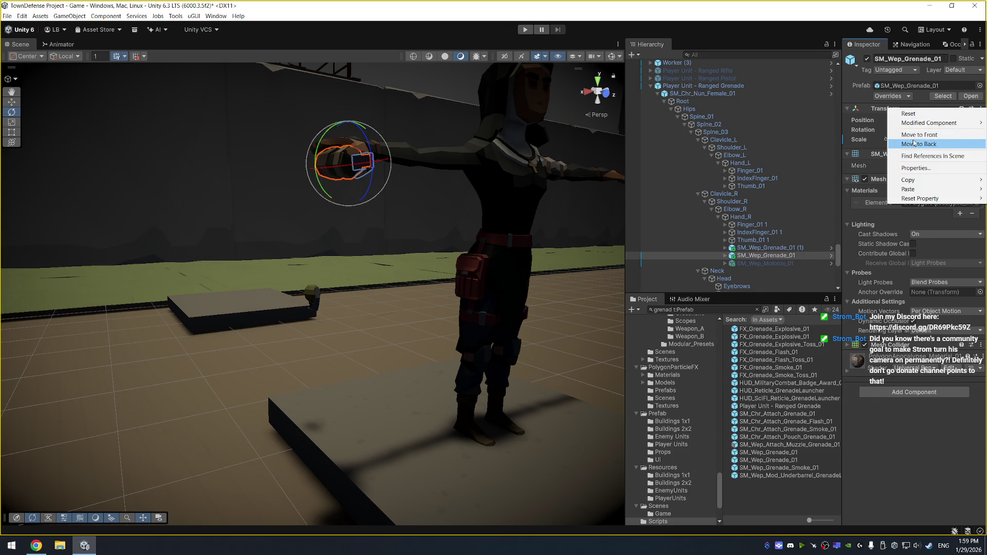
{"action": "mouse_move", "coordinate": [919, 184]}
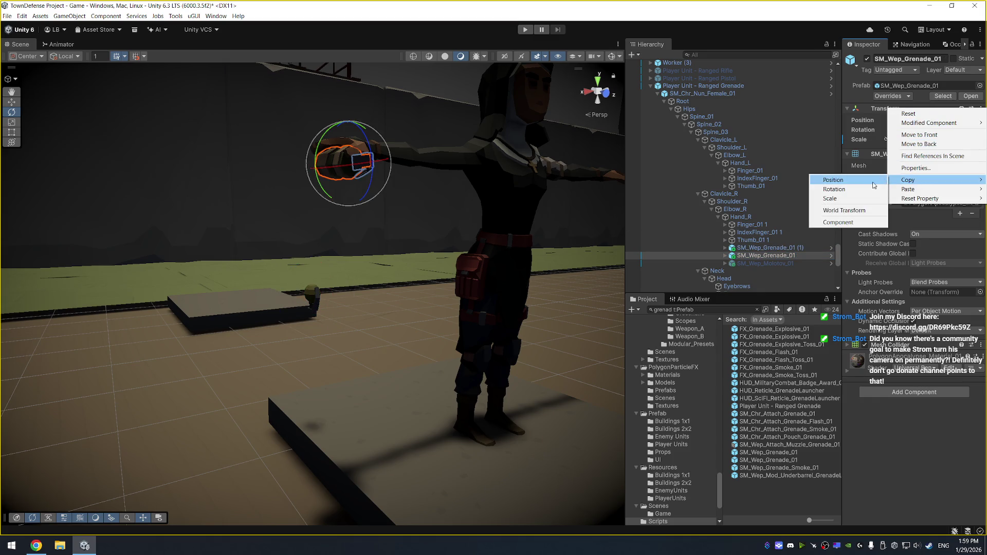
{"action": "left_click", "coordinate": [854, 226]}
{"action": "left_click", "coordinate": [755, 250]}
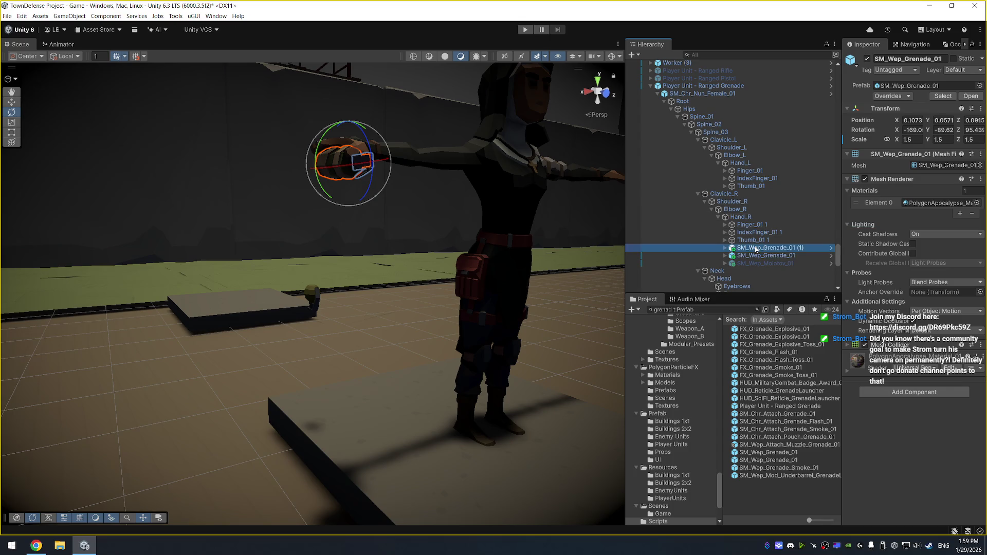
{"action": "right_click", "coordinate": [889, 110]}
{"action": "mouse_move", "coordinate": [923, 186]}
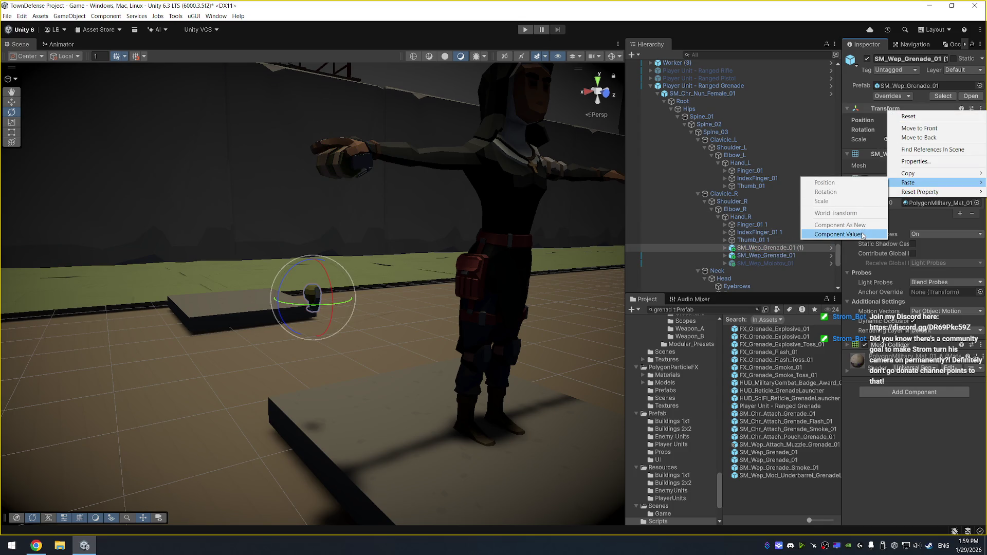
{"action": "left_click", "coordinate": [835, 234]}
{"action": "key", "text": "f"}
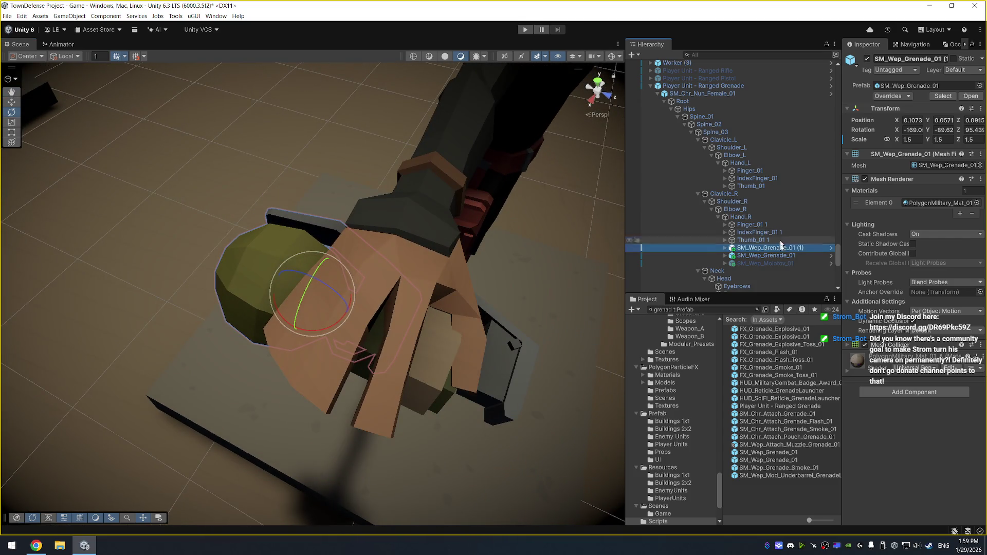
Deactivate the original grenade, move the copy into the hand, and set its scale to 2.
{"action": "left_click", "coordinate": [766, 255]}
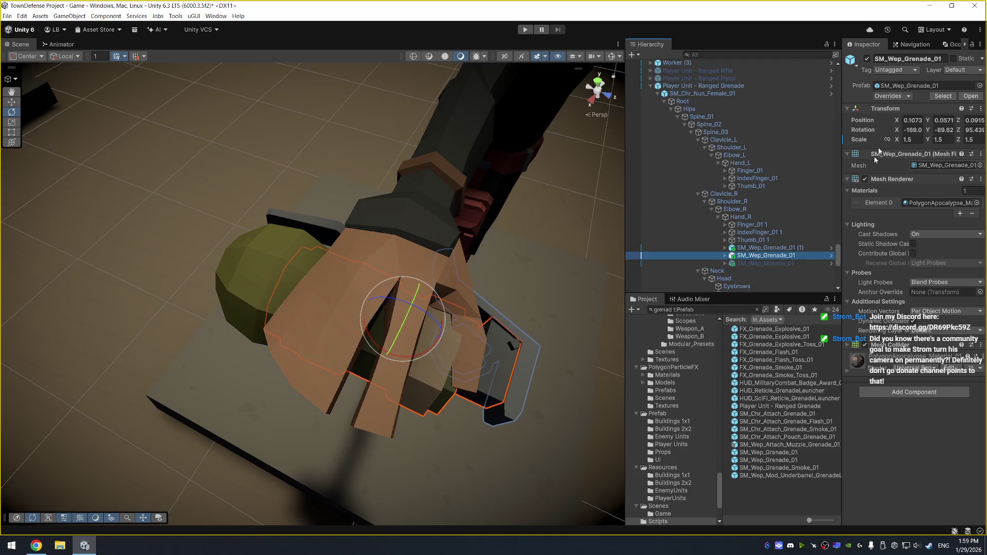
{"action": "left_click", "coordinate": [868, 58]}
{"action": "left_click", "coordinate": [761, 250]}
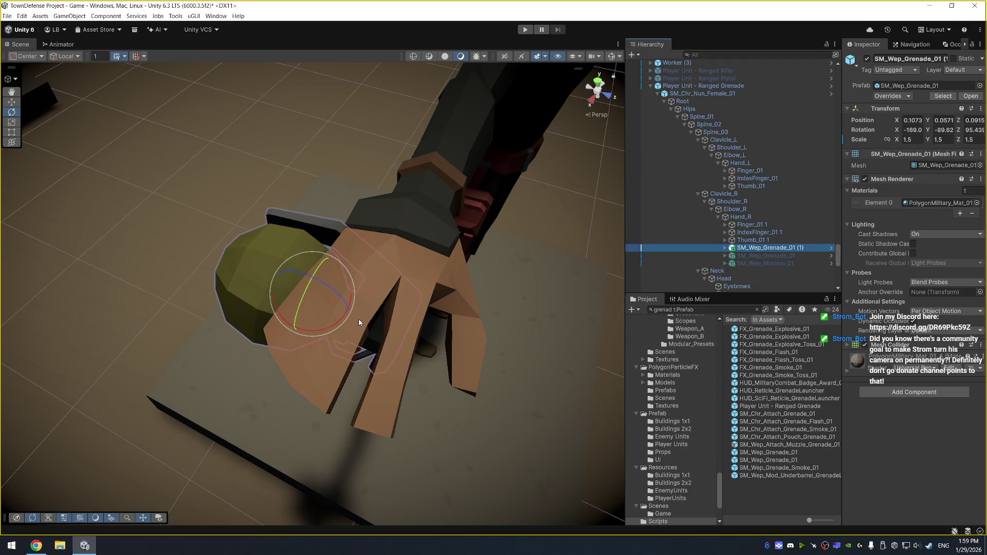
{"action": "key", "text": "w"}
{"action": "left_click_drag", "start_coordinate": [346, 312], "coordinate": [450, 330]}
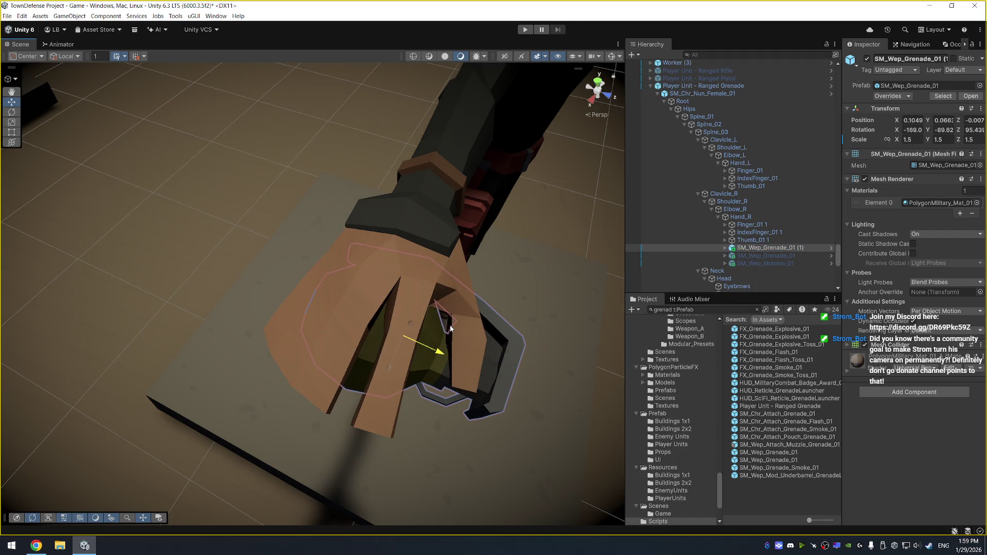
{"action": "double_click", "coordinate": [908, 139]}
{"action": "type", "text": "2"}
{"action": "key", "text": "Return"}
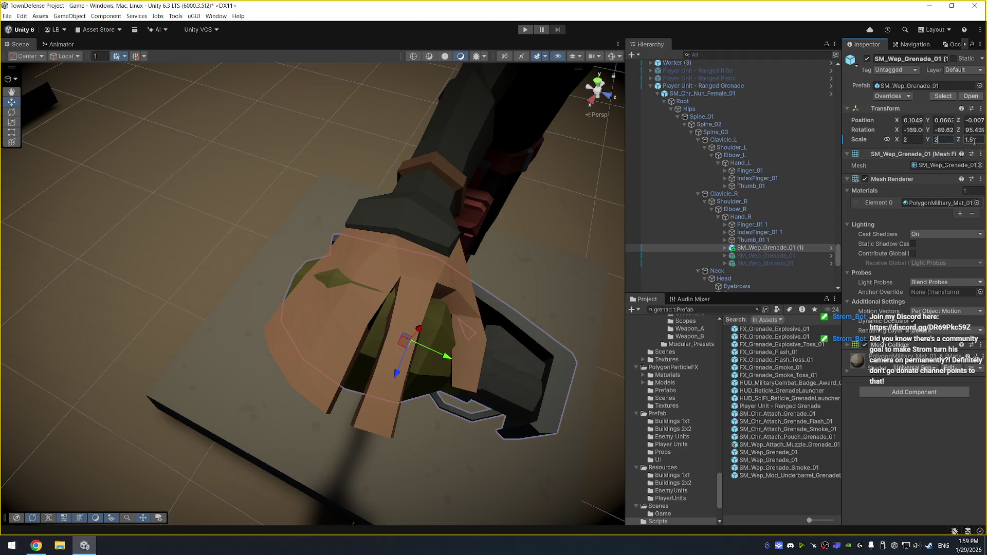
{"action": "type", "text": "2"}
Nudge and rotate the grenade copy down into the right palm.
{"action": "mouse_move", "coordinate": [463, 206]}
{"action": "left_mouse_down"}
{"action": "mouse_move", "coordinate": [355, 84]}
{"action": "mouse_move", "coordinate": [243, 95]}
{"action": "mouse_move", "coordinate": [319, 198]}
{"action": "left_mouse_up"}
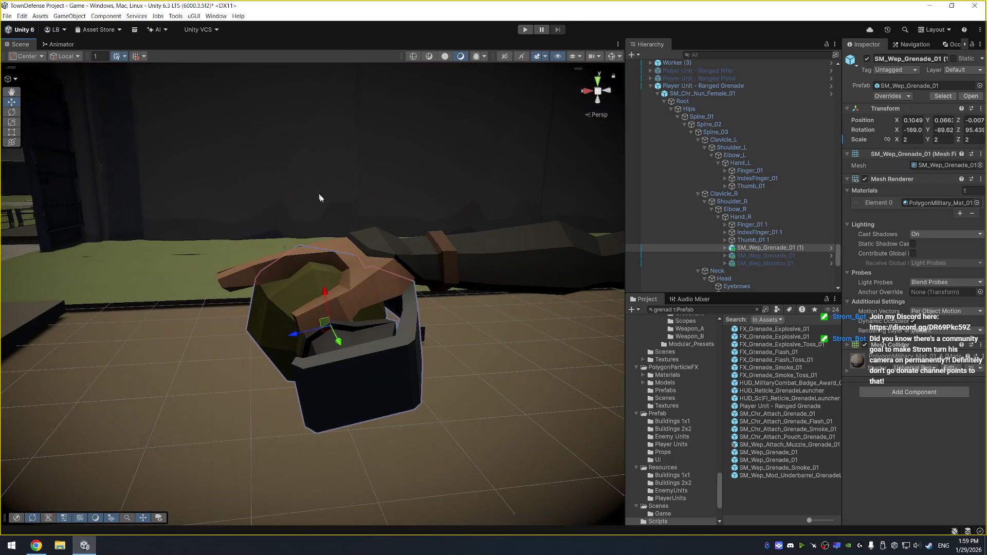
{"action": "mouse_move", "coordinate": [335, 287]}
{"action": "left_mouse_down"}
{"action": "mouse_move", "coordinate": [352, 306]}
{"action": "mouse_move", "coordinate": [478, 282]}
{"action": "mouse_move", "coordinate": [495, 374]}
{"action": "left_mouse_up"}
{"action": "scroll", "coordinate": [478, 282], "scroll_direction": "down", "scroll_amount": 5}
{"action": "mouse_move", "coordinate": [403, 351]}
{"action": "left_mouse_down"}
{"action": "mouse_move", "coordinate": [307, 276]}
{"action": "mouse_move", "coordinate": [386, 304]}
{"action": "mouse_move", "coordinate": [546, 391]}
{"action": "left_mouse_up"}
{"action": "key", "text": "e"}
{"action": "key", "text": "f"}
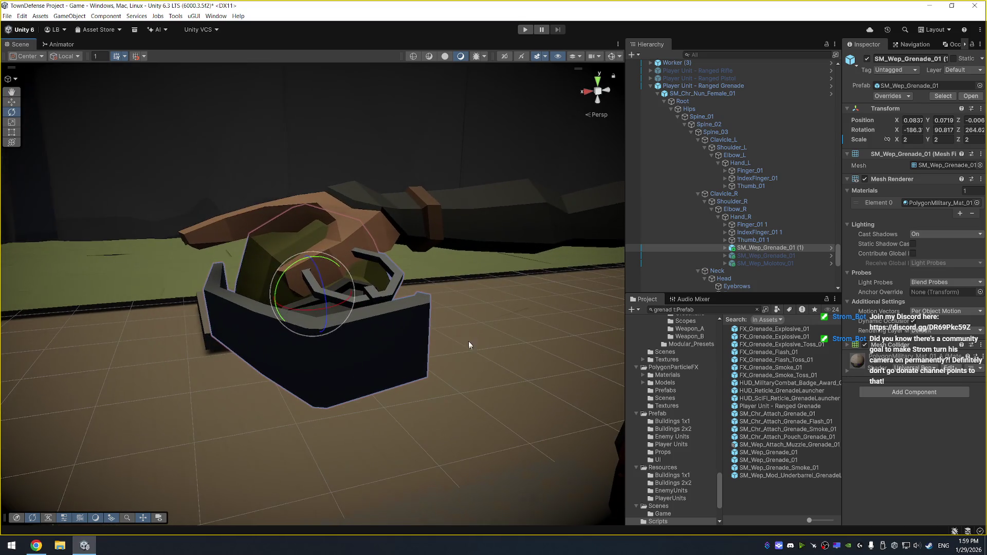
{"action": "key", "text": "w"}
{"action": "key", "text": "e"}
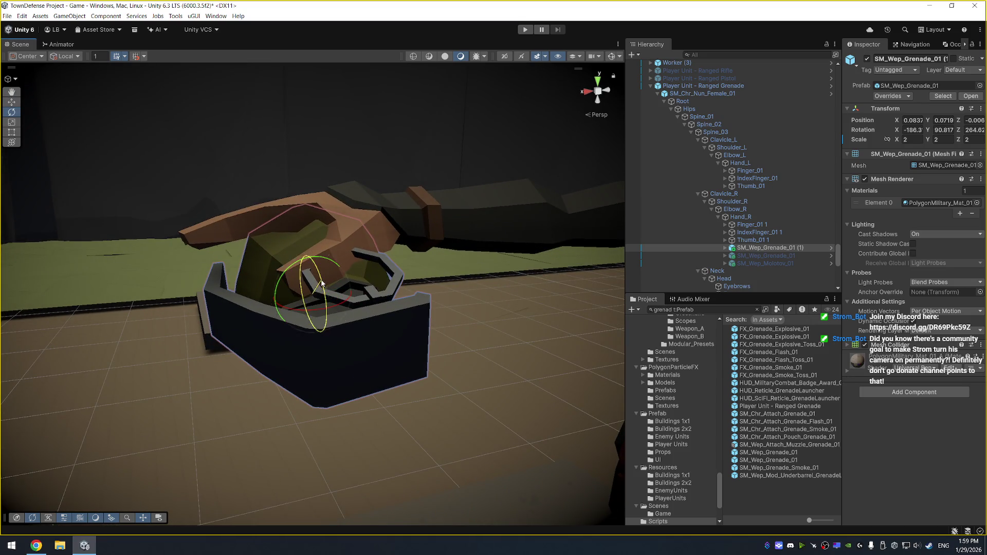
{"action": "mouse_move", "coordinate": [322, 283]}
{"action": "left_mouse_down"}
{"action": "mouse_move", "coordinate": [338, 299]}
{"action": "mouse_move", "coordinate": [334, 291]}
{"action": "mouse_move", "coordinate": [322, 306]}
{"action": "left_mouse_up"}
{"action": "key", "text": "w"}
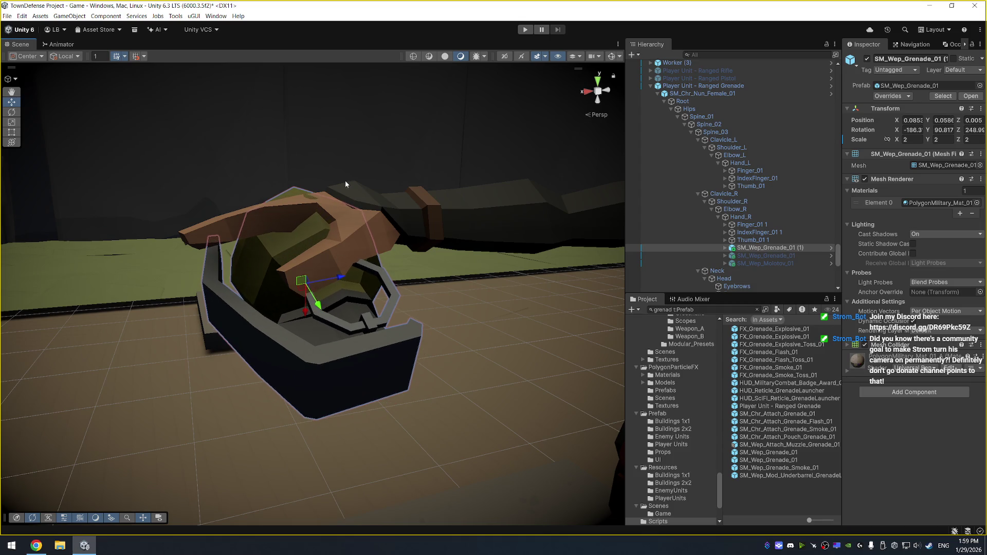
{"action": "left_click_drag", "start_coordinate": [345, 180], "coordinate": [313, 242]}
{"action": "left_click_drag", "start_coordinate": [294, 303], "coordinate": [298, 314]}
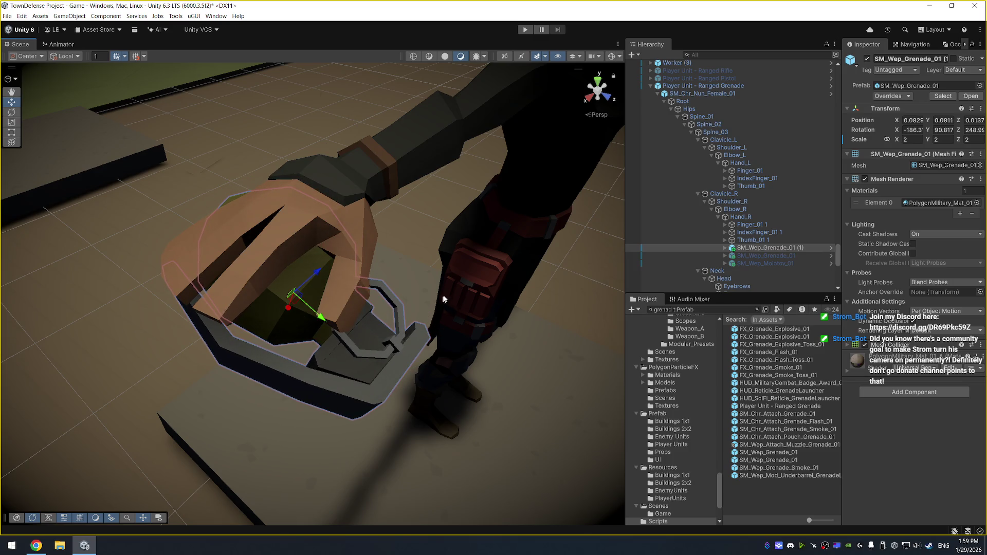
Rotate the grenade to about -101.8, -148, 155.9 so it rests in the grip.
{"action": "left_click_drag", "start_coordinate": [444, 298], "coordinate": [471, 224]}
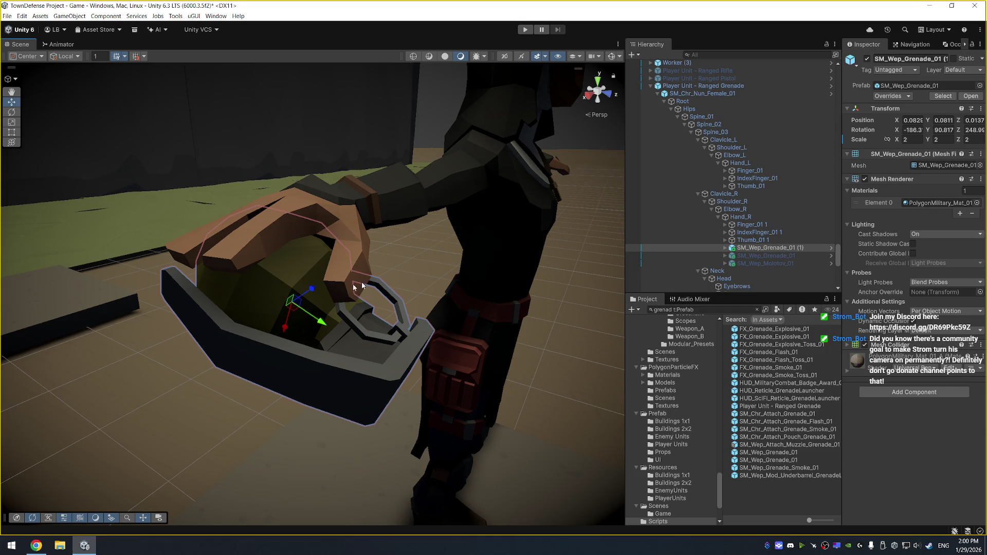
{"action": "key", "text": "e"}
{"action": "mouse_move", "coordinate": [301, 273]}
{"action": "left_mouse_down"}
{"action": "mouse_move", "coordinate": [215, 282]}
{"action": "mouse_move", "coordinate": [502, 283]}
{"action": "mouse_move", "coordinate": [297, 244]}
{"action": "mouse_move", "coordinate": [267, 222]}
{"action": "mouse_move", "coordinate": [302, 253]}
{"action": "mouse_move", "coordinate": [357, 254]}
{"action": "mouse_move", "coordinate": [361, 283]}
{"action": "mouse_move", "coordinate": [495, 289]}
{"action": "left_mouse_up"}
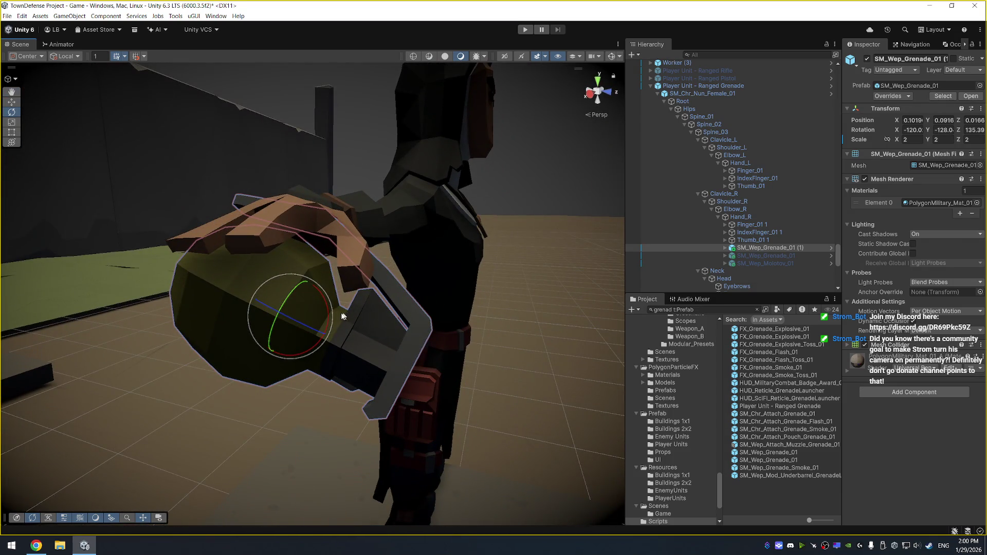
{"action": "key", "text": "w"}
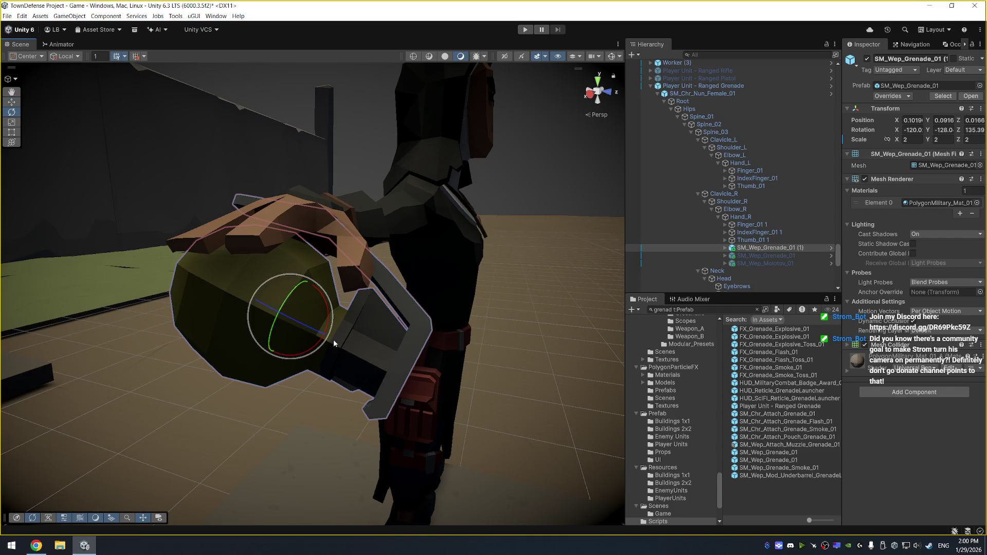
{"action": "mouse_move", "coordinate": [327, 328]}
{"action": "left_mouse_down"}
{"action": "mouse_move", "coordinate": [333, 314]}
{"action": "mouse_move", "coordinate": [308, 291]}
{"action": "mouse_move", "coordinate": [325, 276]}
{"action": "left_mouse_up"}
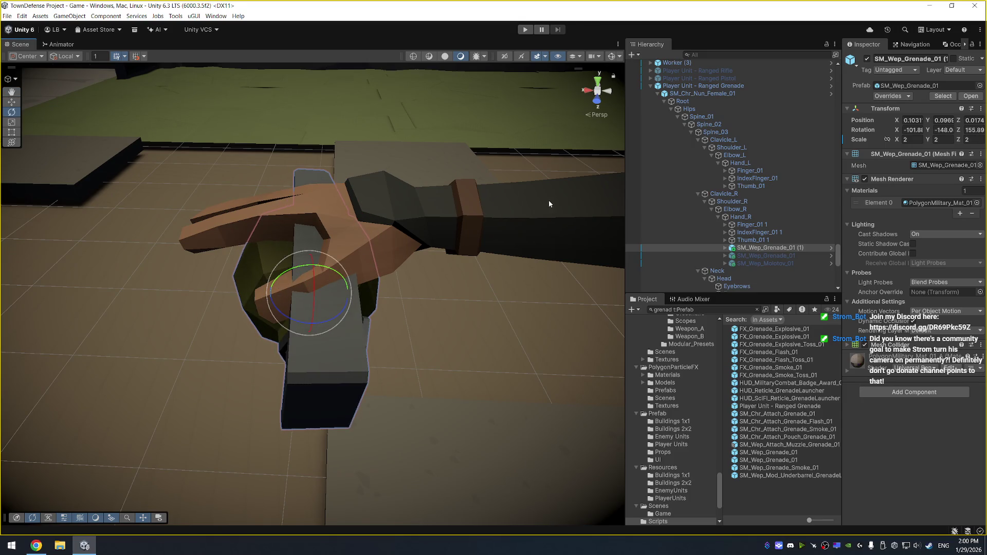